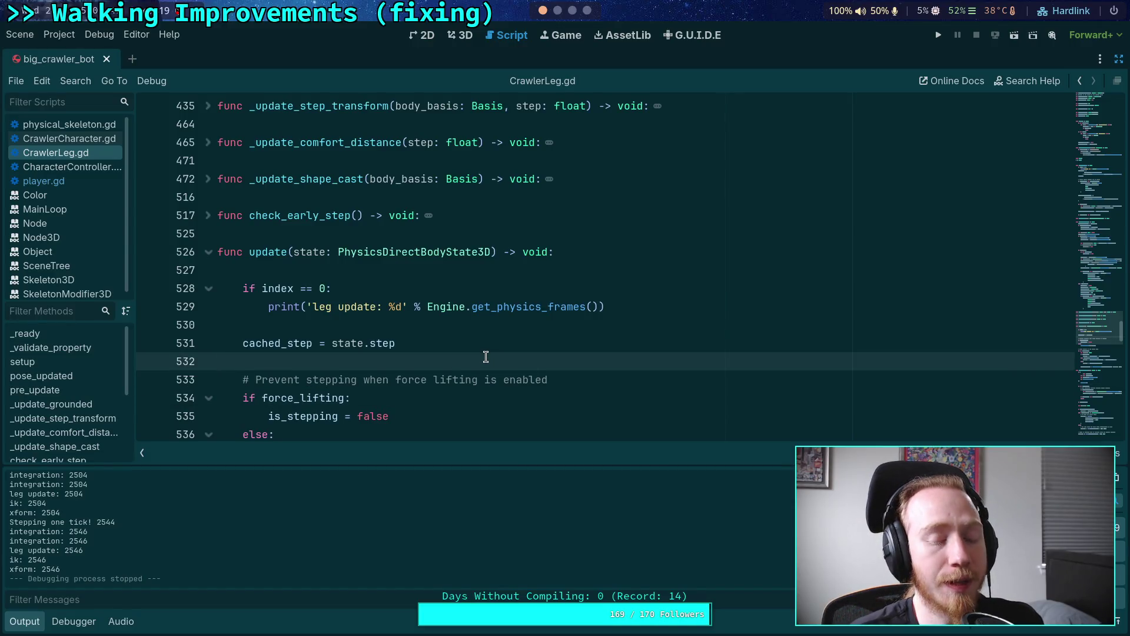
Collapse the Output panel so CrawlerLeg.gd's update(state) code fills the editor.
click(26, 621)
mouse_move(349, 348)
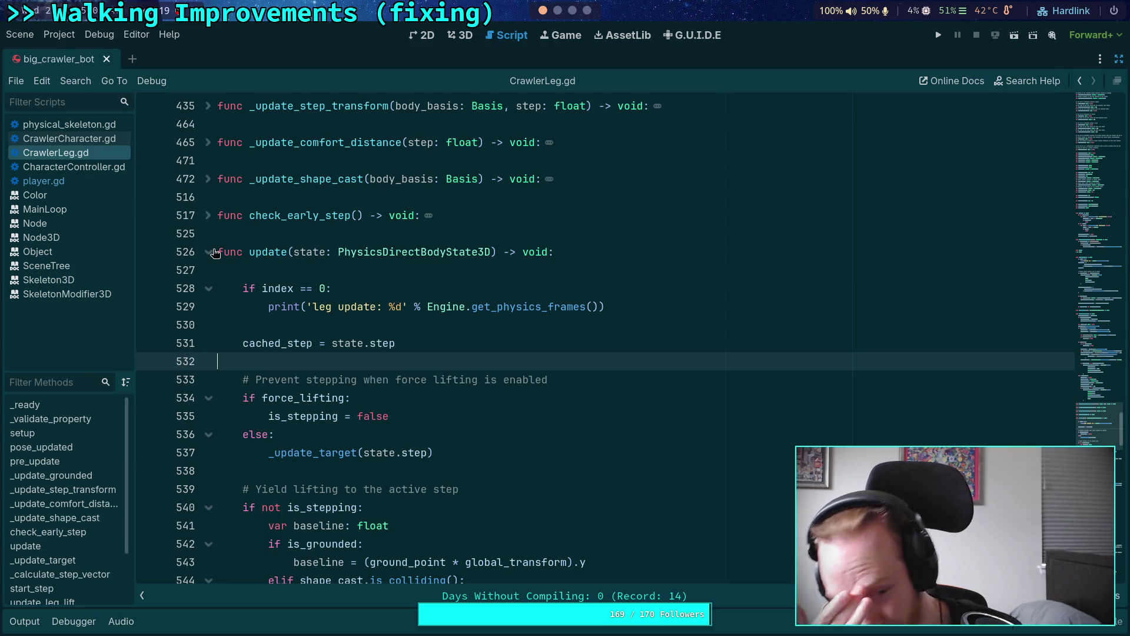
Unfold setup() and review the ground cast note comment near line 270.
scroll(327, 361, up, 10)
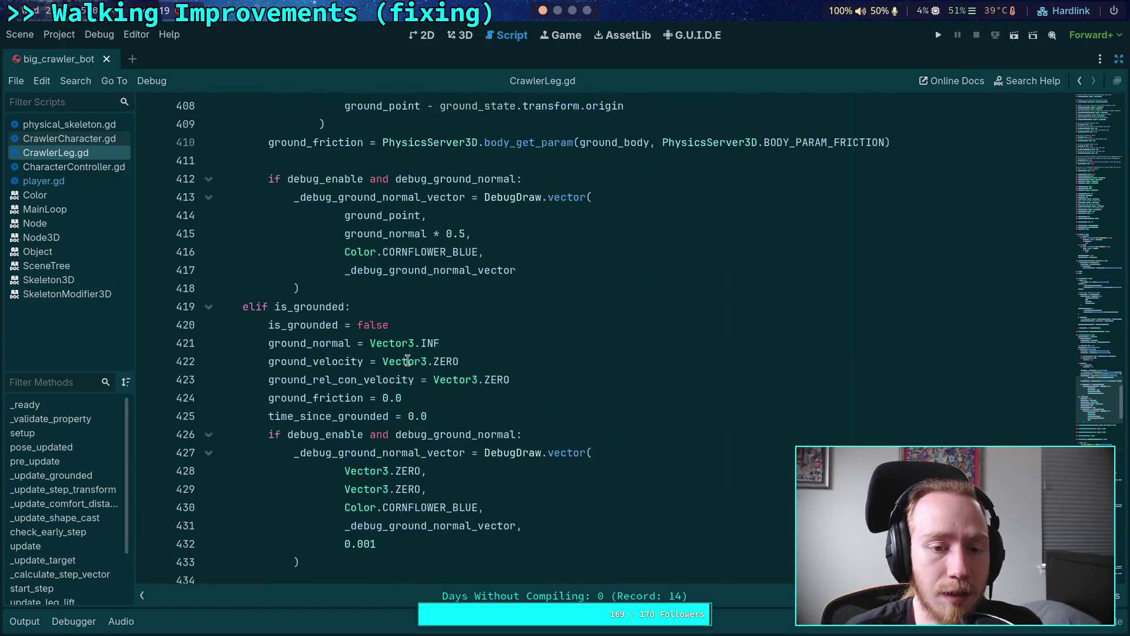
scroll(327, 361, up, 20)
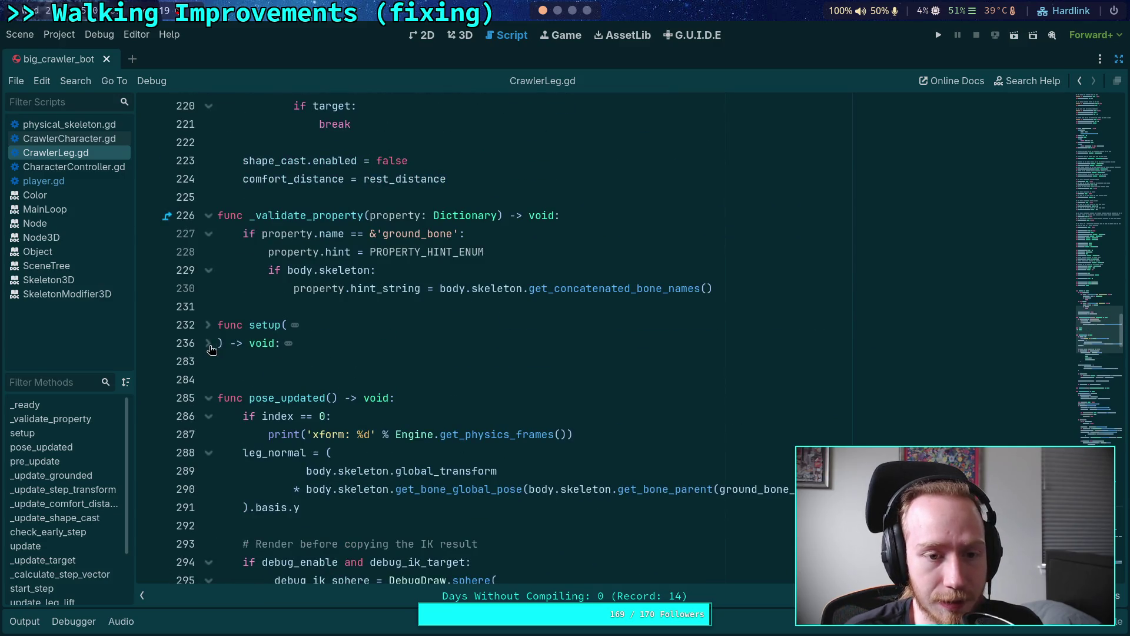
click(207, 343)
scroll(353, 359, down, 6)
scroll(381, 352, down, 8)
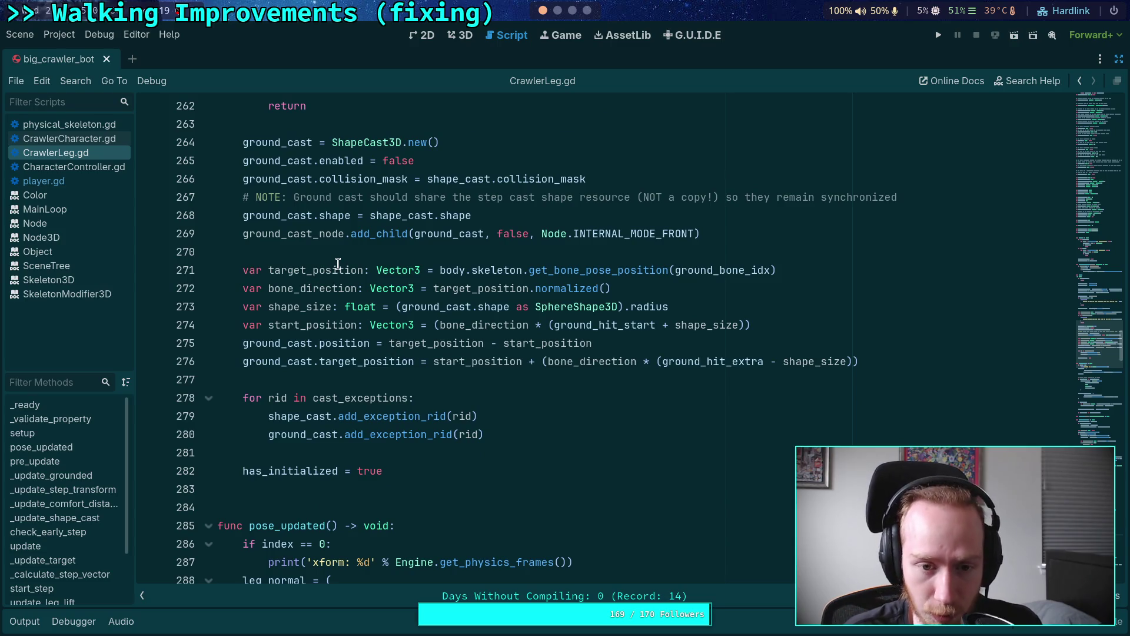
scroll(377, 271, up, 1)
drag(312, 252, 902, 248)
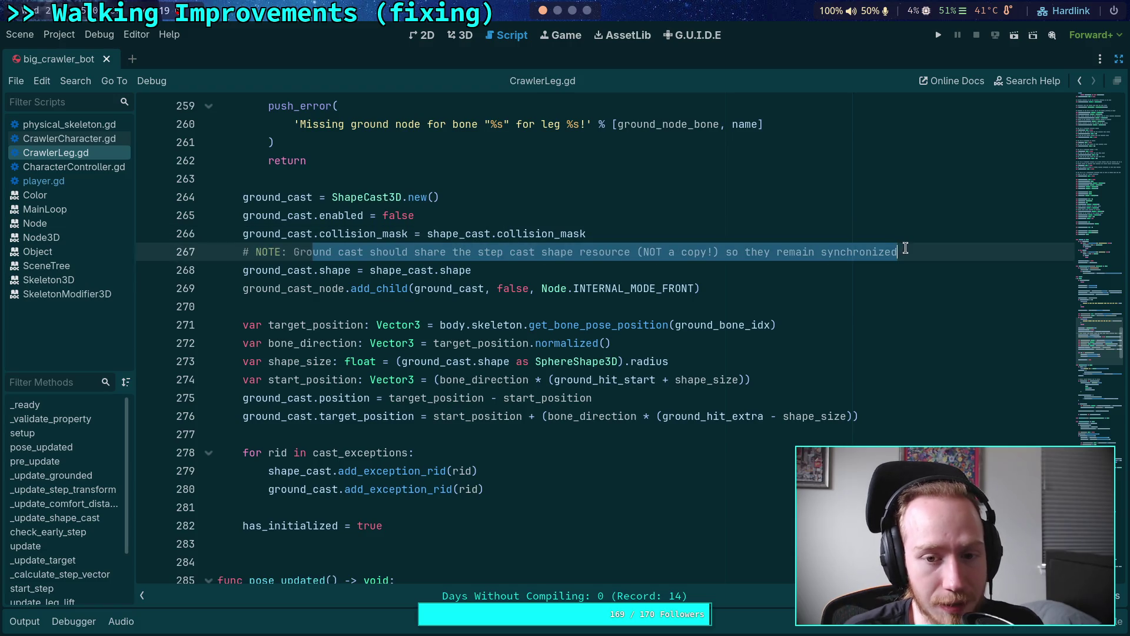
click(739, 276)
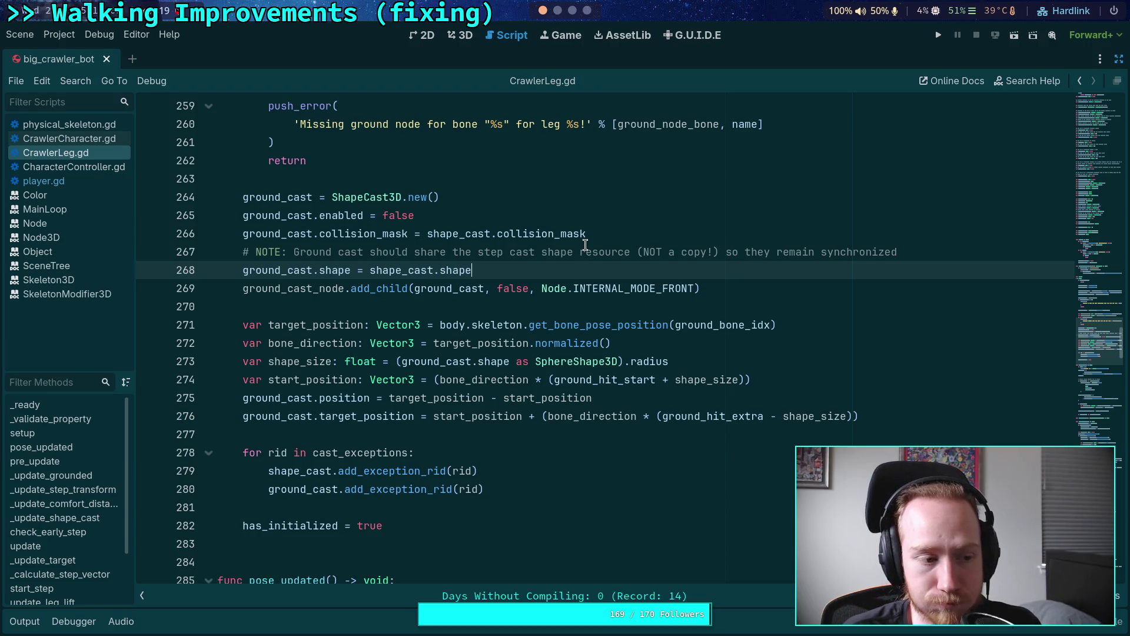
click(542, 306)
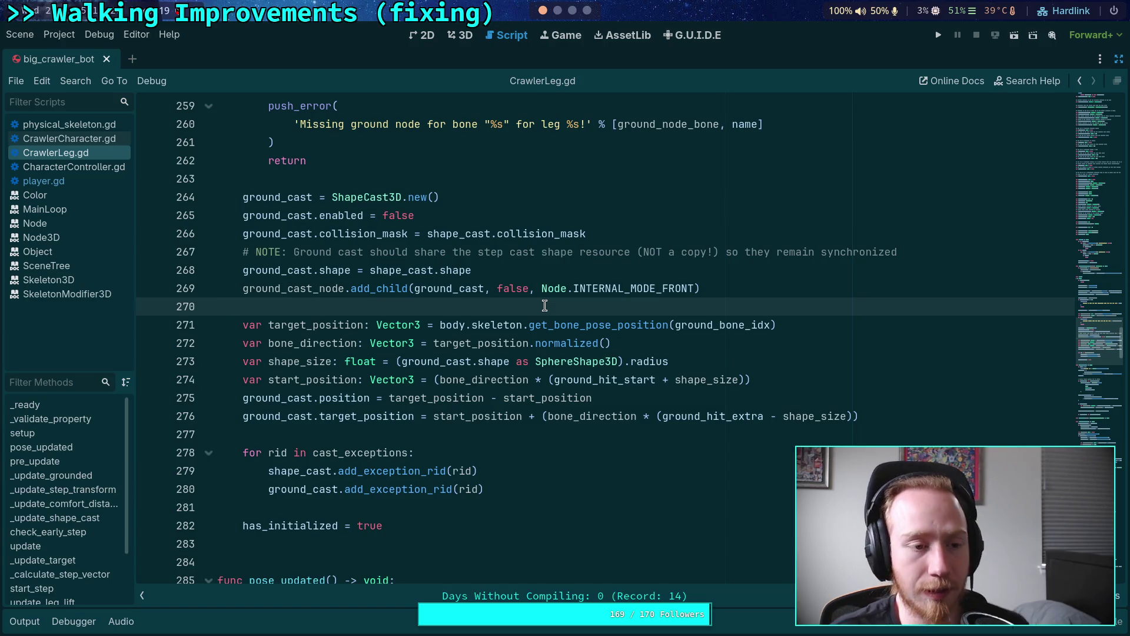
Run the project, advance the crawler one physics tick, and focus the game window.
click(938, 36)
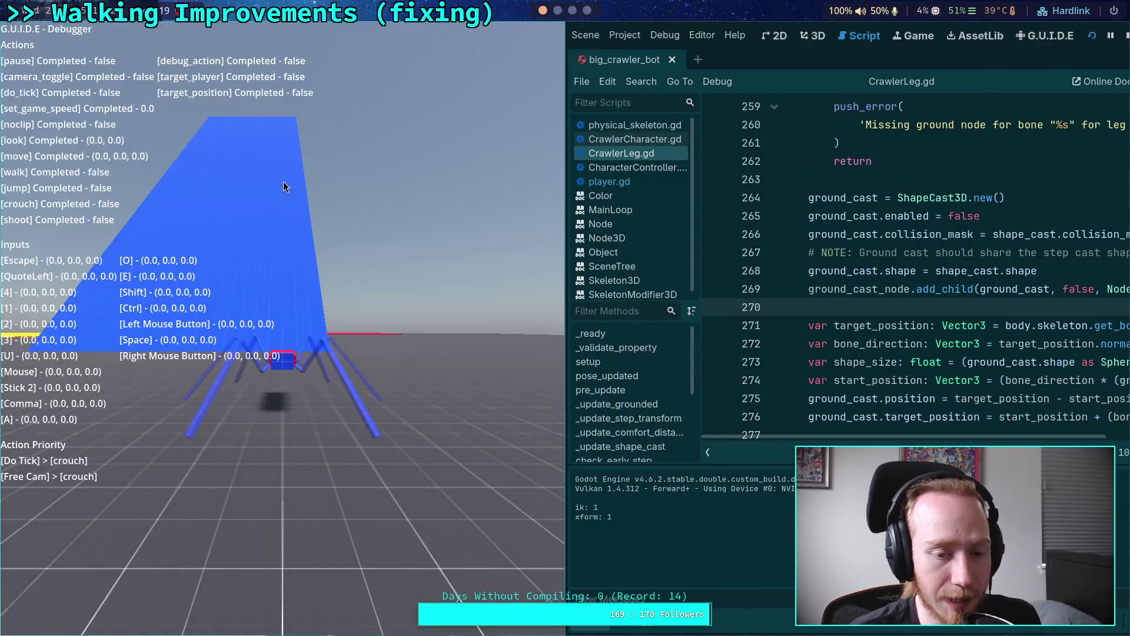
key(grave)
click(284, 181)
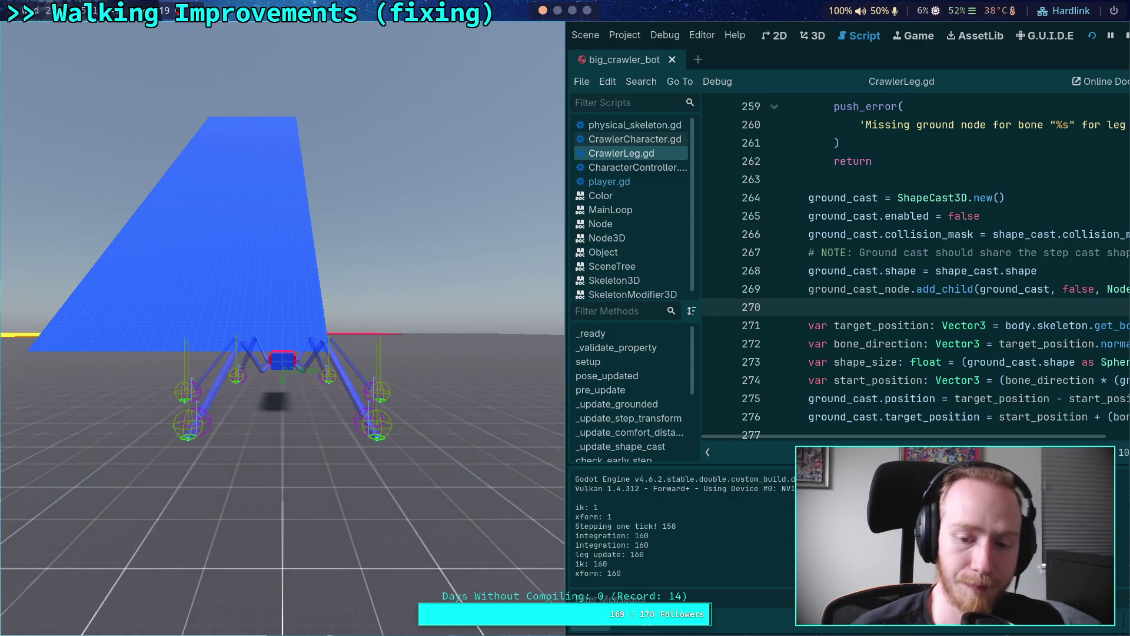
Stop the running crawler game from the editor toolbar.
click(1124, 37)
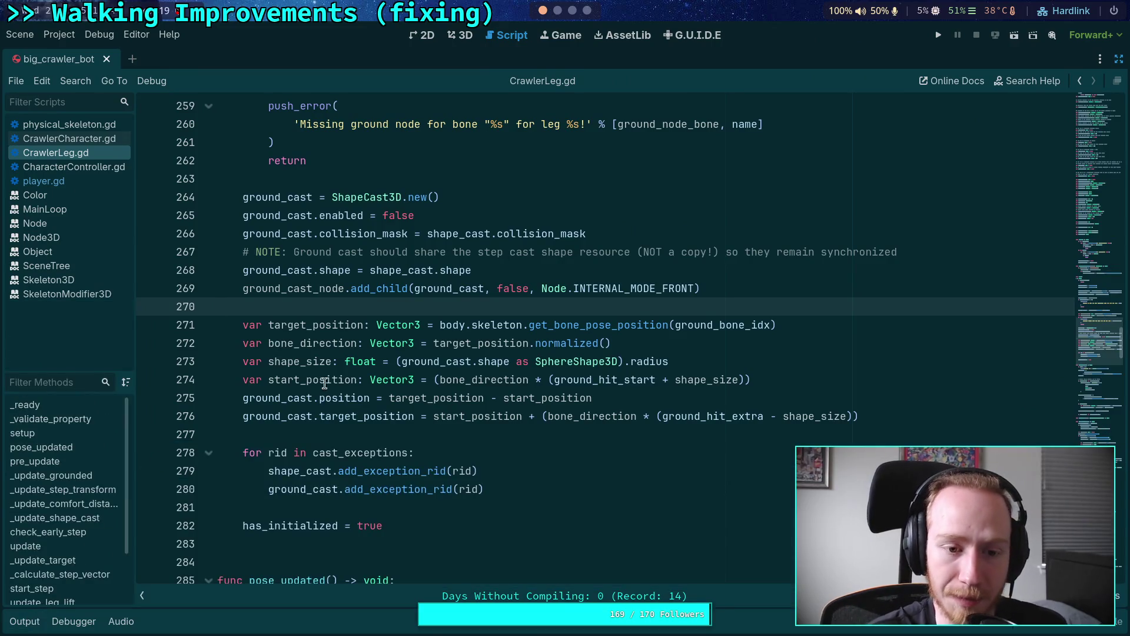
Fold the setup() and pose_updated() function bodies.
scroll(246, 353, up, 13)
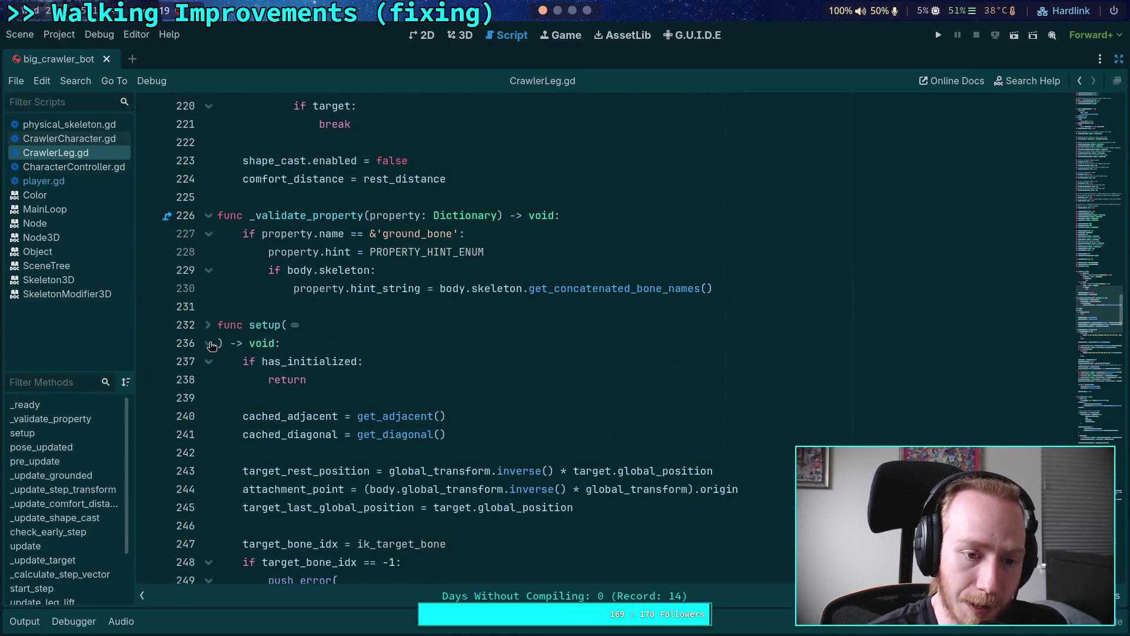
click(209, 343)
click(259, 377)
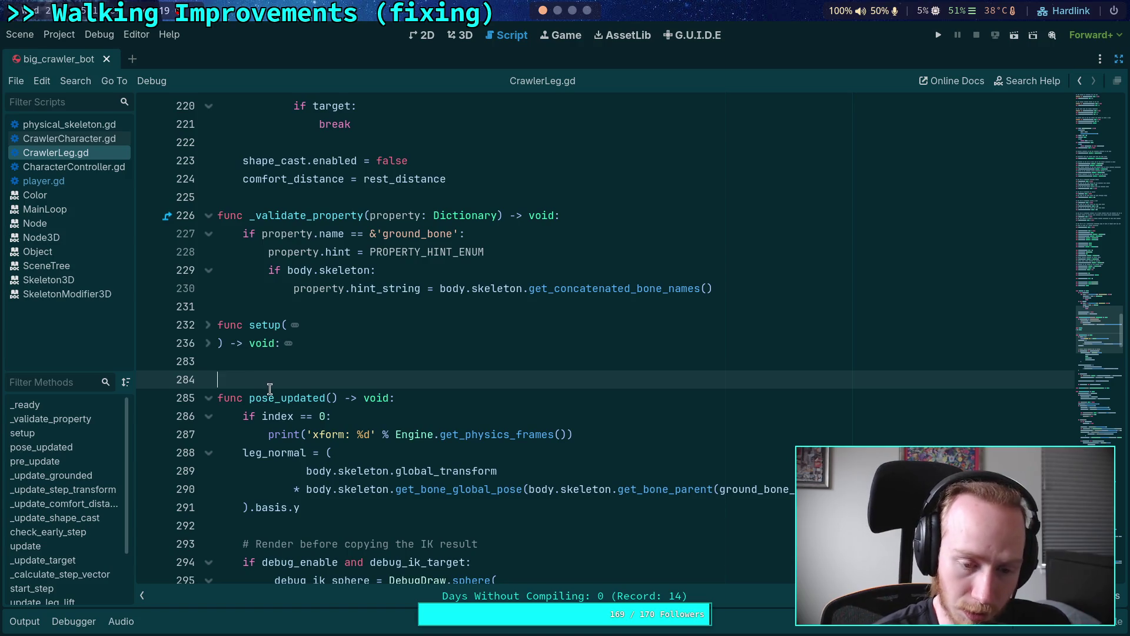
scroll(347, 418, down, 2)
click(335, 415)
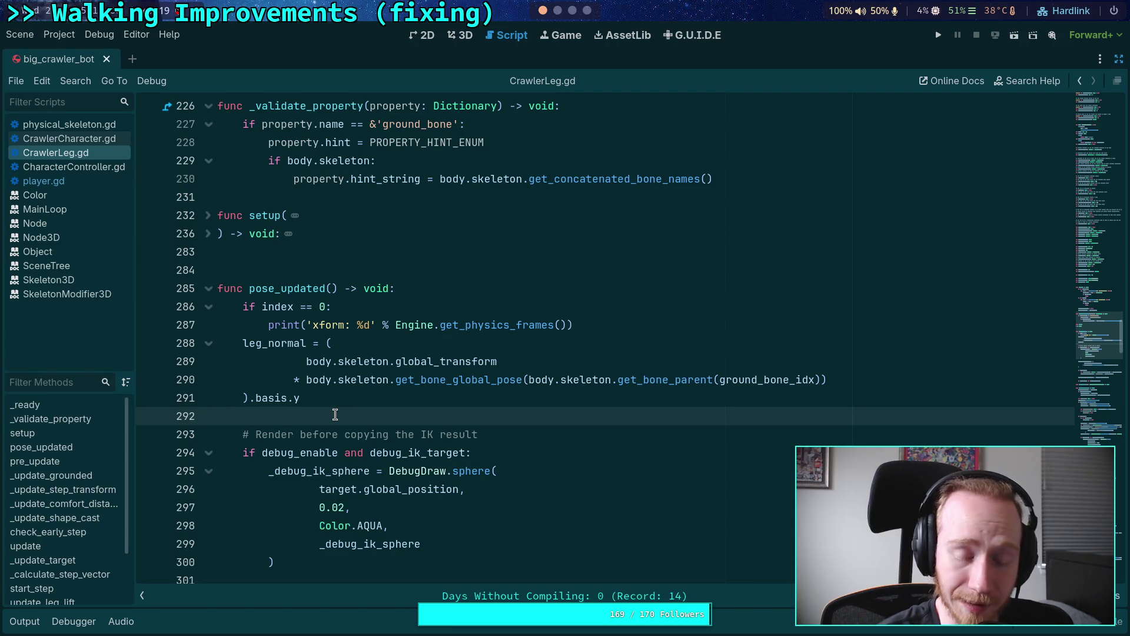
scroll(335, 415, down, 5)
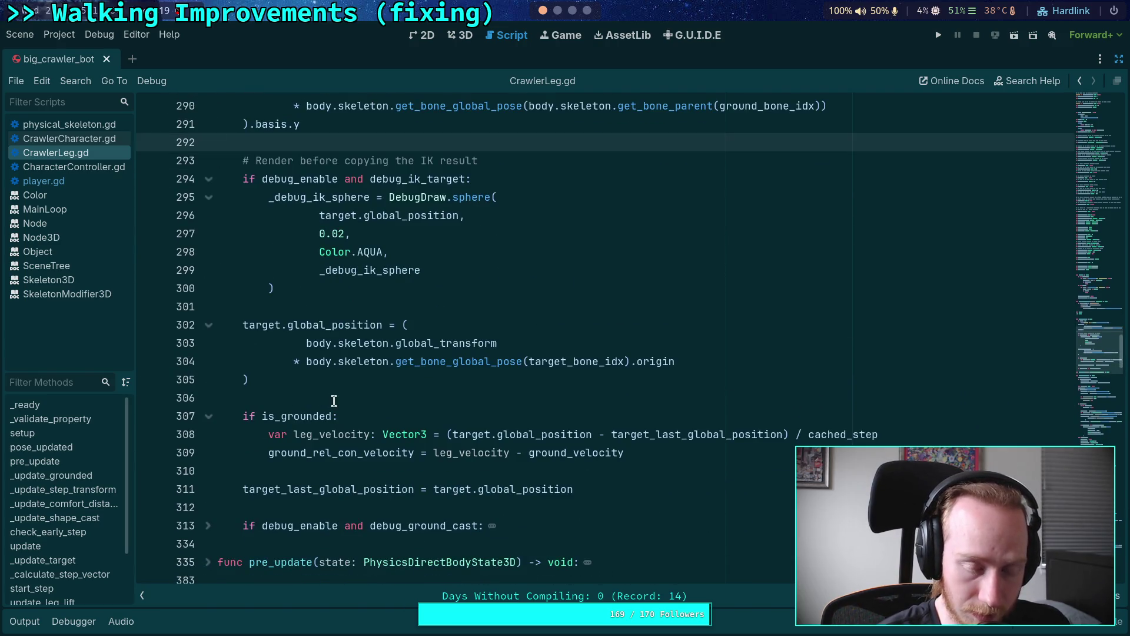
scroll(312, 377, up, 4)
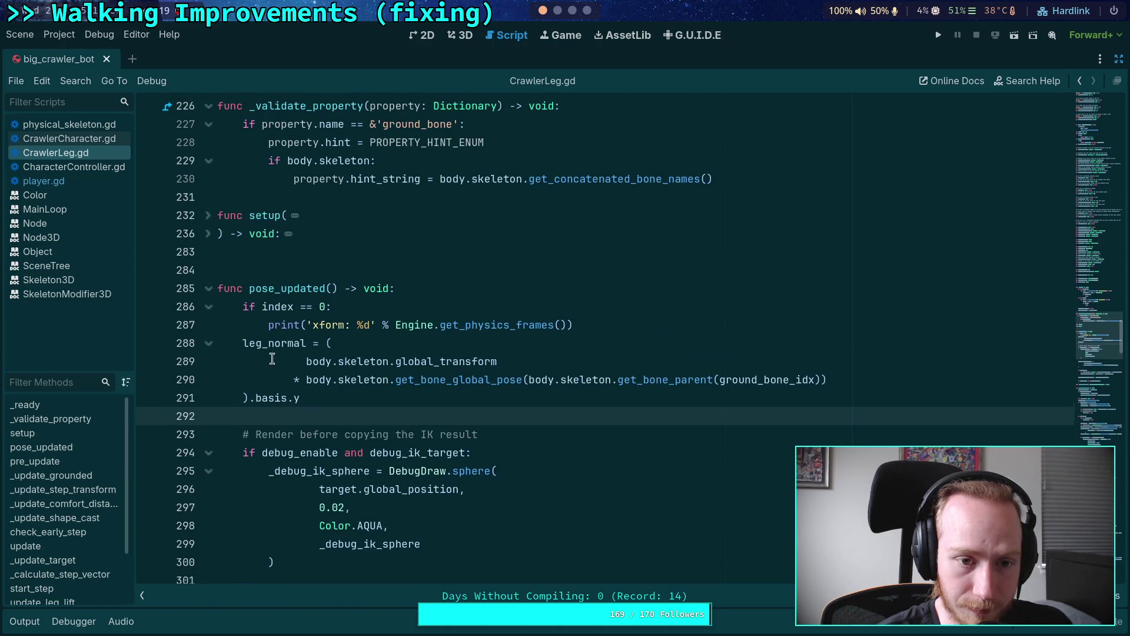
click(209, 299)
scroll(285, 324, down, 3)
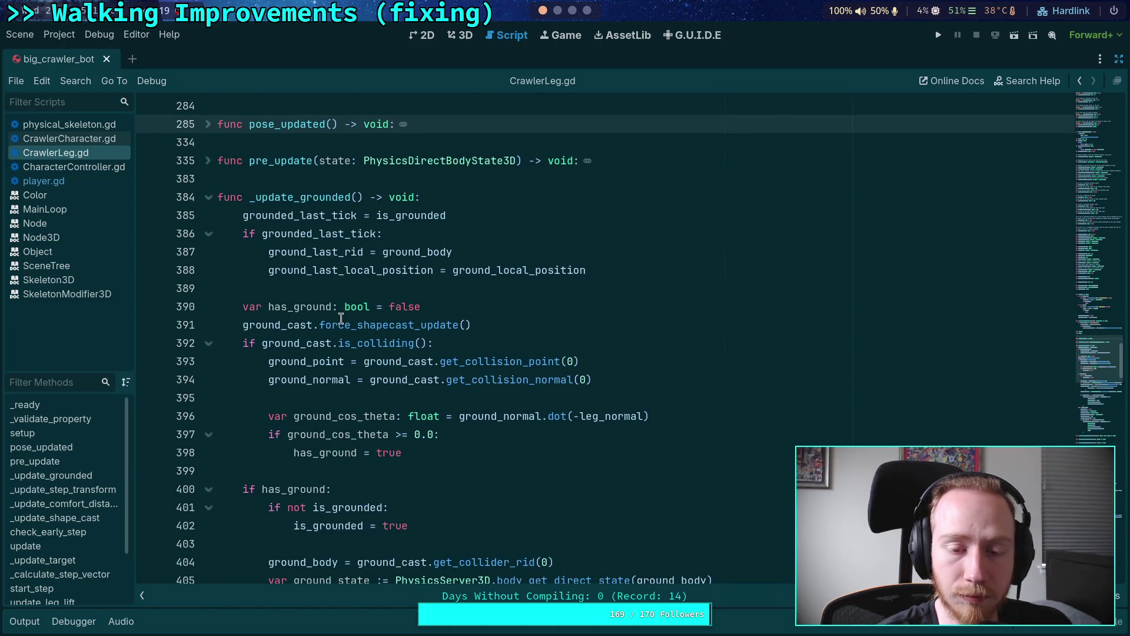
Rename ground_local_position to ground_local_step_position on line 388.
double_click(506, 270)
scroll(515, 330, down, 5)
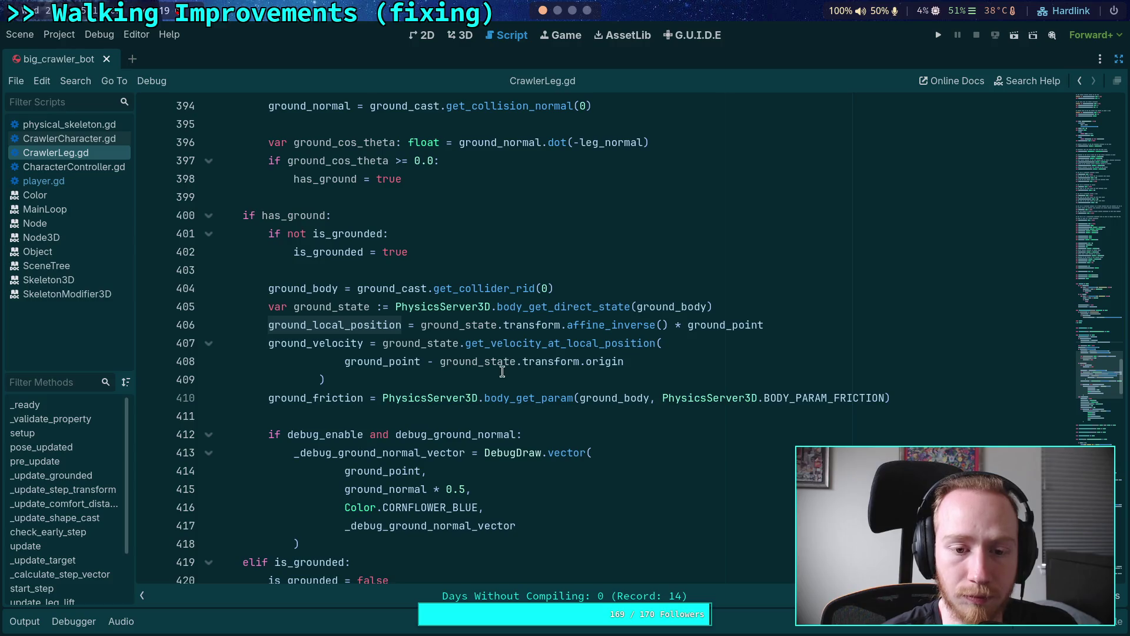
scroll(465, 376, up, 3)
click(504, 159)
drag(497, 160, 529, 160)
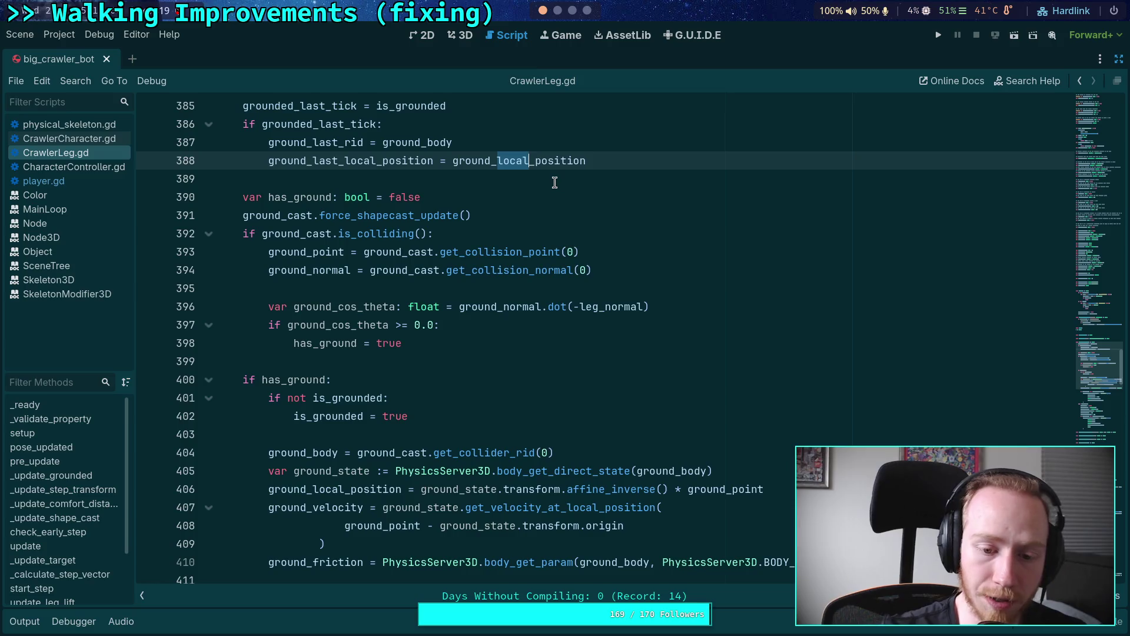
key(Right)
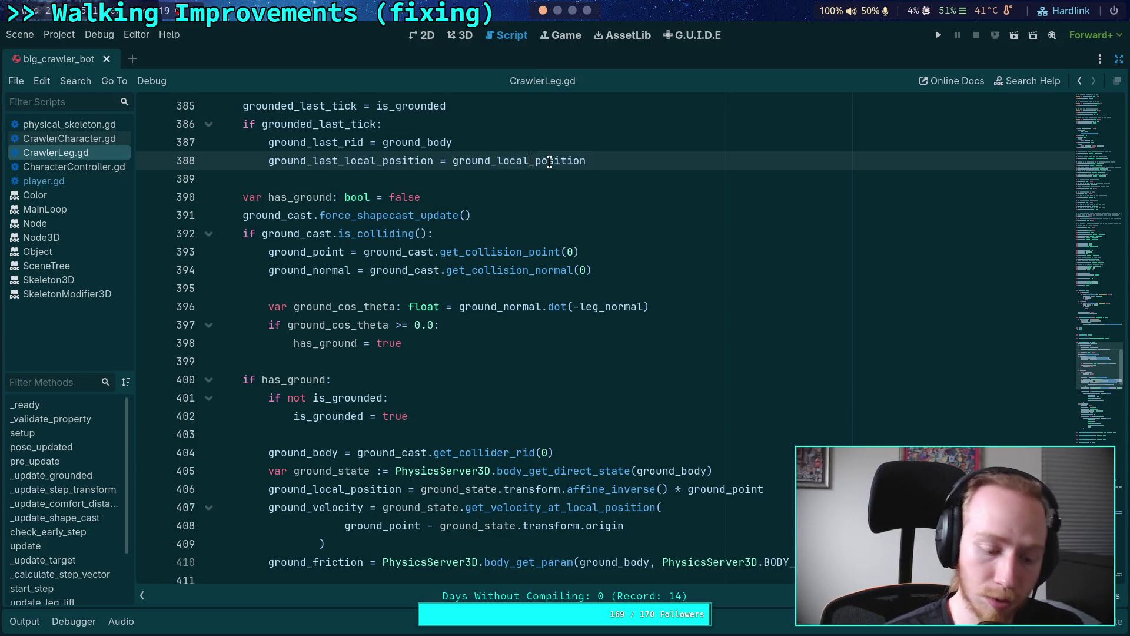
text(_step)
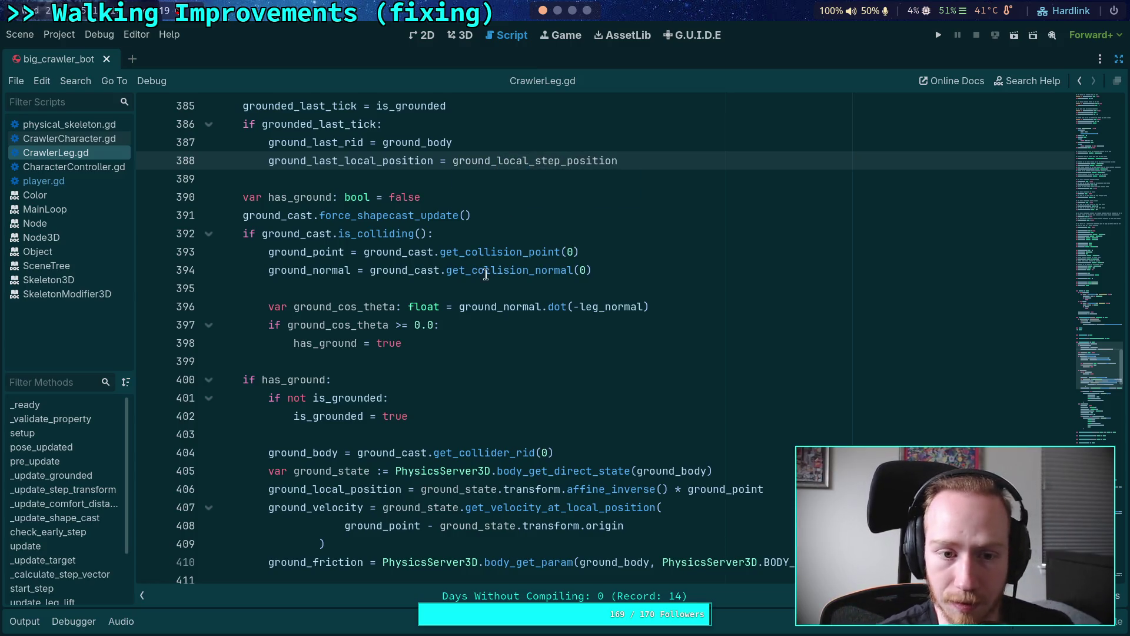
Unfold _update_shape_cast and highlight its shape_cast uses around lines 472–491.
scroll(488, 324, down, 7)
scroll(487, 324, down, 4)
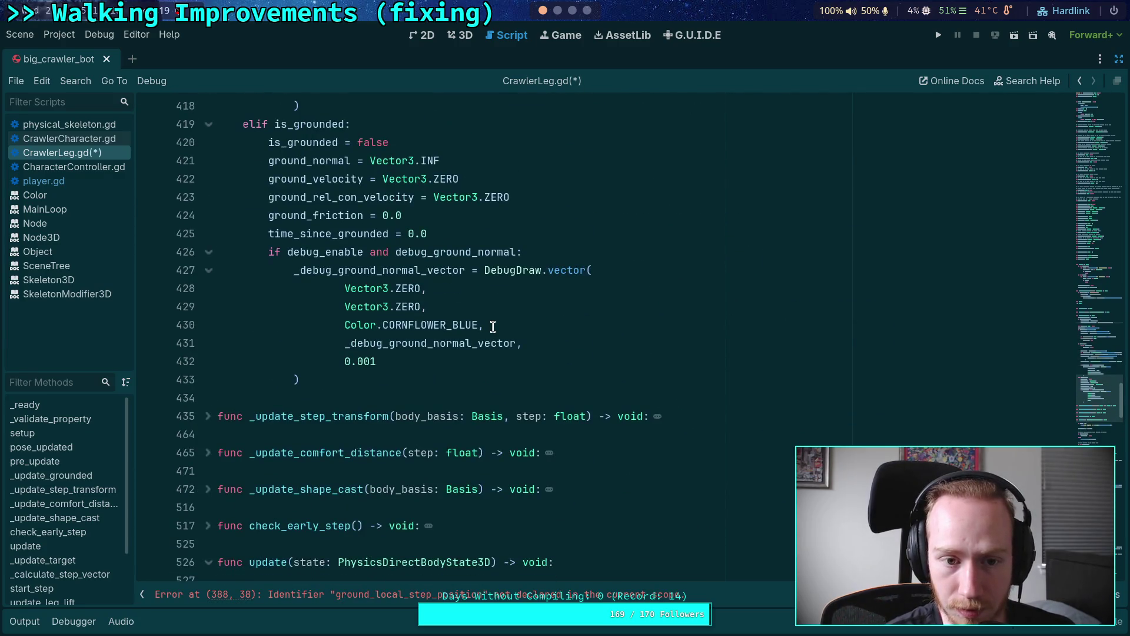
scroll(492, 327, down, 3)
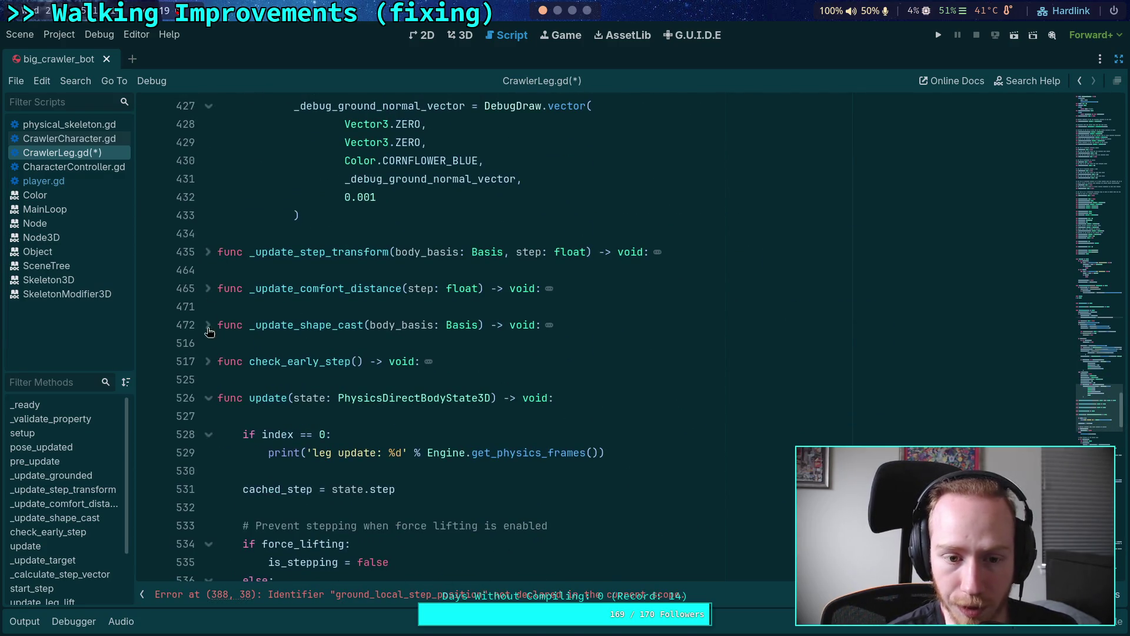
click(209, 324)
click(333, 324)
scroll(332, 324, down, 15)
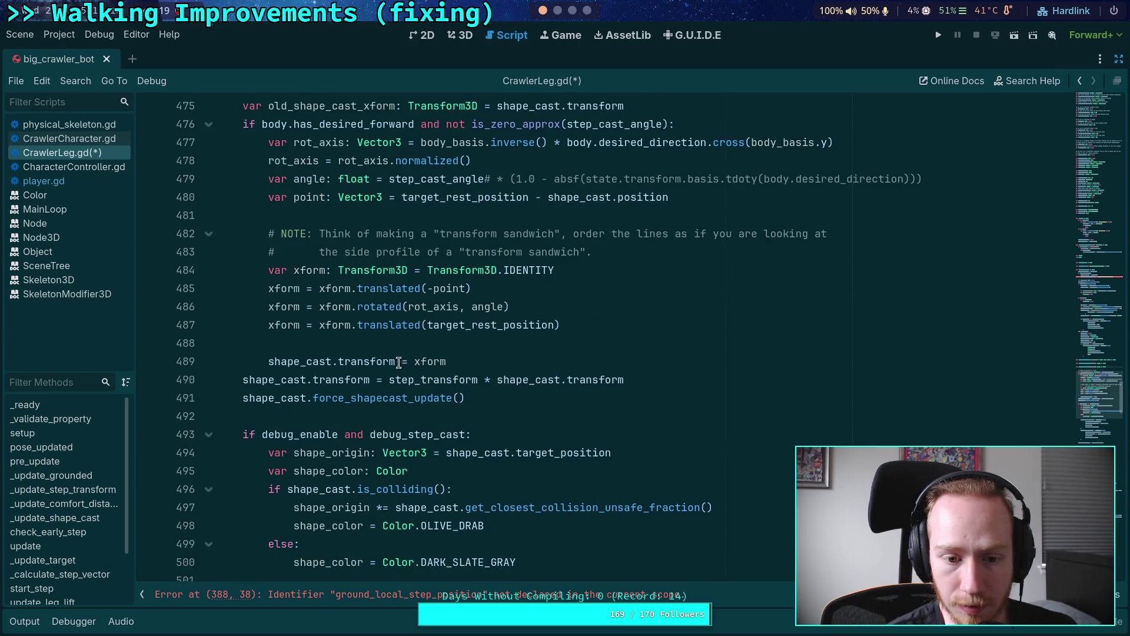
click(272, 388)
double_click(273, 394)
scroll(412, 377, down, 4)
scroll(454, 375, up, 5)
scroll(455, 375, up, 3)
Search the script for _update_shape_cast and jump to its call.
double_click(306, 324)
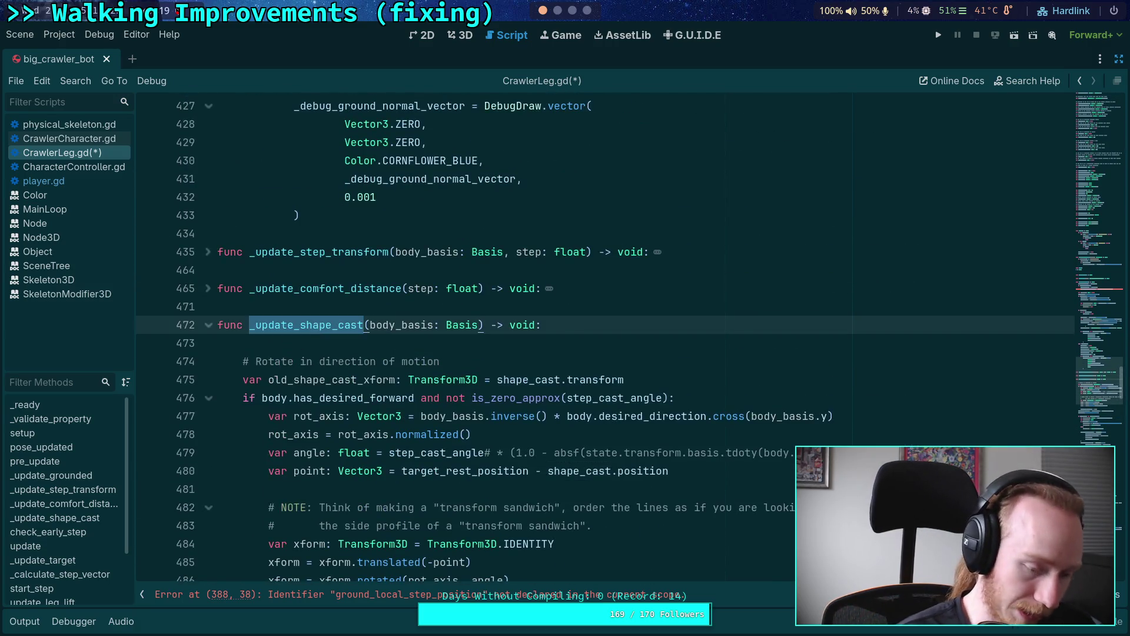
key(ctrl+f)
key(Return)
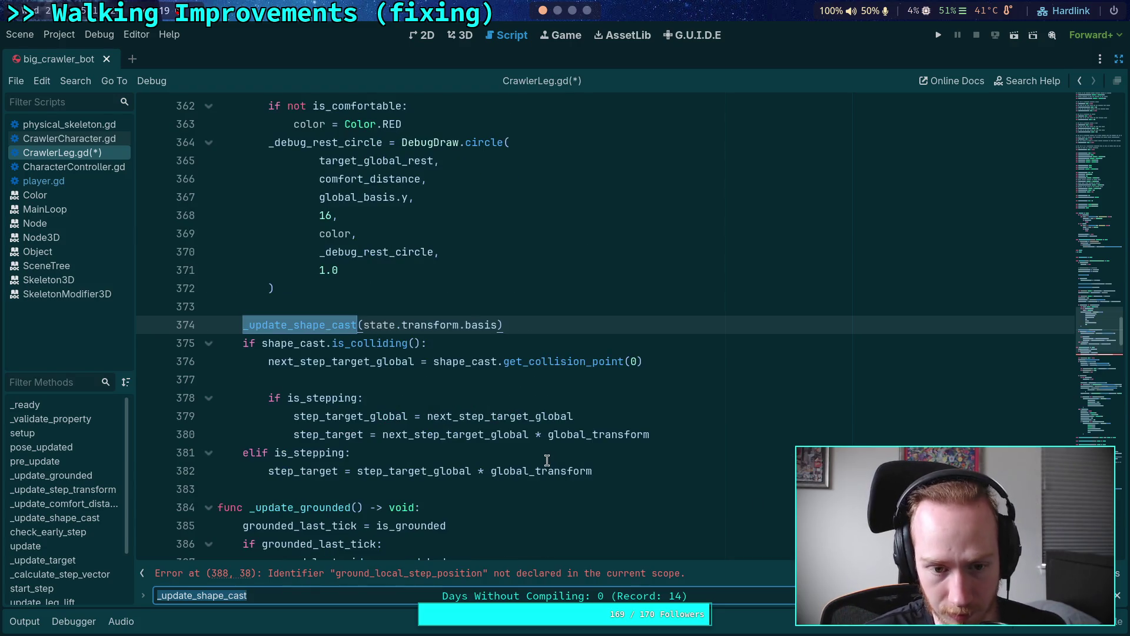
Highlight next_step_target_global uses, adding and removing an empty line after line 380.
scroll(547, 460, up, 6)
scroll(547, 459, up, 2)
scroll(612, 460, down, 2)
scroll(409, 372, down, 3)
scroll(434, 383, up, 9)
scroll(437, 383, down, 7)
scroll(436, 383, down, 4)
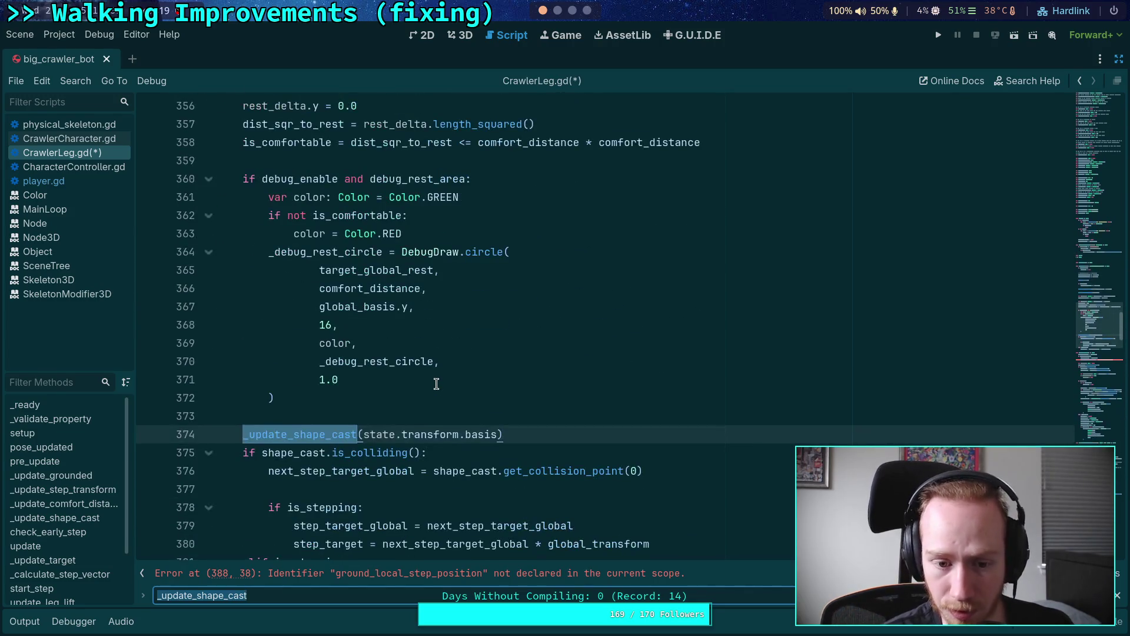
scroll(458, 416, down, 3)
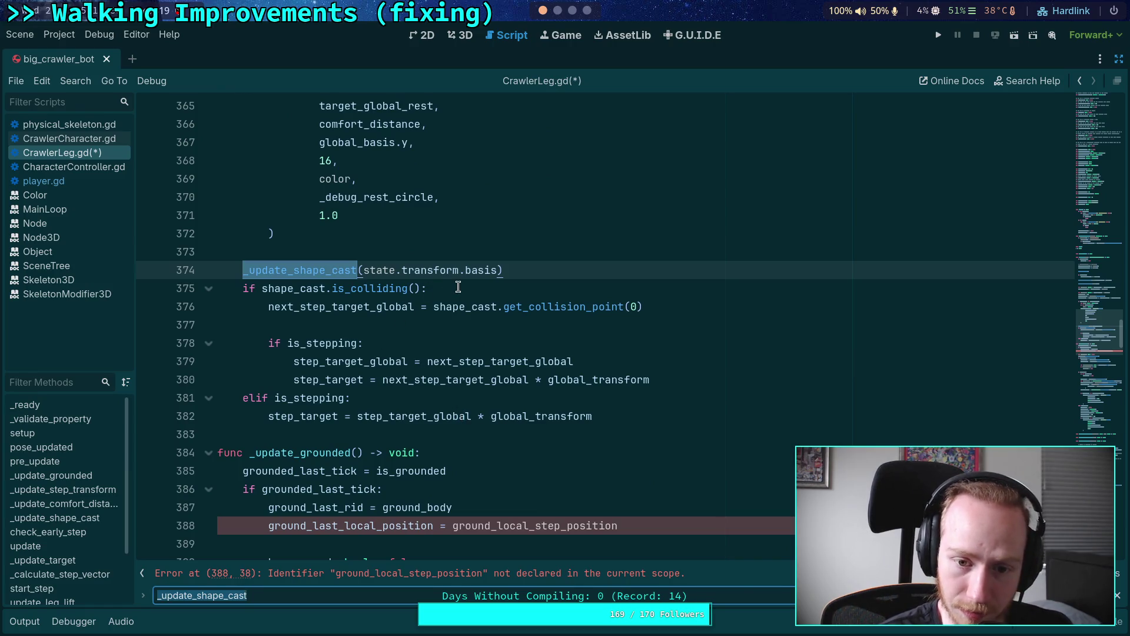
double_click(311, 304)
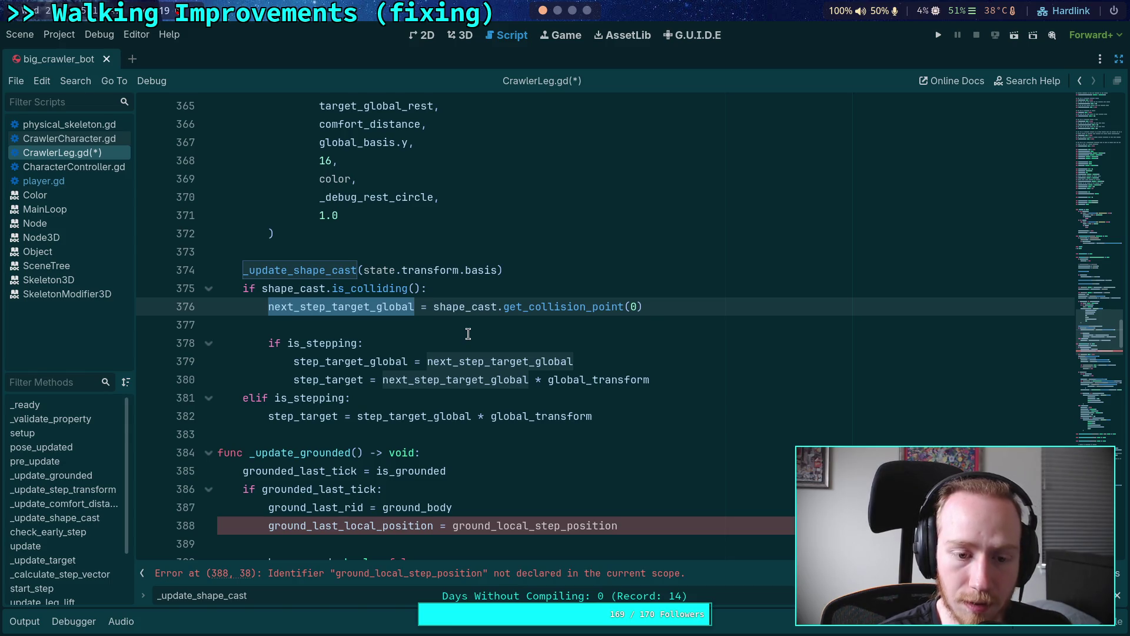
click(700, 385)
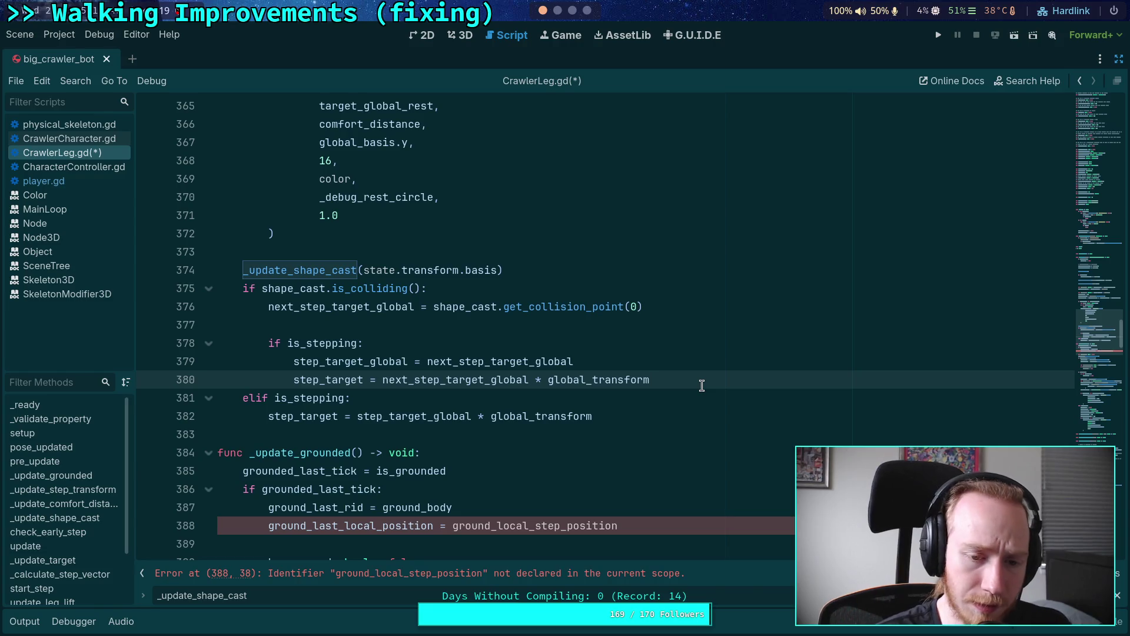
key(Return)
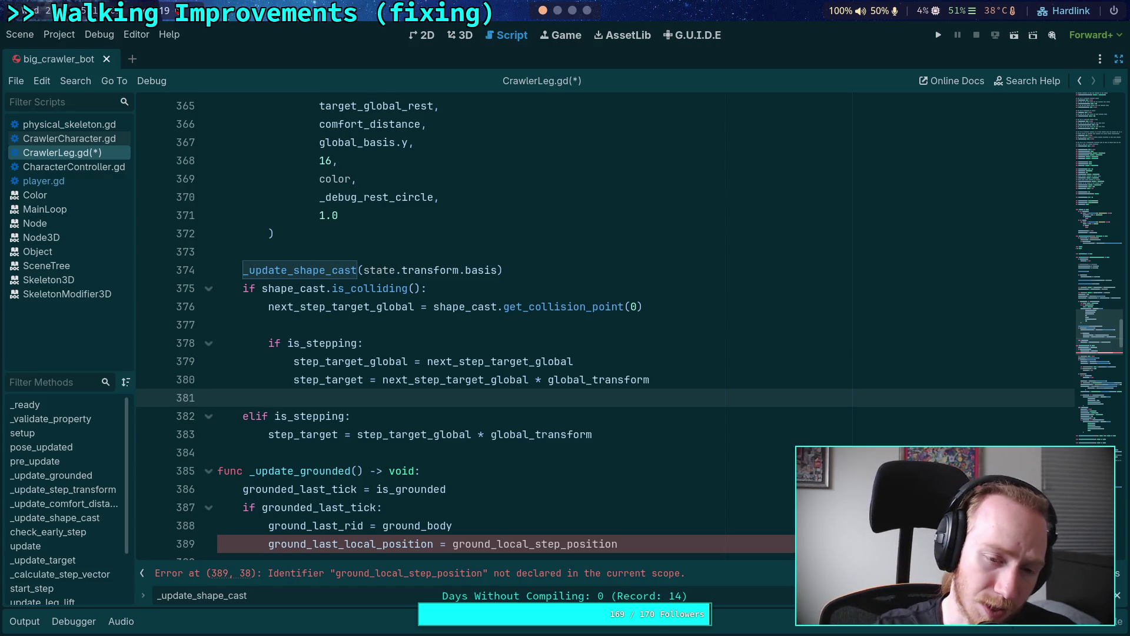
key(BackSpace)
key(BackSpace)
key(BackSpace)
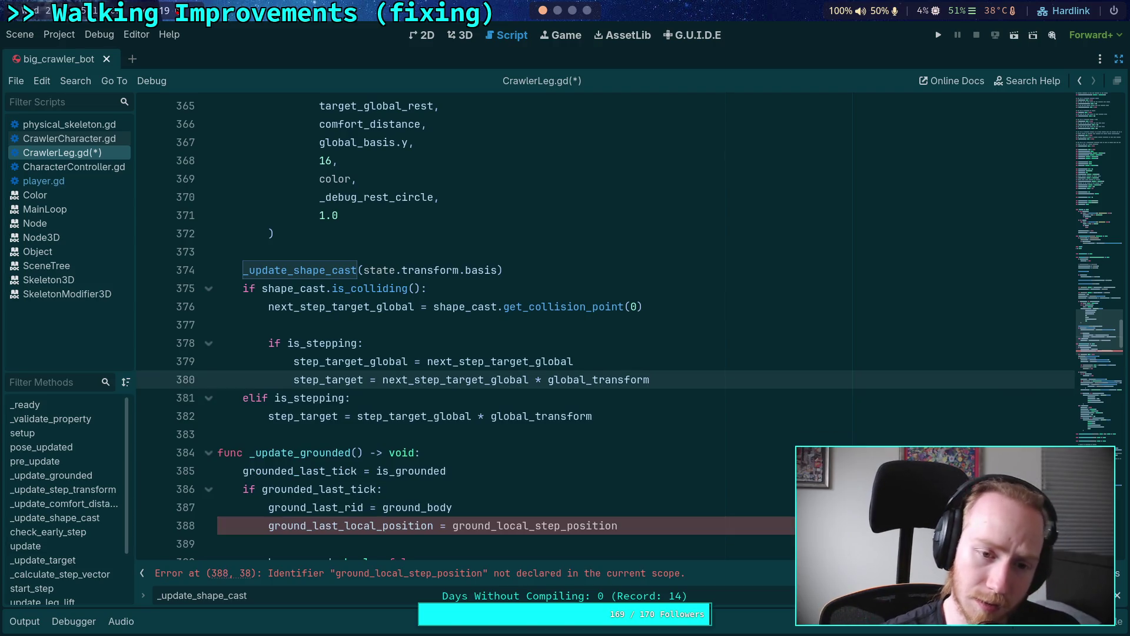
Delete the stray unfinished ground line 377 under the collision check.
click(689, 303)
key(Return)
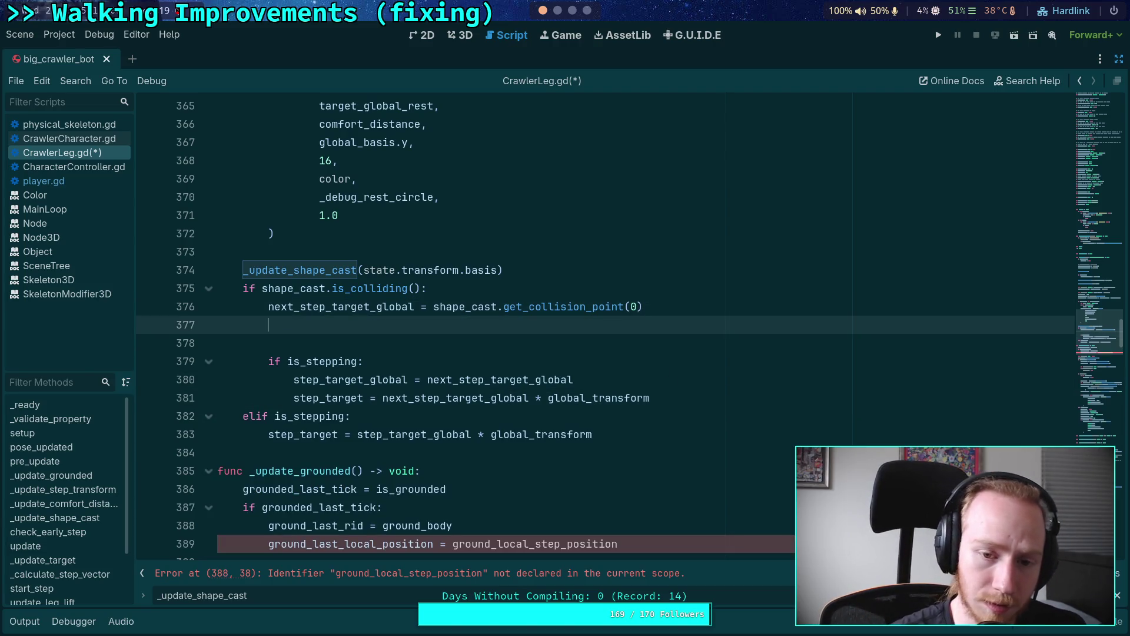
text(ground)
click(175, 322)
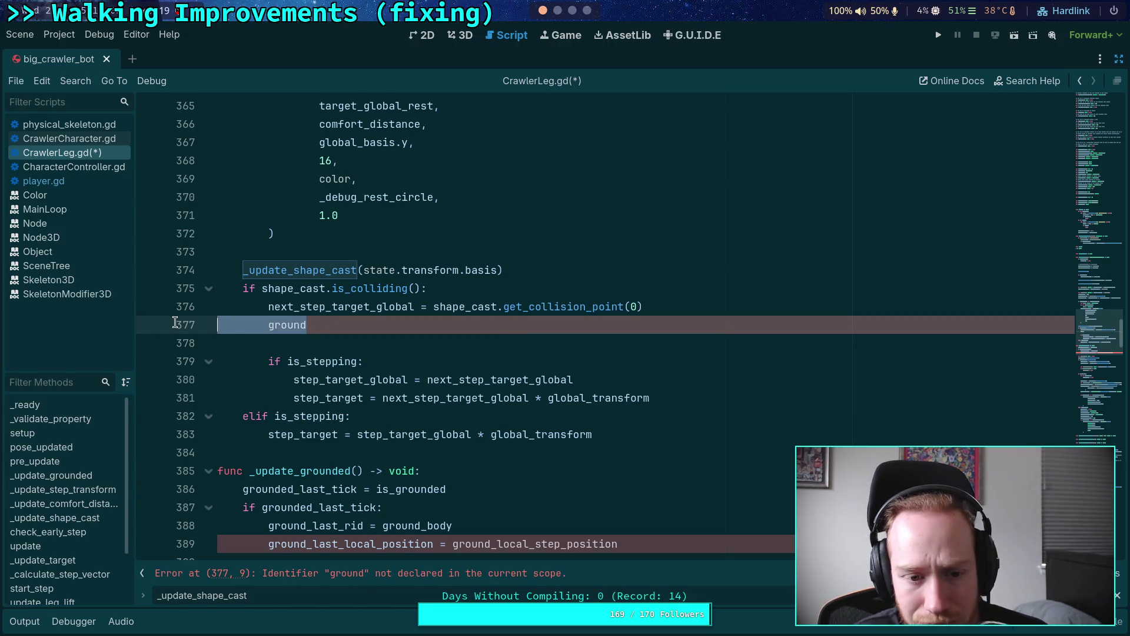
key(BackSpace)
Jump to the _update_shape_cast definition, fold its debug step-cast block, then the whole function.
double_click(303, 270)
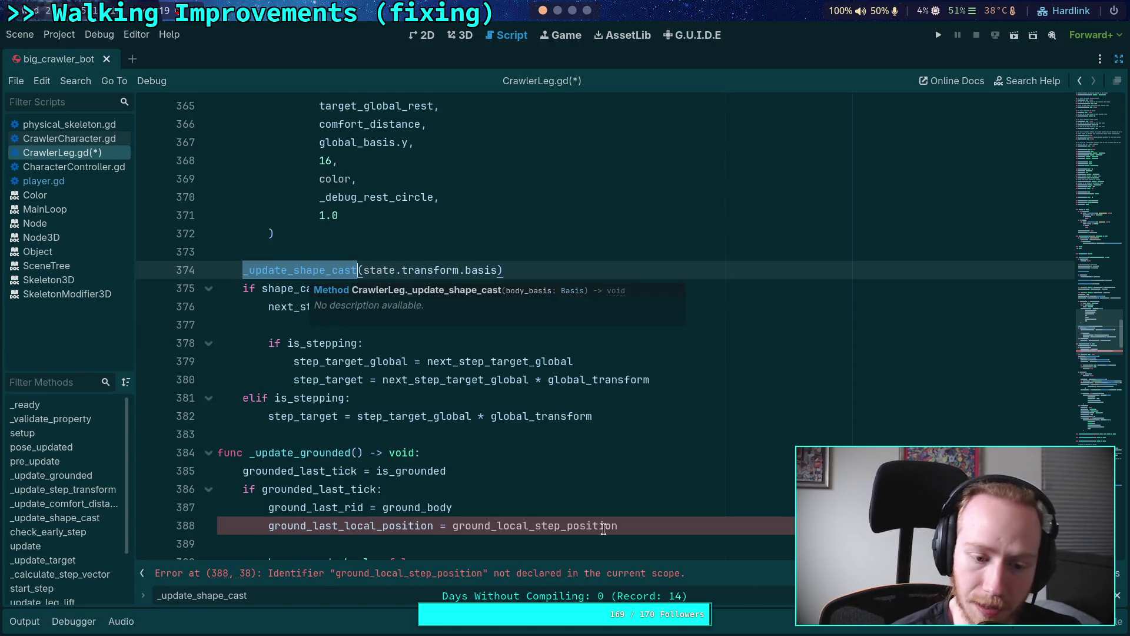
ctrl+click(302, 270)
scroll(518, 314, down, 4)
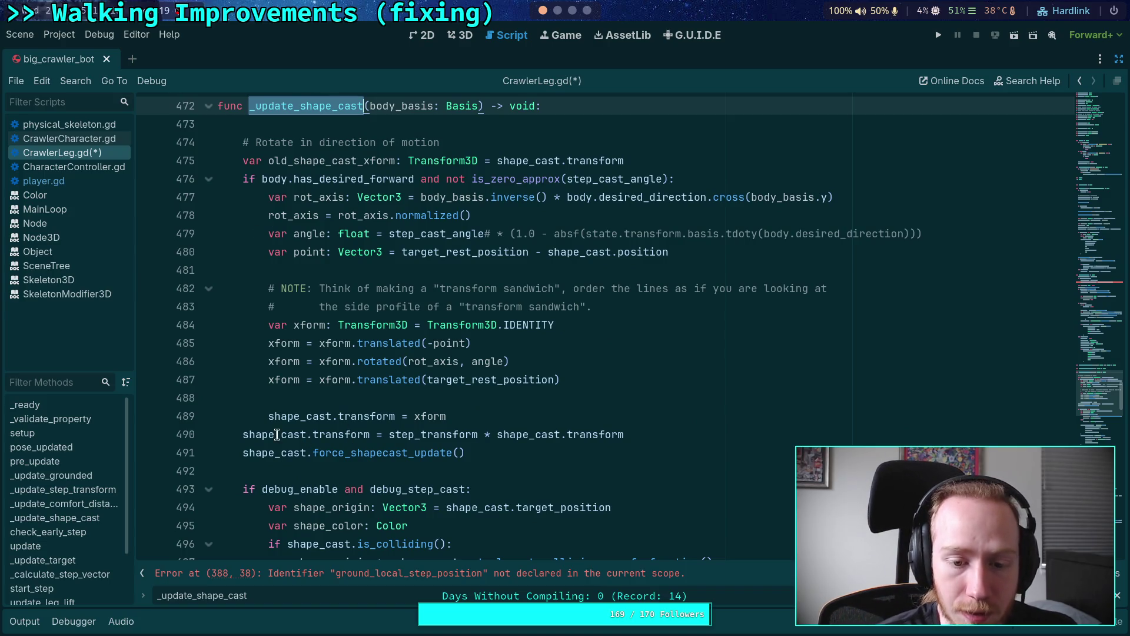
double_click(269, 453)
scroll(242, 294, down, 4)
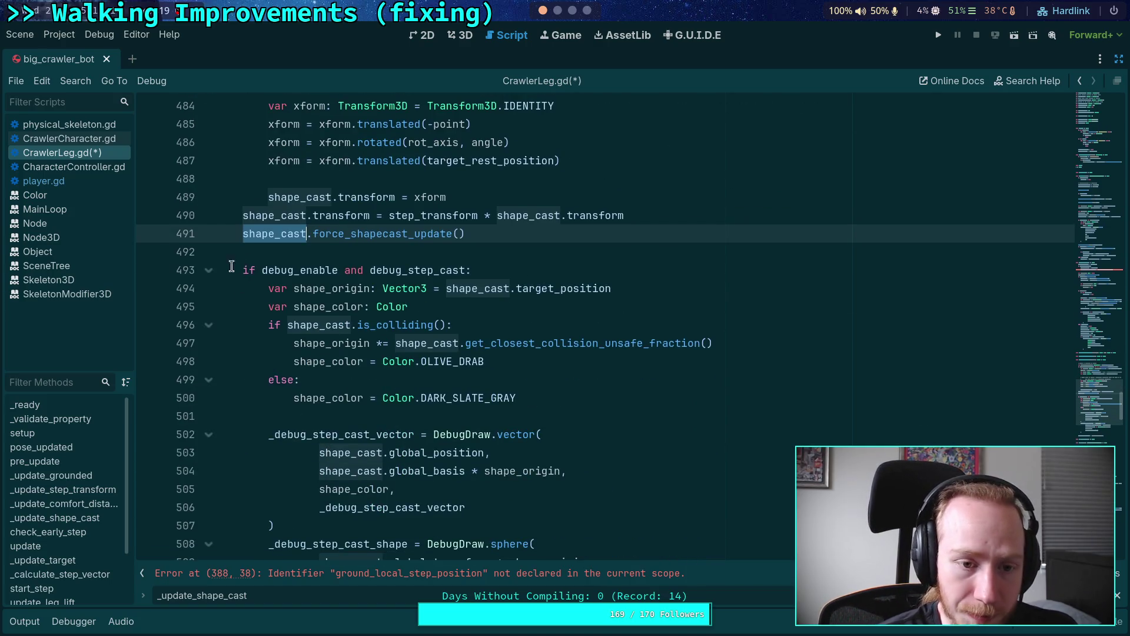
click(208, 270)
scroll(317, 383, up, 2)
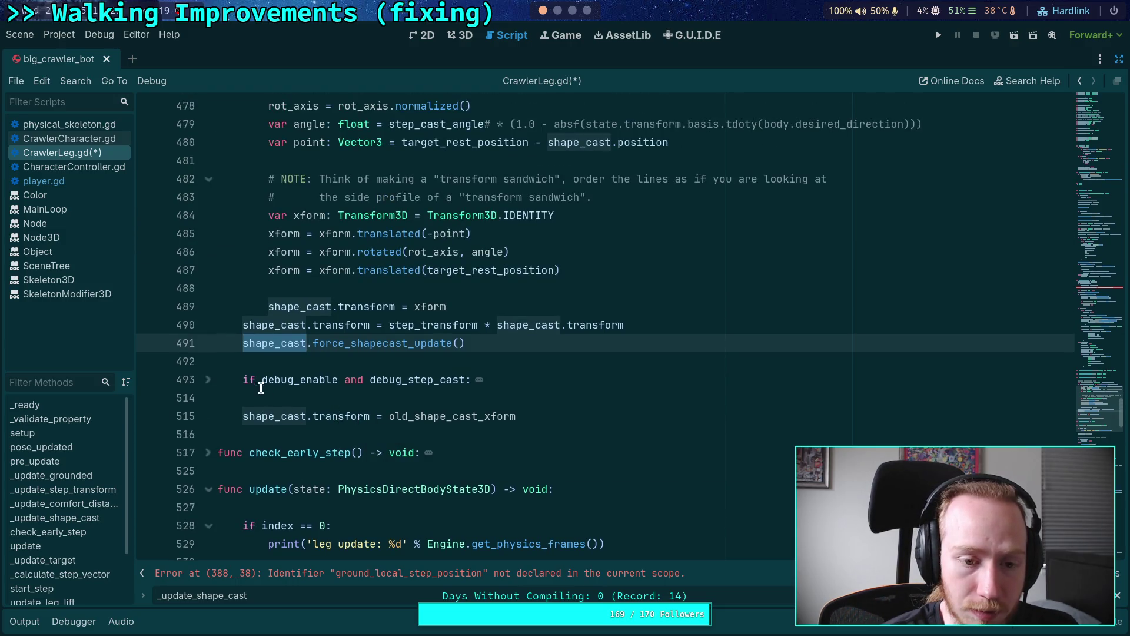
scroll(365, 371, up, 2)
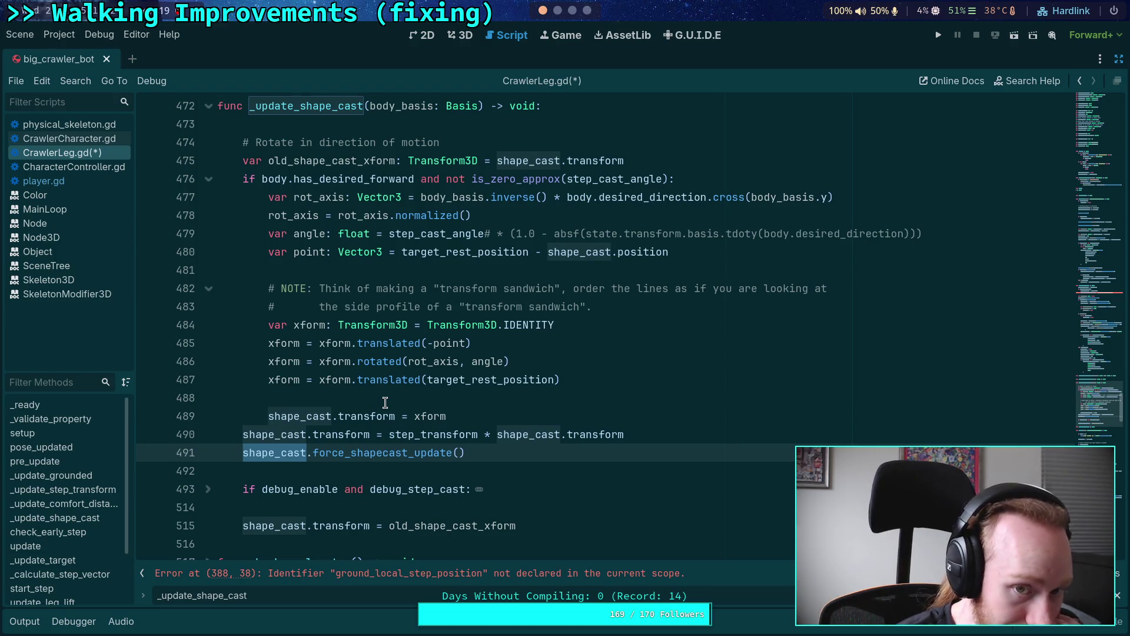
click(209, 107)
Return to the _update_shape_cast(state.transform.basis) call at line 374.
scroll(367, 321, up, 3)
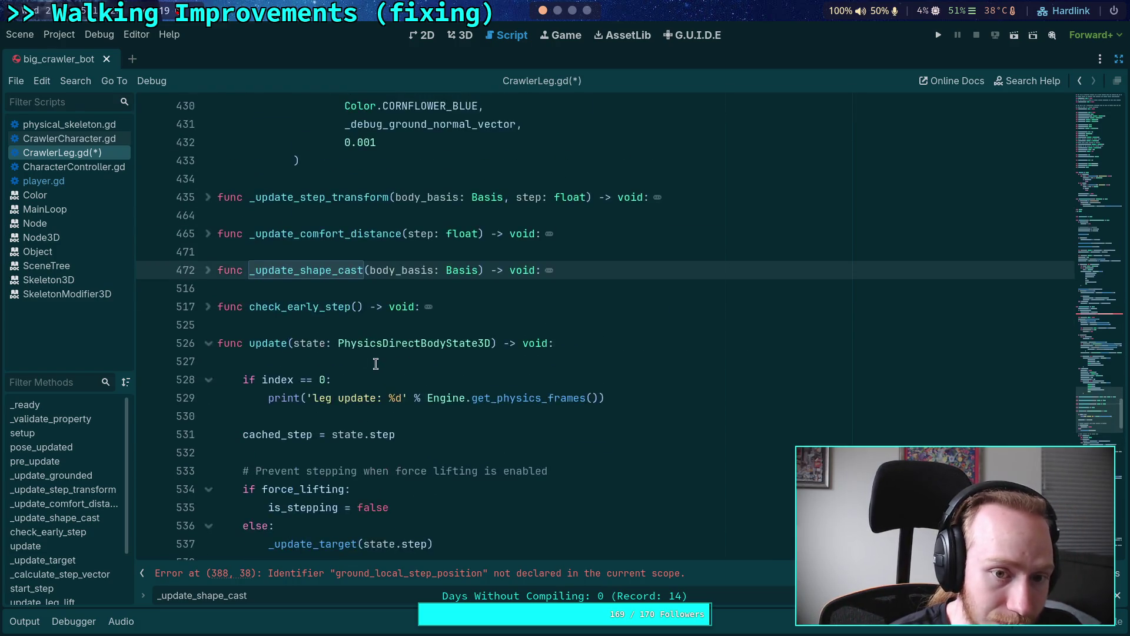
scroll(375, 364, up, 5)
scroll(374, 360, up, 14)
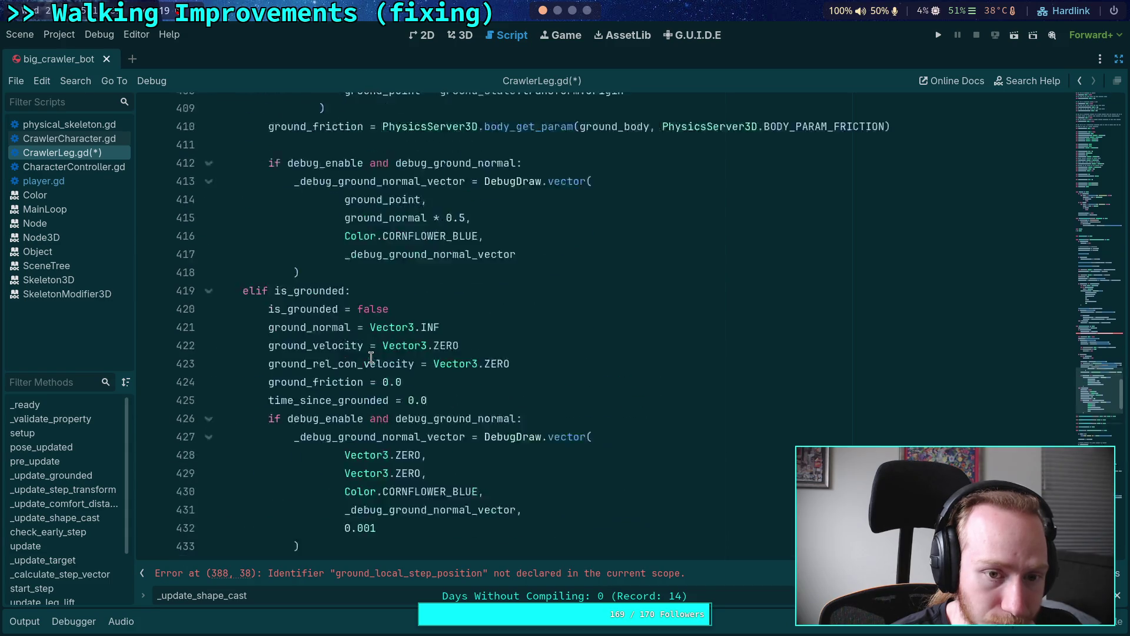
scroll(372, 357, up, 4)
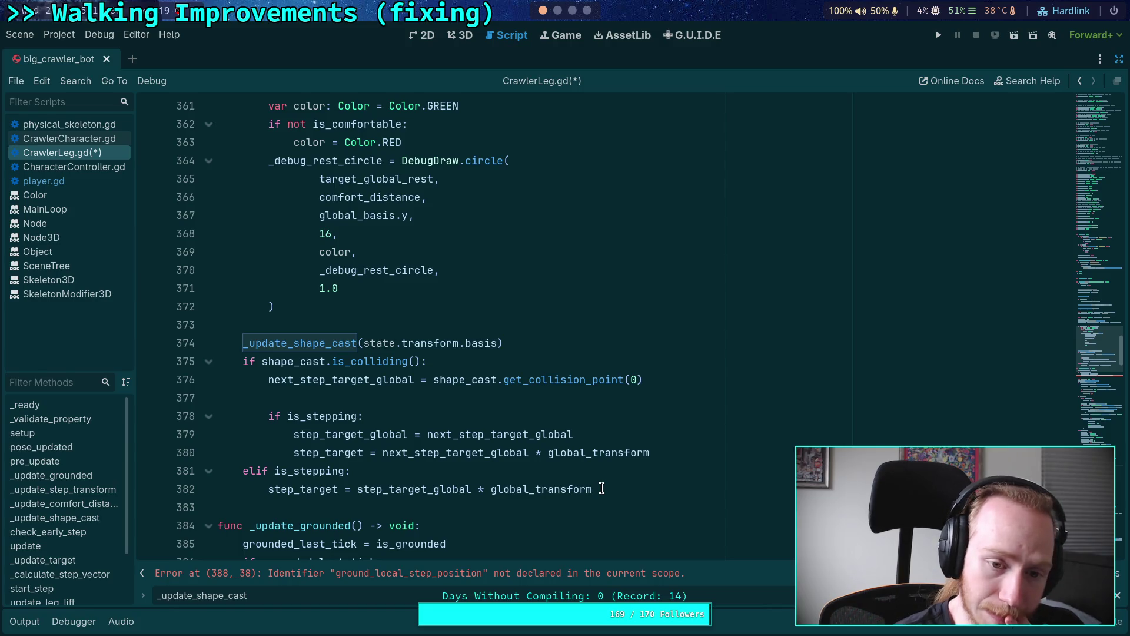
click(513, 331)
click(542, 343)
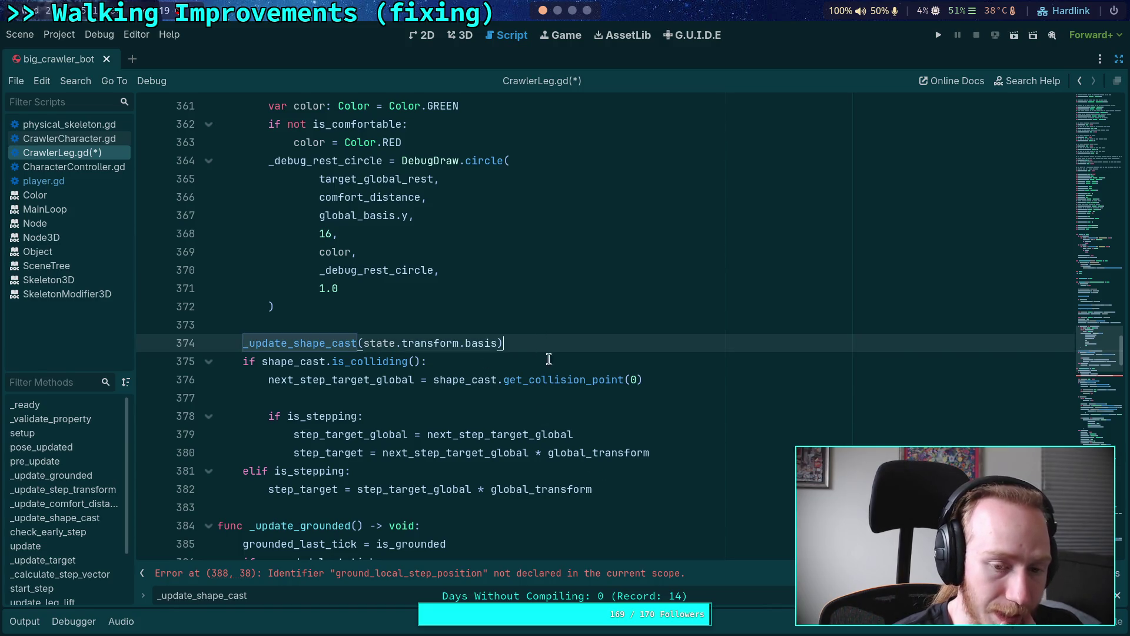
mouse_move(561, 379)
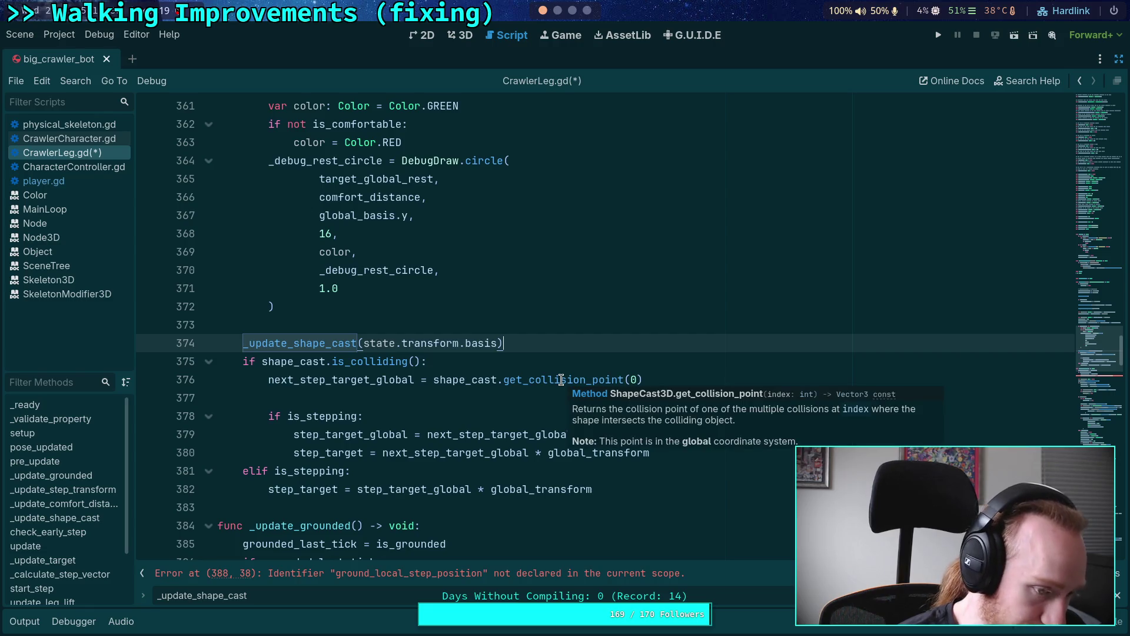
mouse_move(430, 388)
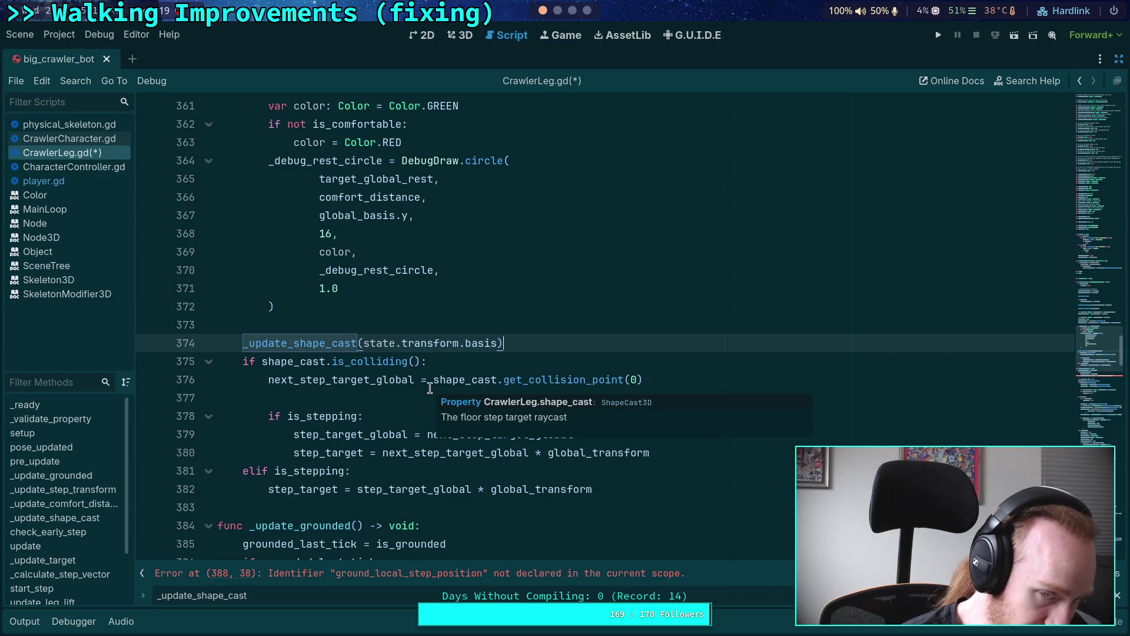
Insert a blank indented line after line 376, typing and erasing 'ground'.
click(673, 382)
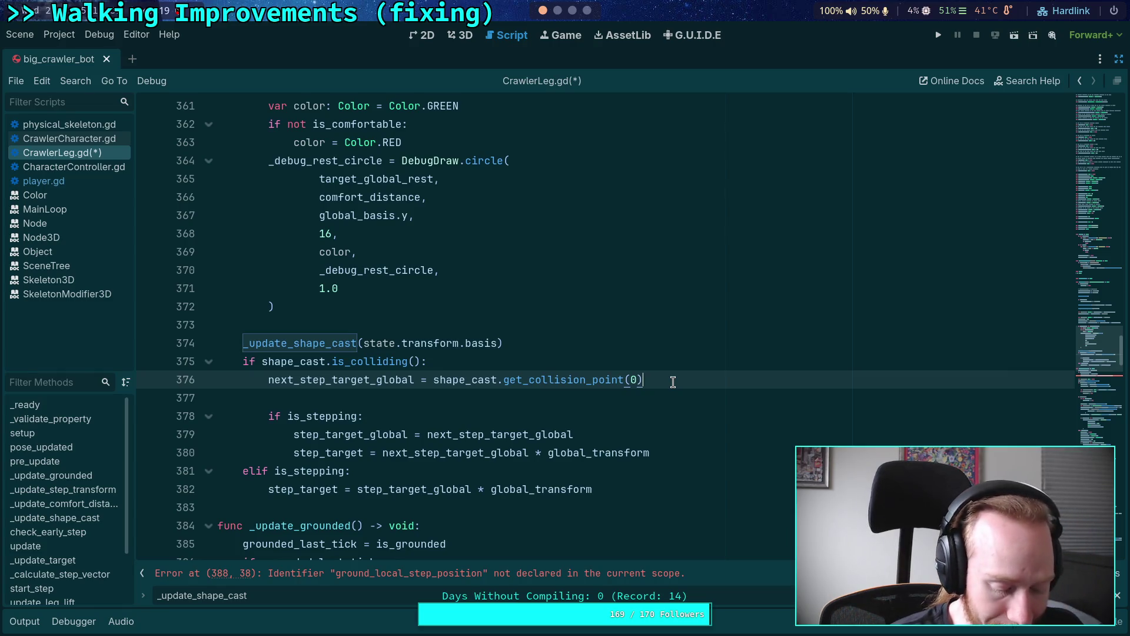
key(Return)
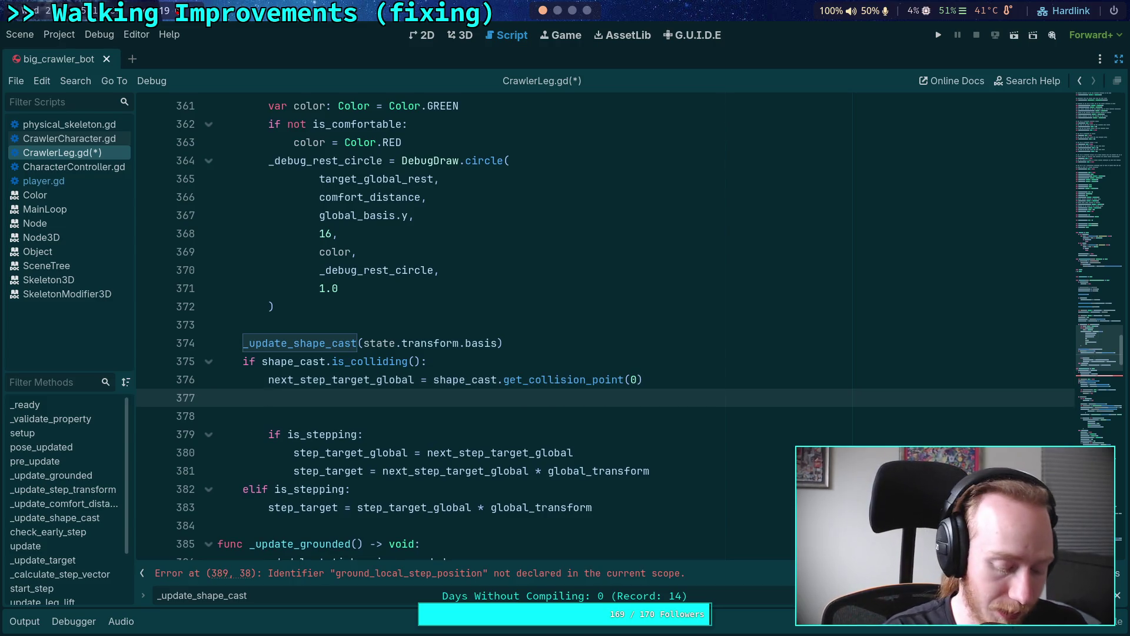
text(ground)
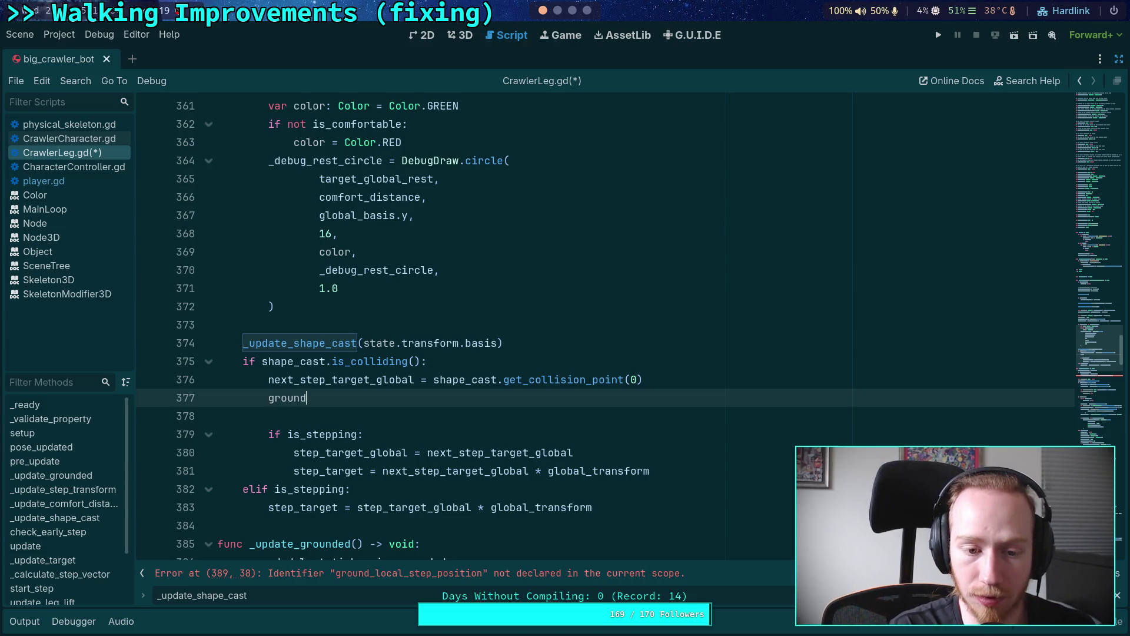
key(BackSpace)
key(BackSpace)
key(BackSpace)
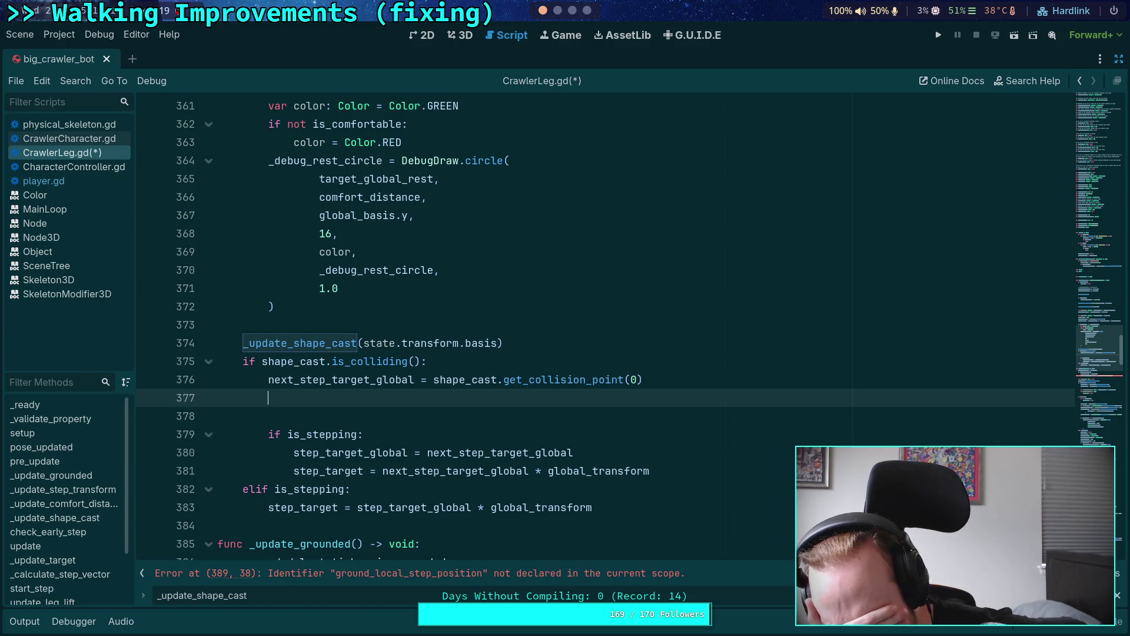
scroll(465, 389, up, 15)
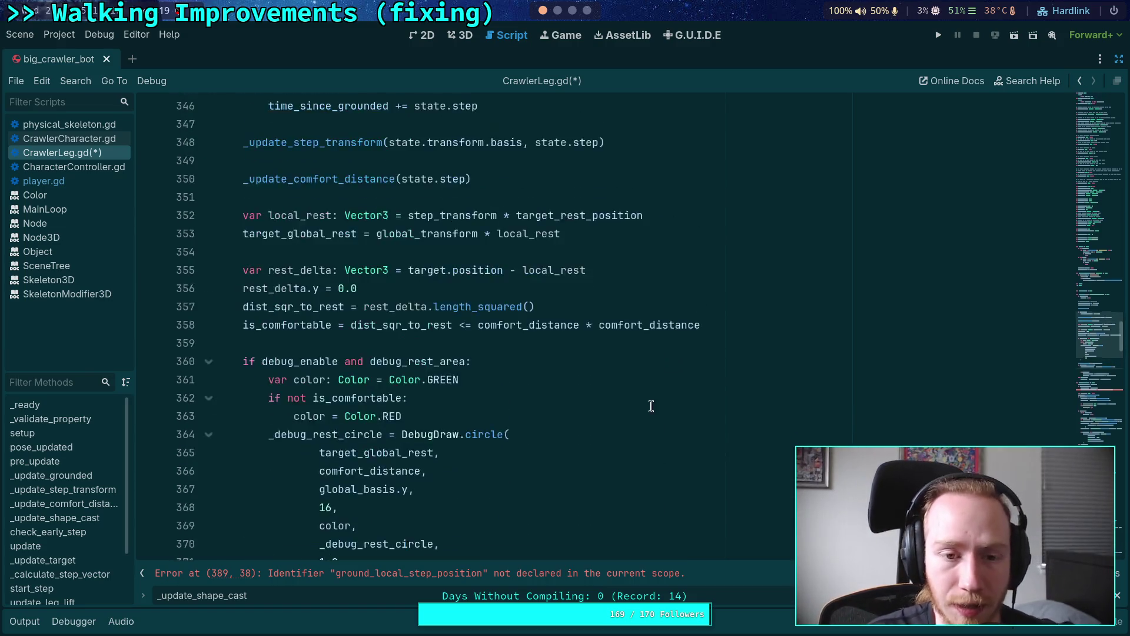
Change line 389's ground_local_step_position back to ground_local_position and check its definition.
scroll(465, 388, down, 17)
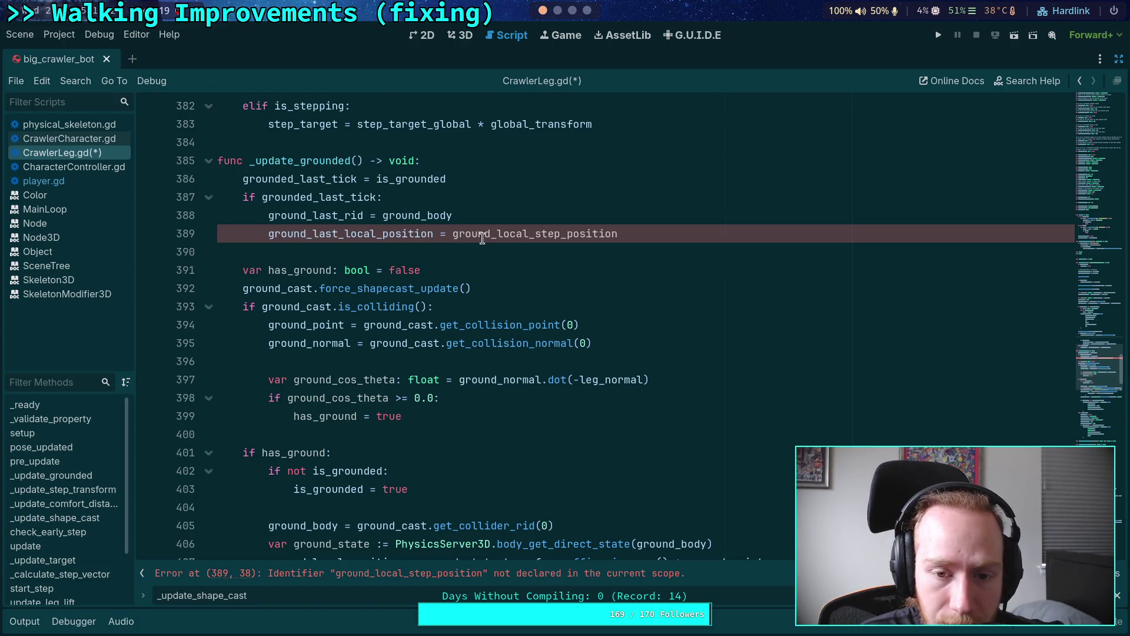
mouse_move(1083, 348)
mouse_down()
mouse_move(1107, 238)
mouse_move(1111, 355)
mouse_up()
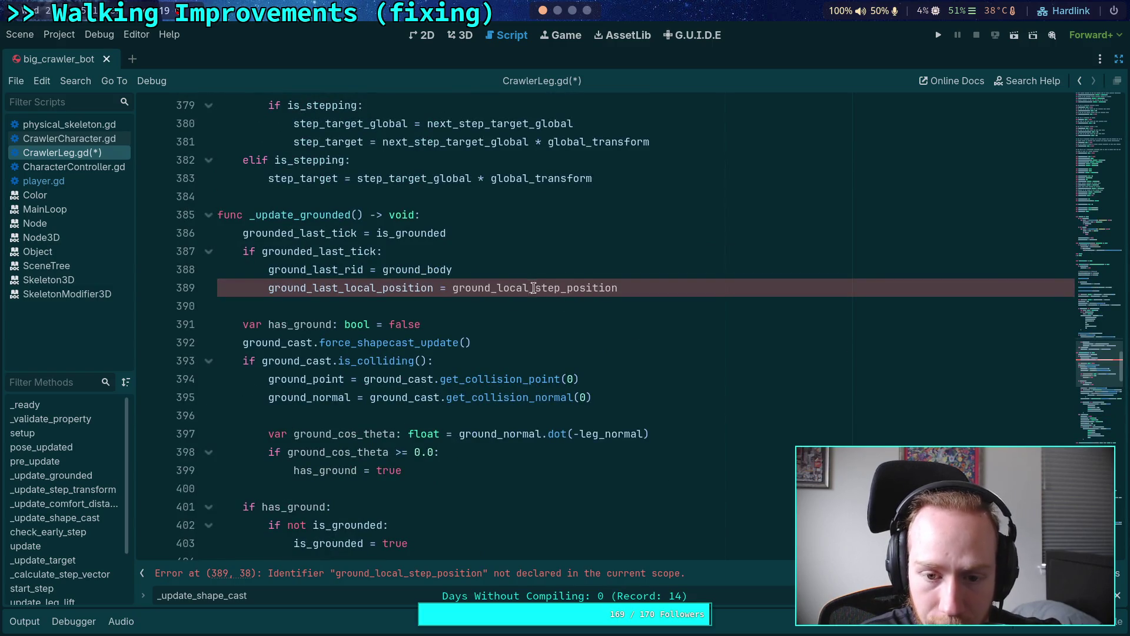
drag(497, 288, 567, 287)
key(BackSpace)
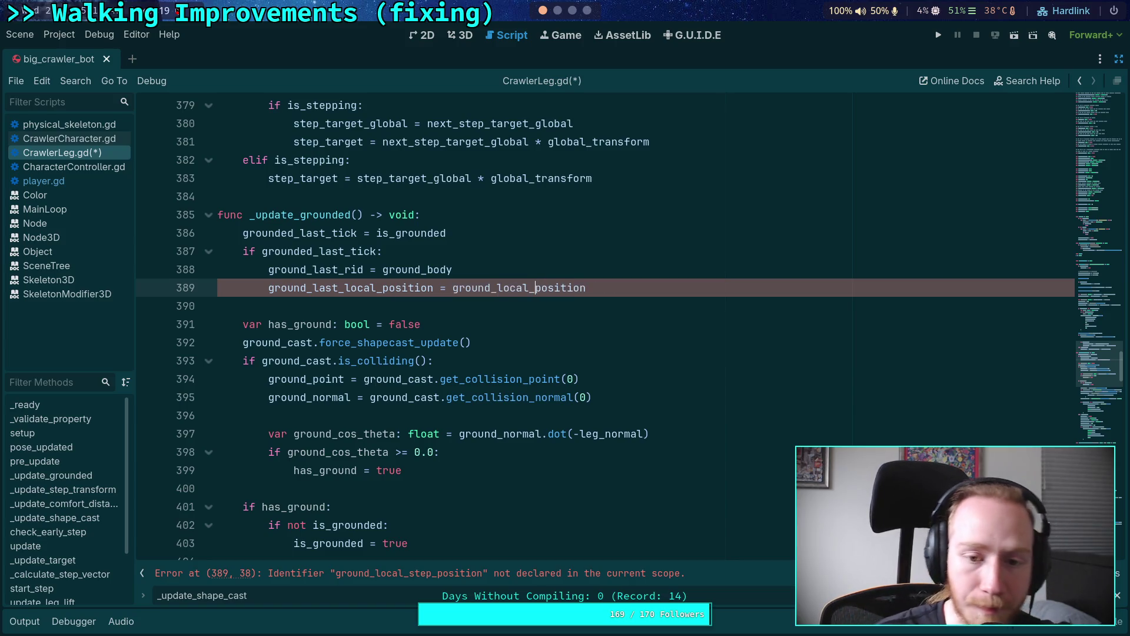
double_click(535, 288)
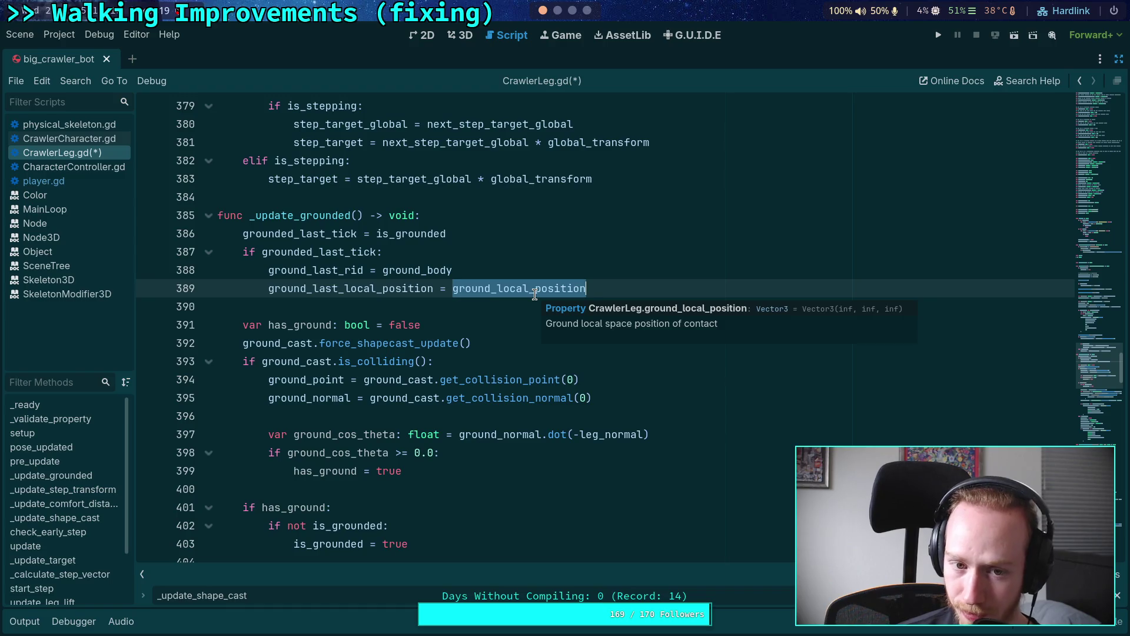
Scroll down from line 389 and collapse the _update_target function.
scroll(534, 294, up, 1)
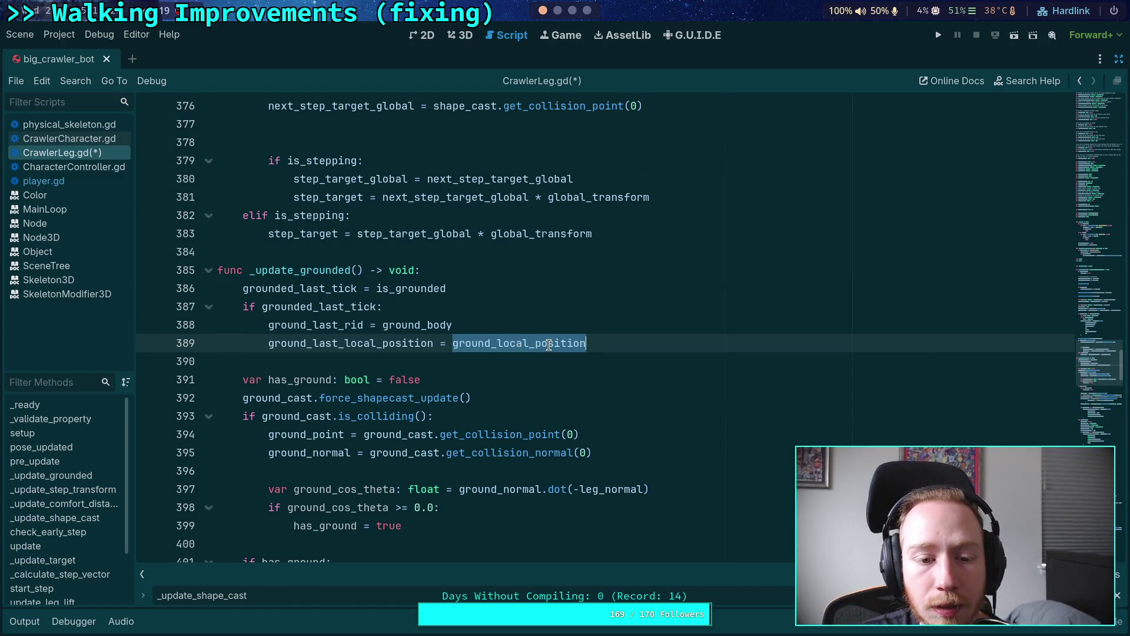
click(593, 342)
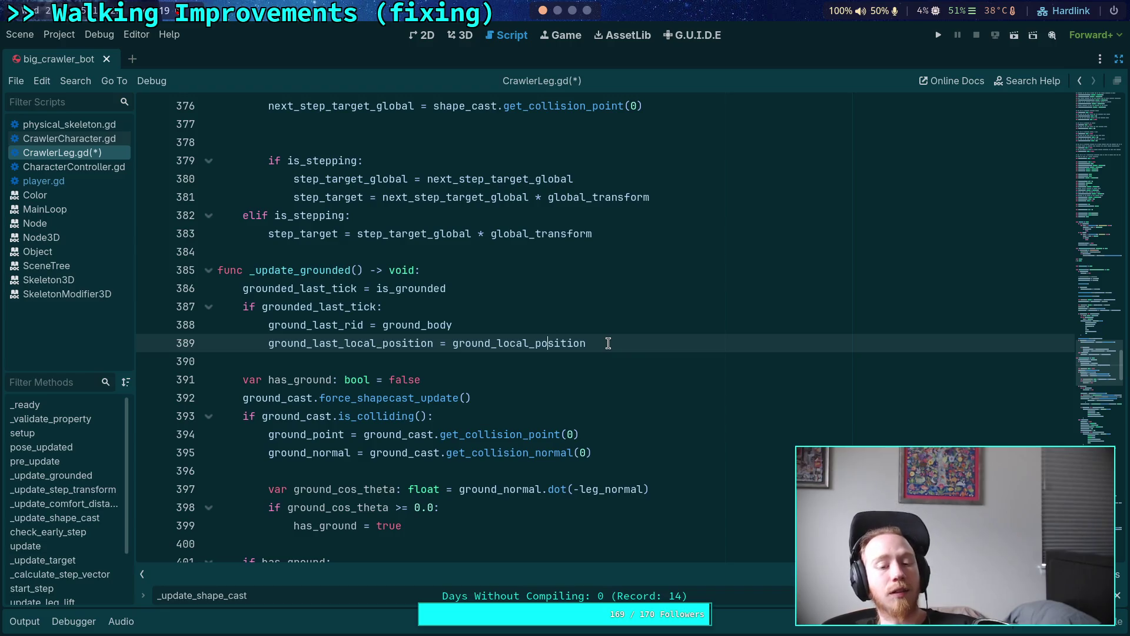
scroll(608, 343, down, 17)
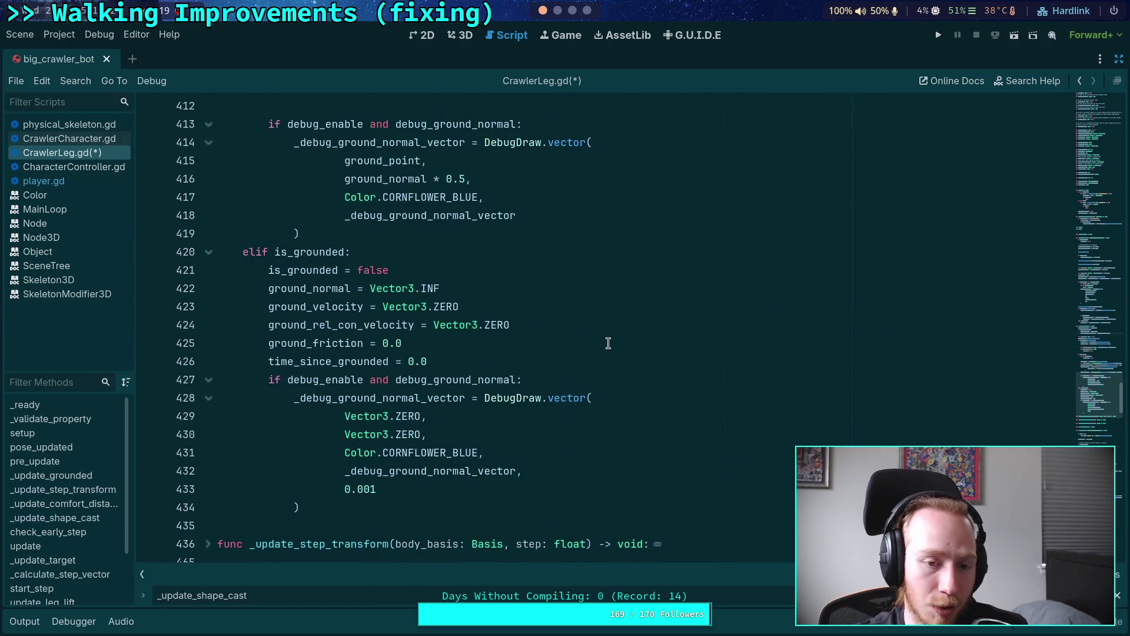
scroll(608, 343, down, 3)
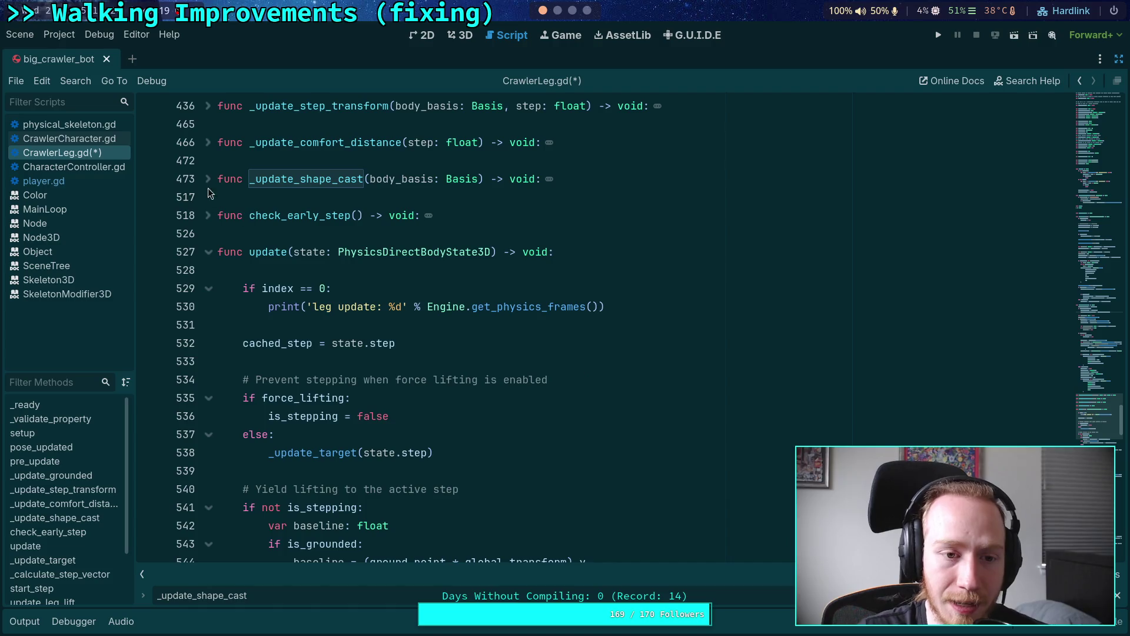
scroll(283, 316, down, 1)
scroll(283, 316, down, 13)
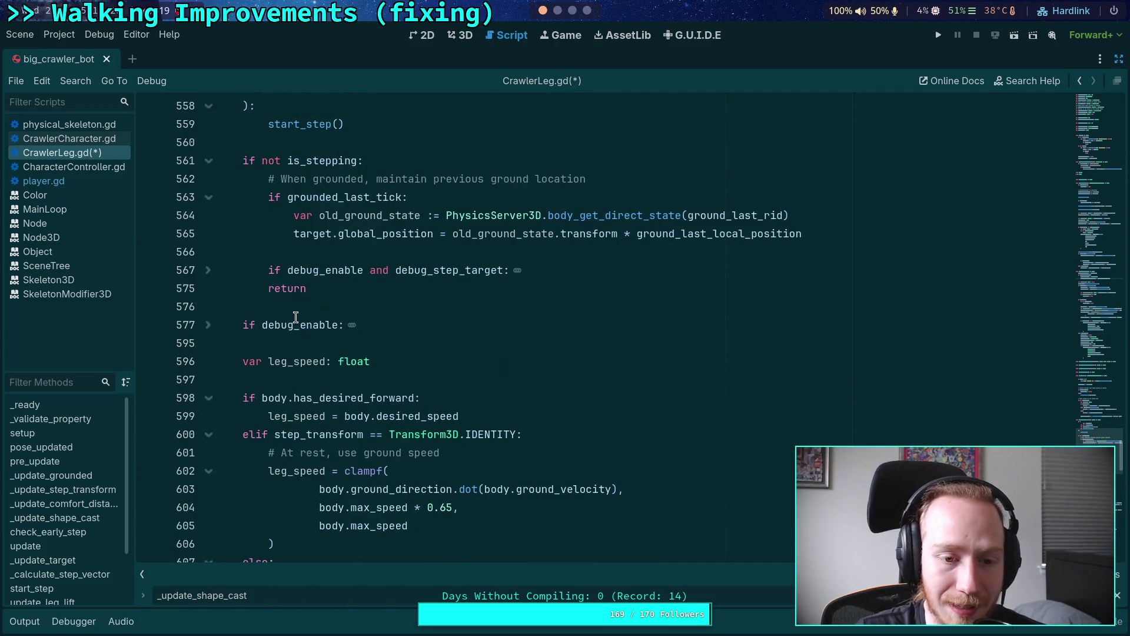
scroll(298, 314, down, 15)
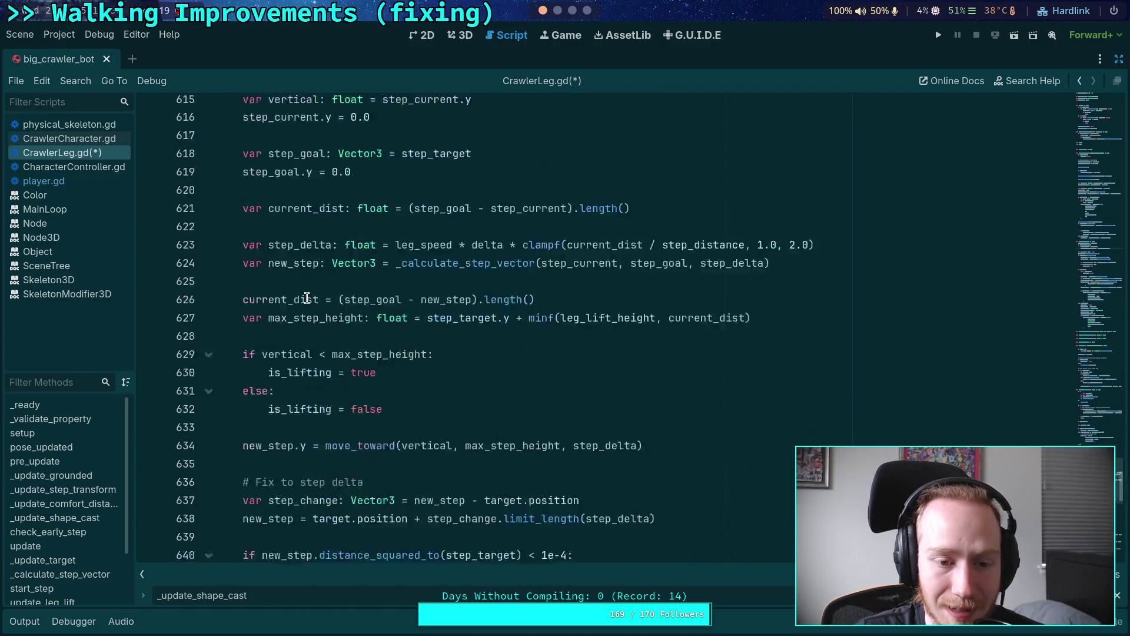
scroll(309, 294, down, 3)
scroll(311, 293, up, 1)
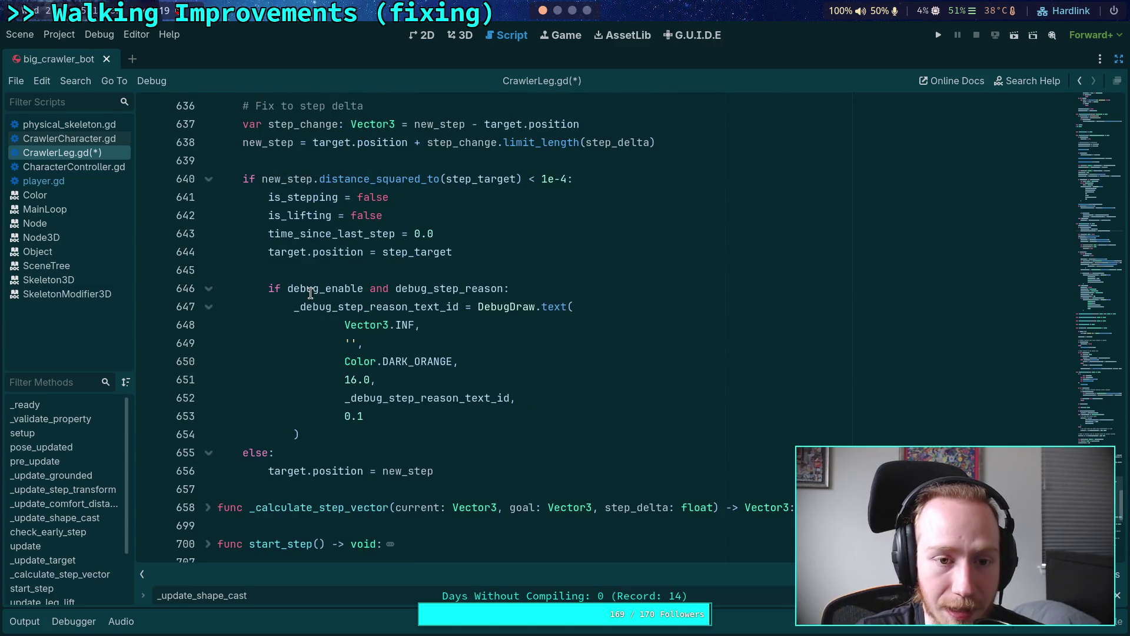
scroll(310, 293, up, 20)
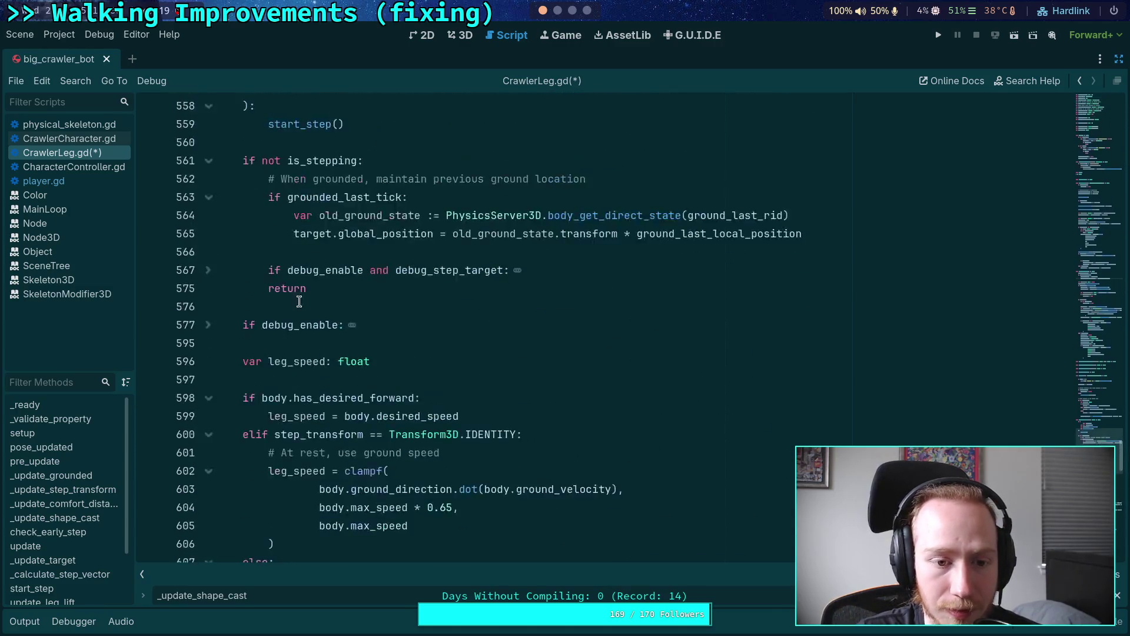
click(215, 272)
Collapse the update function, briefly expanding _update_shape_cast and update to check them.
scroll(235, 282, up, 5)
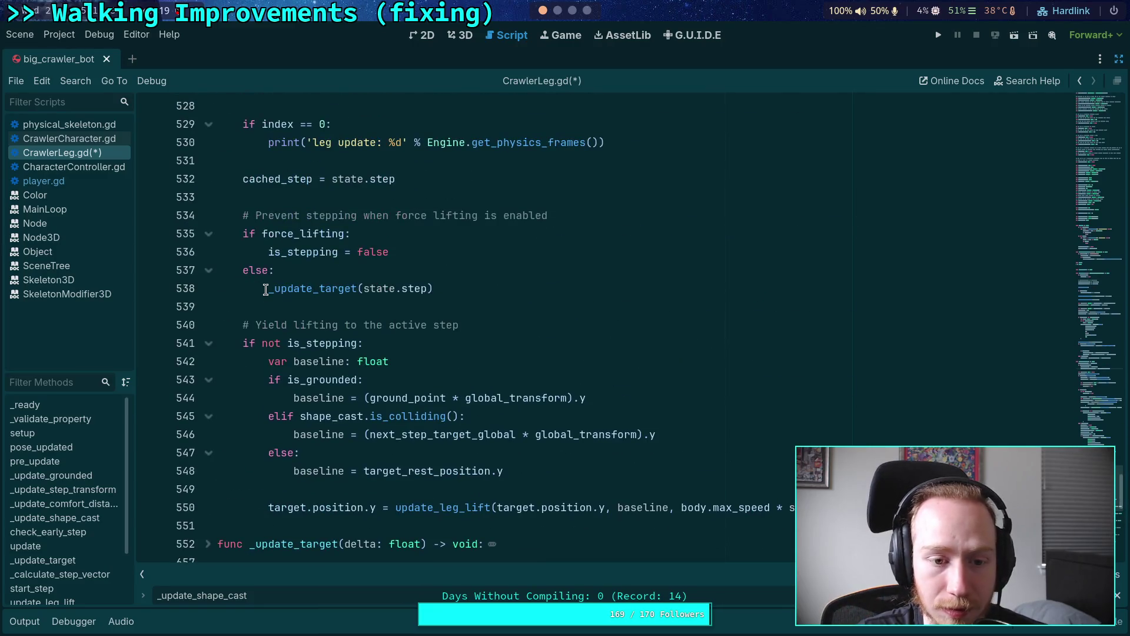
scroll(251, 293, up, 5)
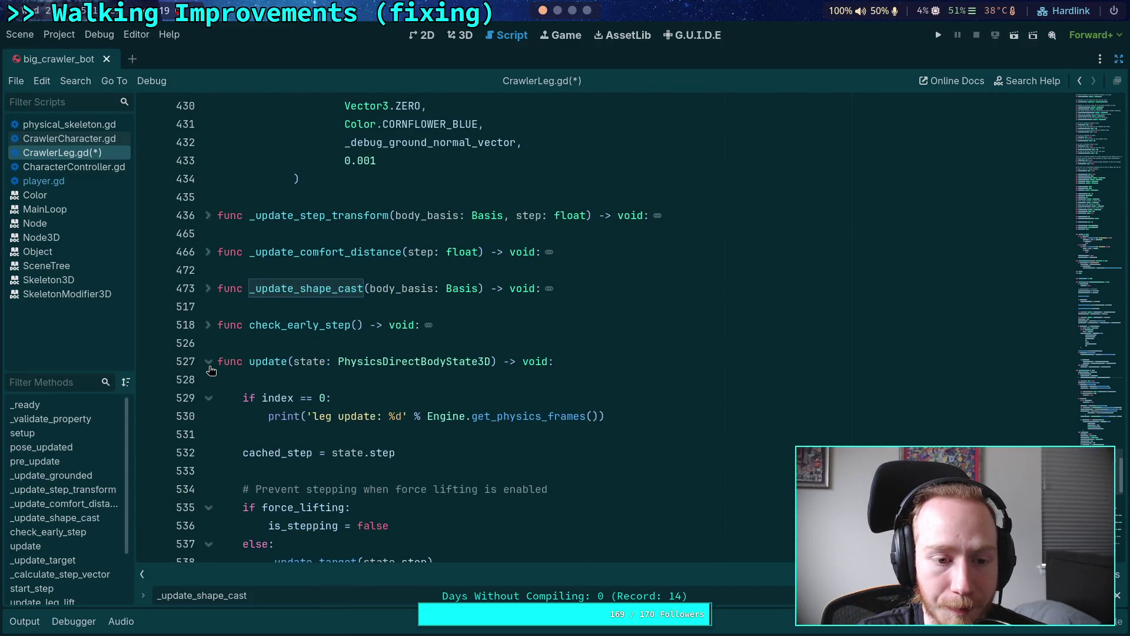
click(209, 362)
click(206, 293)
click(206, 293)
click(207, 358)
click(206, 356)
Fold the debug ground-normal block at line 427 and peek inside _update_shape_cast.
scroll(222, 270, up, 7)
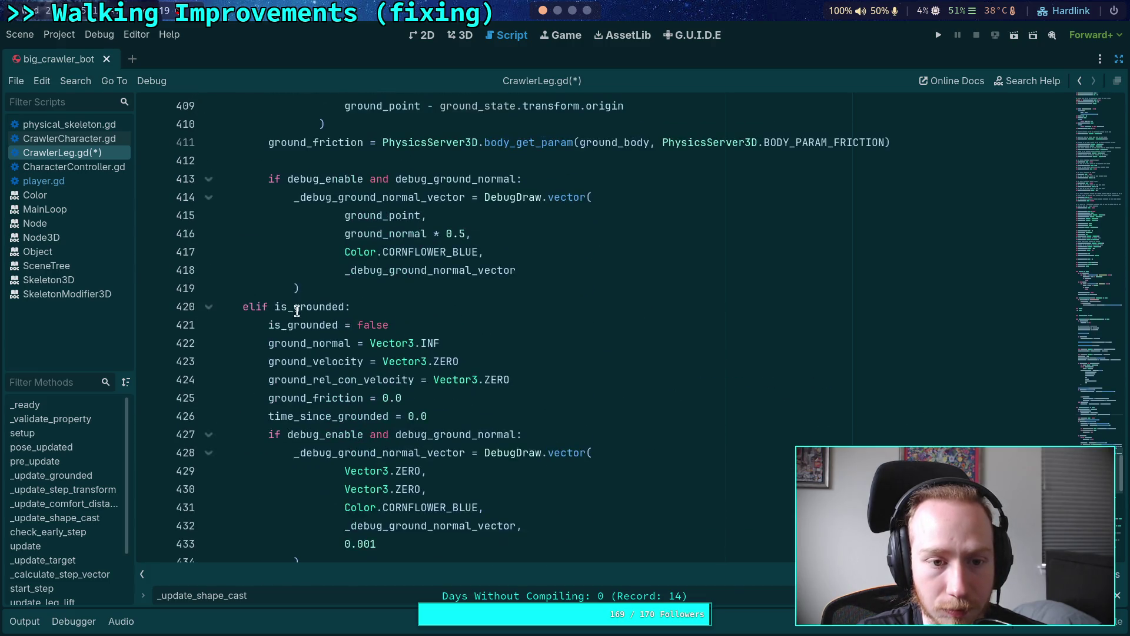
click(209, 434)
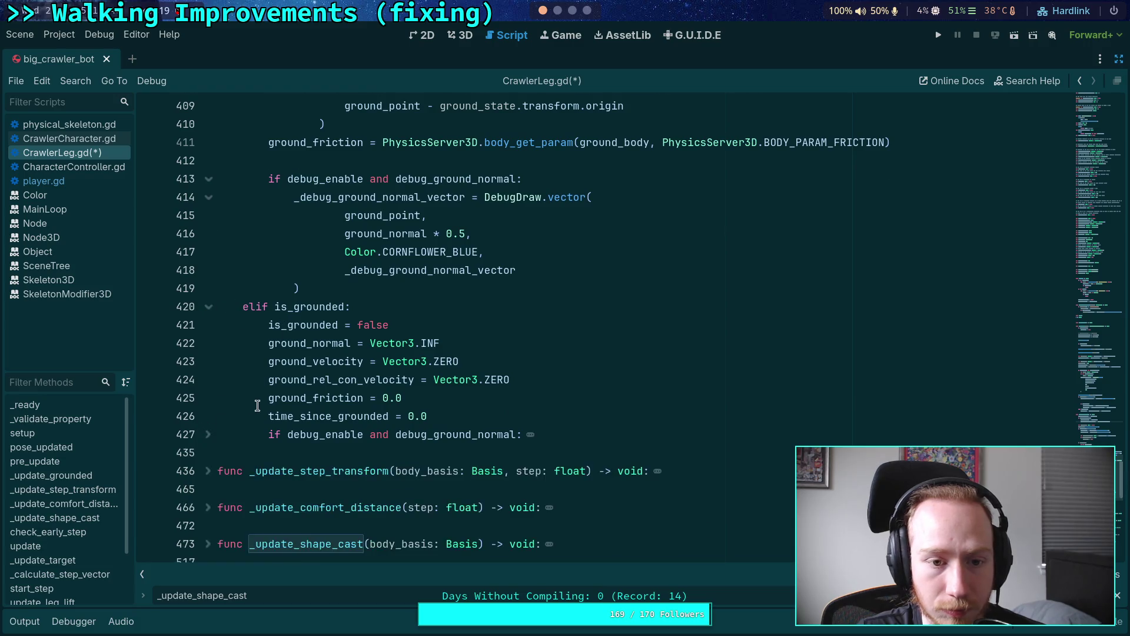
scroll(208, 362, up, 4)
scroll(213, 403, up, 19)
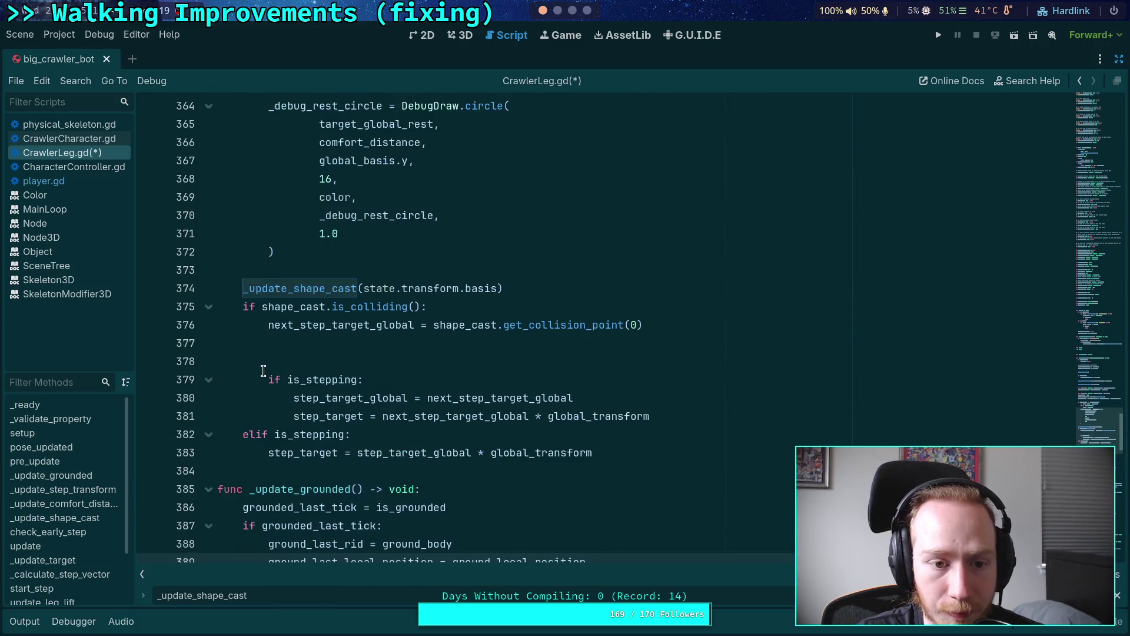
scroll(263, 370, up, 6)
scroll(263, 370, down, 20)
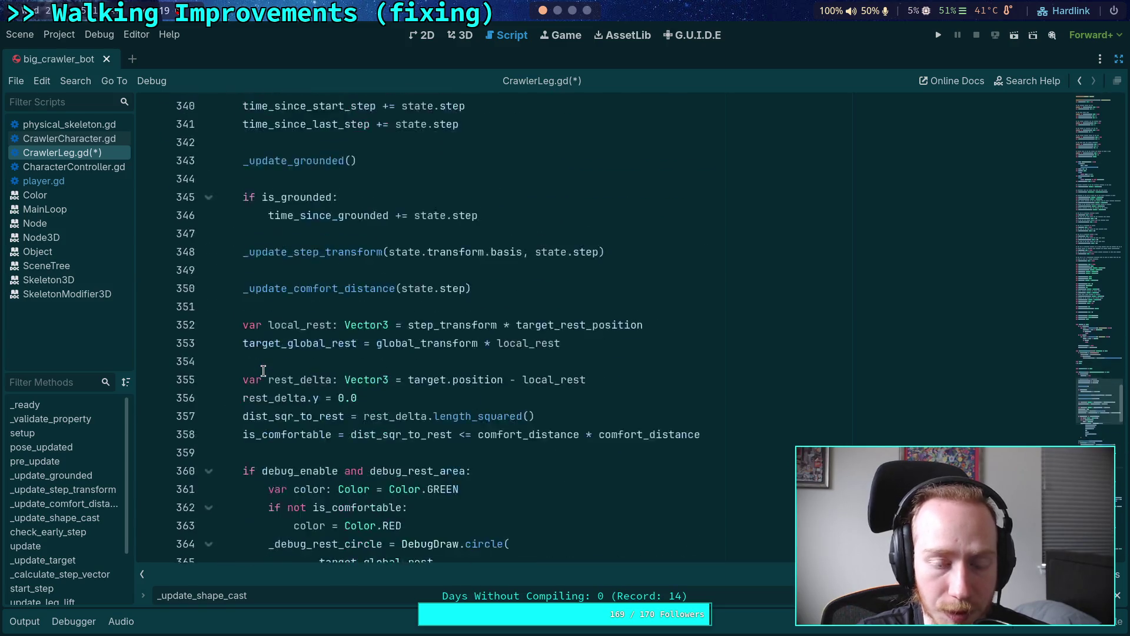
scroll(263, 370, down, 9)
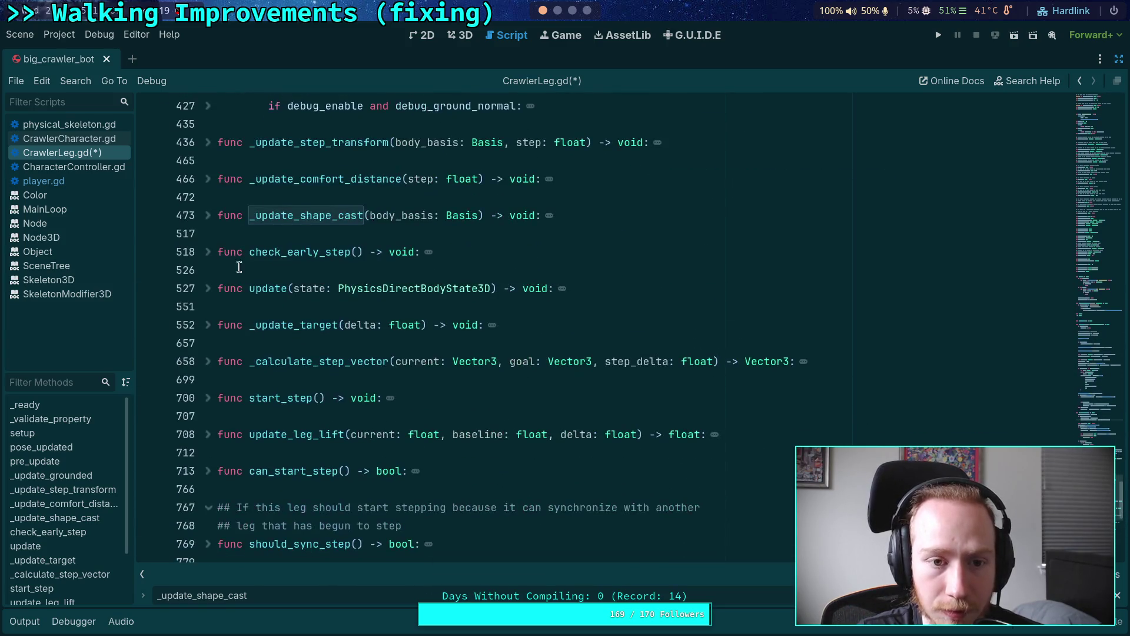
click(210, 221)
click(209, 221)
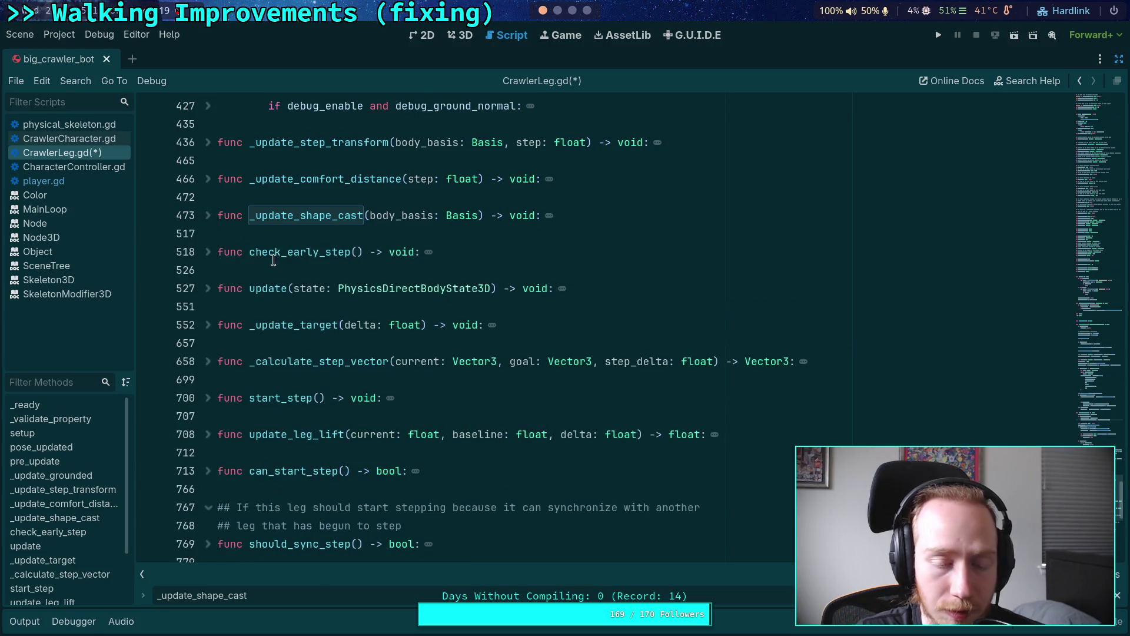
scroll(319, 281, up, 10)
scroll(319, 281, up, 10)
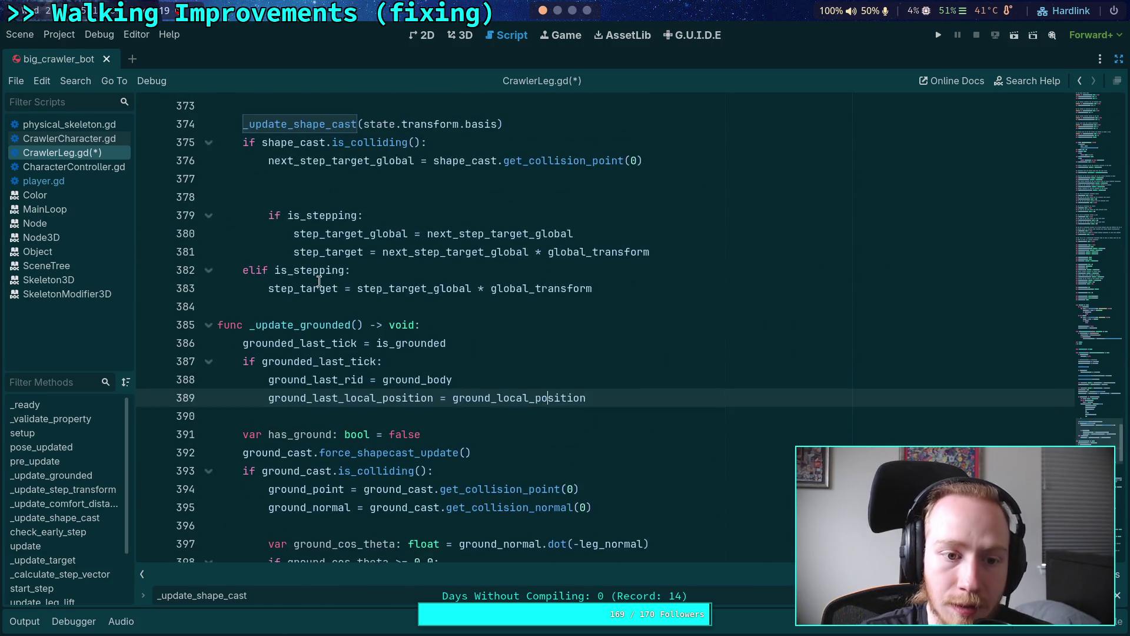
Insert a new indented line after the line 377 collision-point assignment.
click(452, 305)
scroll(457, 324, down, 2)
drag(471, 415, 471, 361)
click(497, 194)
click(516, 185)
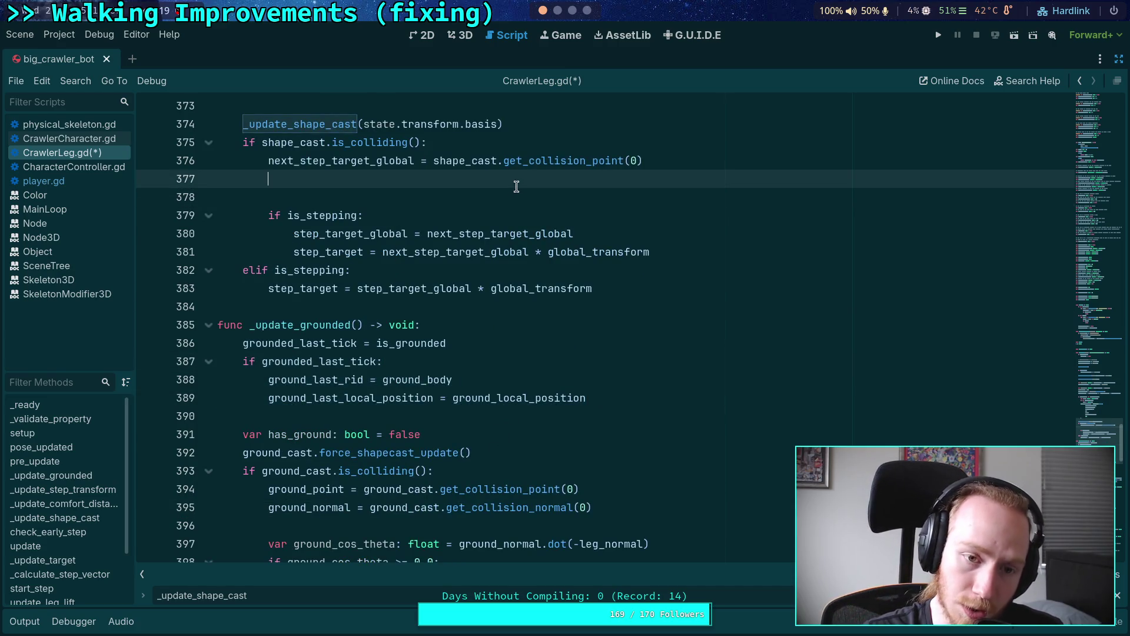
key(Return)
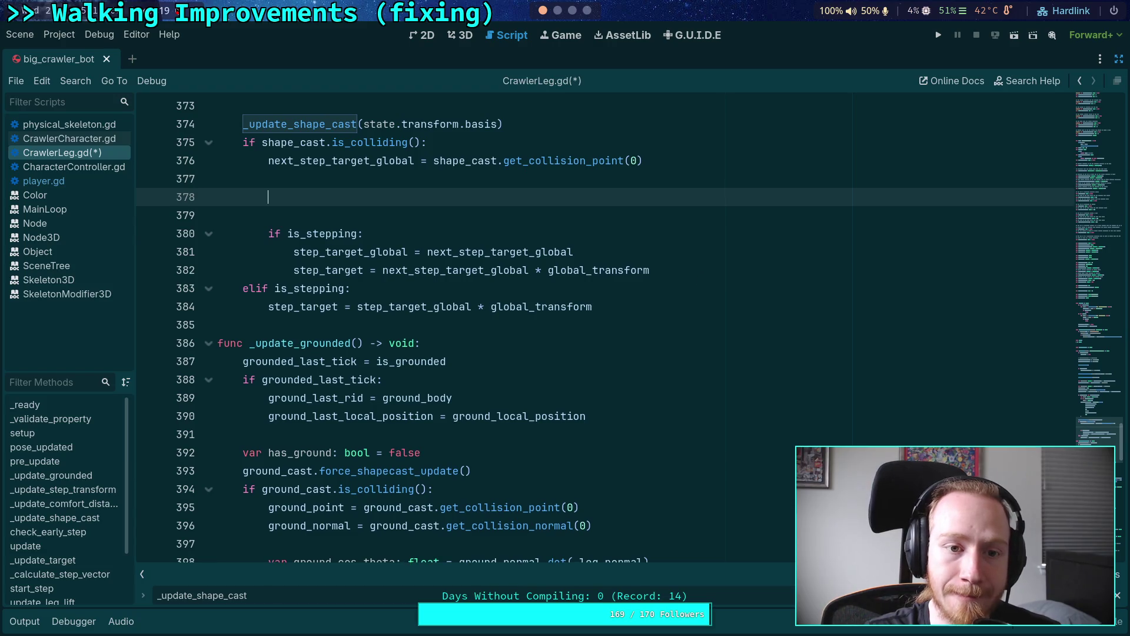
Expand the _update_target function and scroll through it.
scroll(618, 391, up, 12)
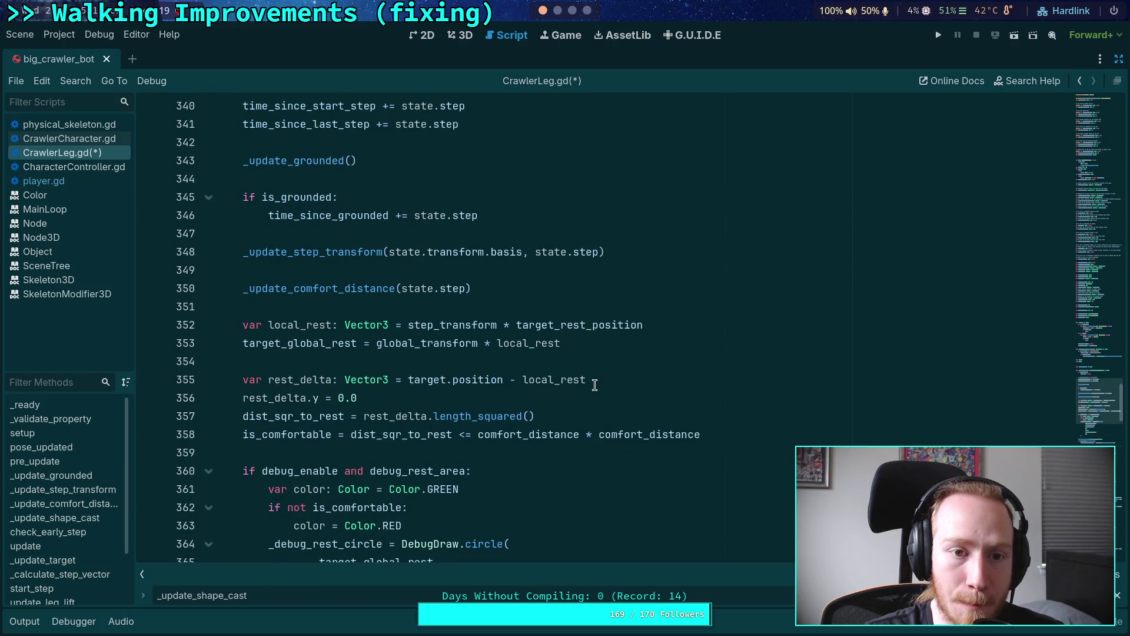
scroll(596, 384, down, 9)
scroll(596, 383, down, 20)
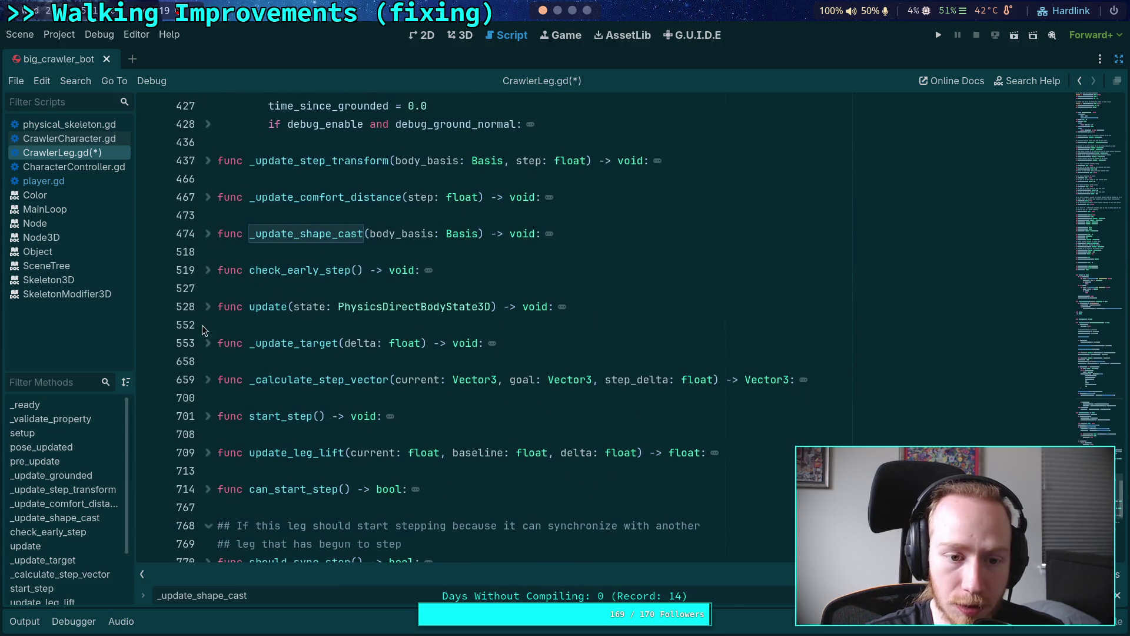
click(206, 344)
scroll(248, 344, down, 5)
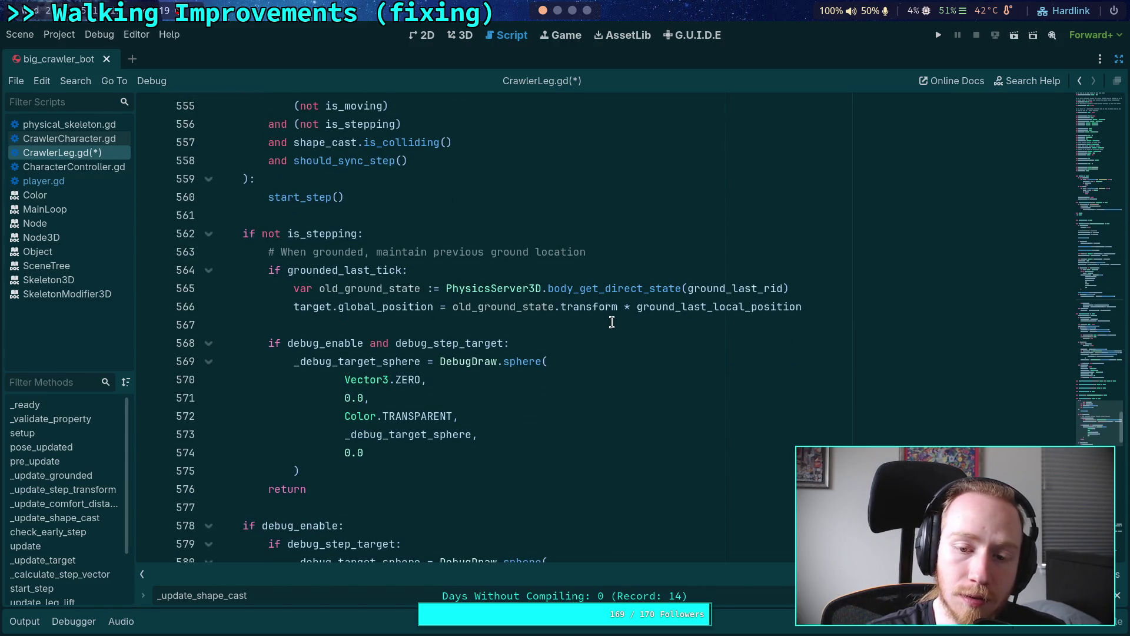
scroll(612, 322, up, 20)
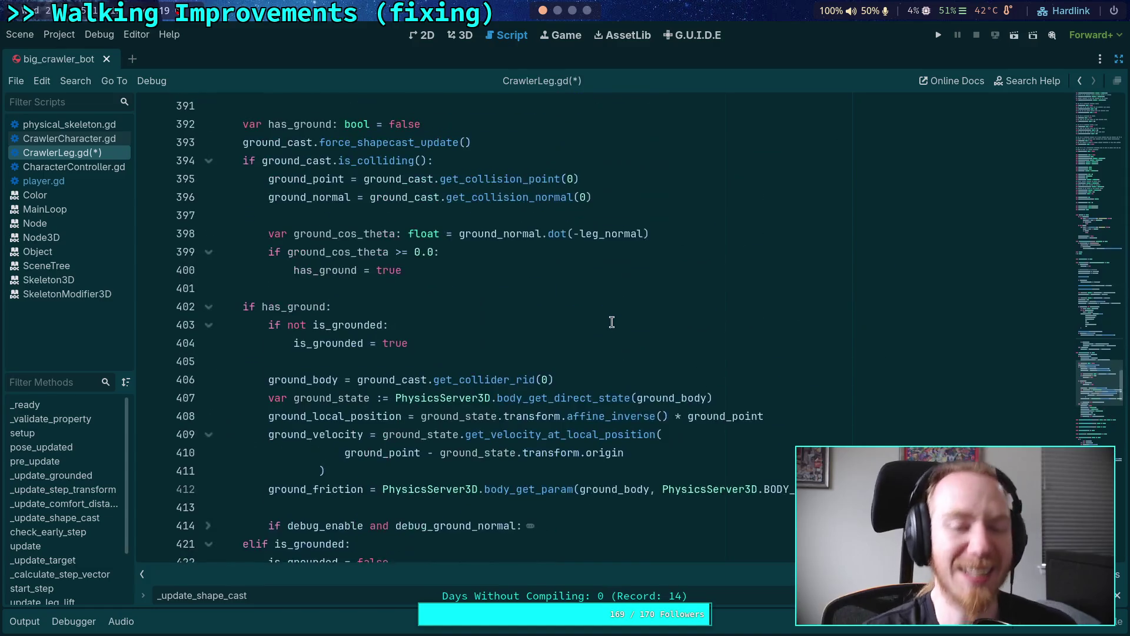
scroll(612, 322, up, 3)
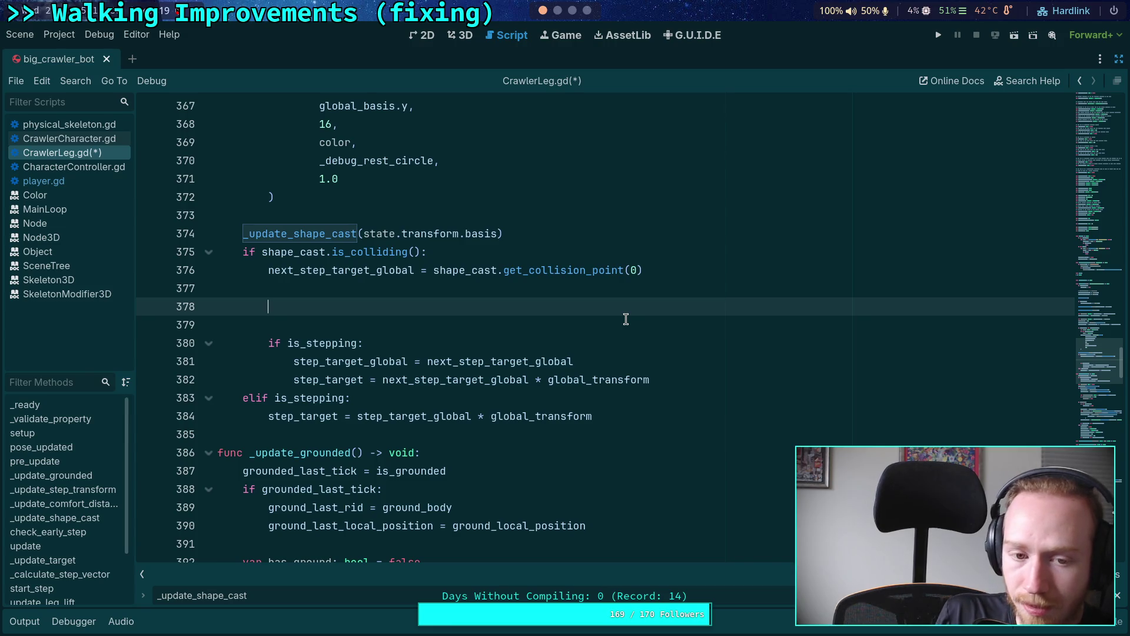
Delete the extra blank lines 377–378, leaving one blank line before the is_stepping check.
key(BackSpace)
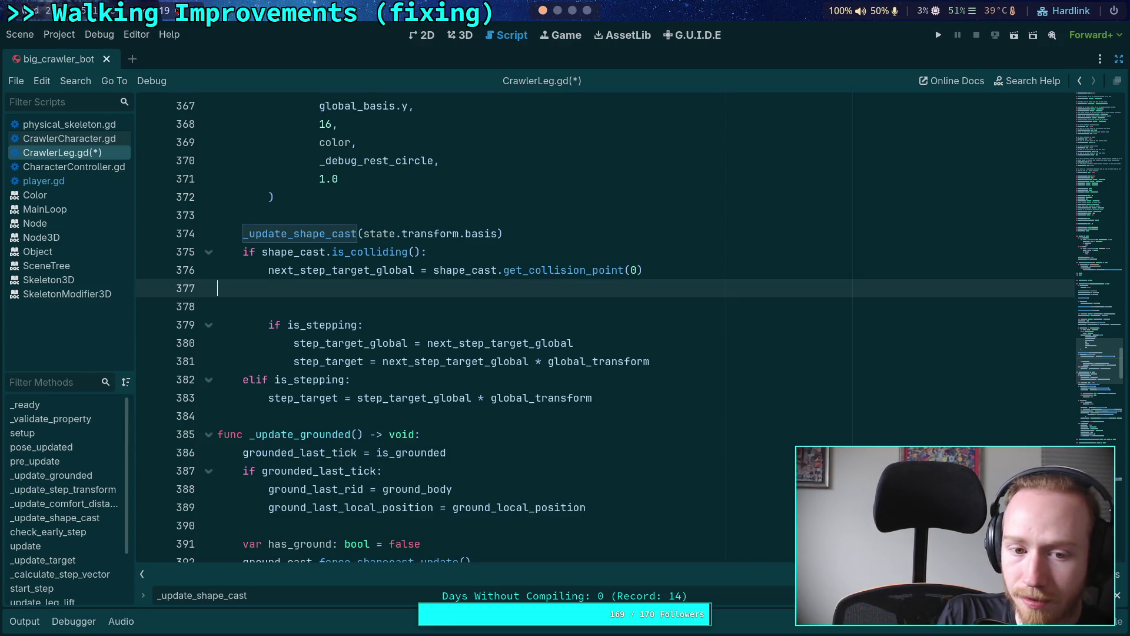
key(BackSpace)
key(Down)
key(Down)
key(Down)
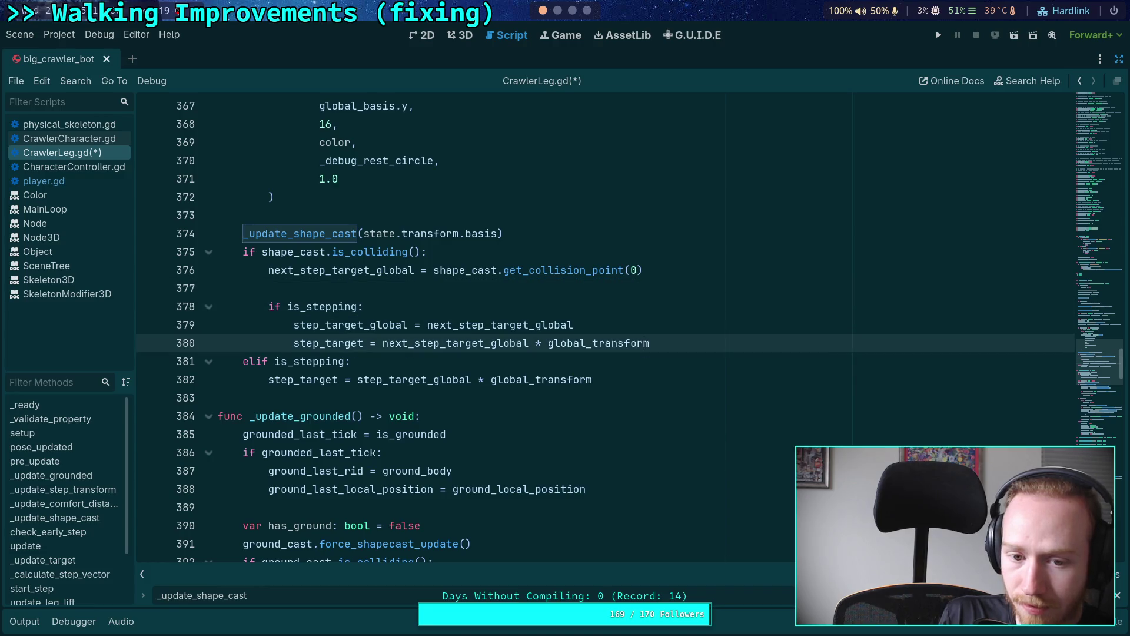
key(Down)
key(Up)
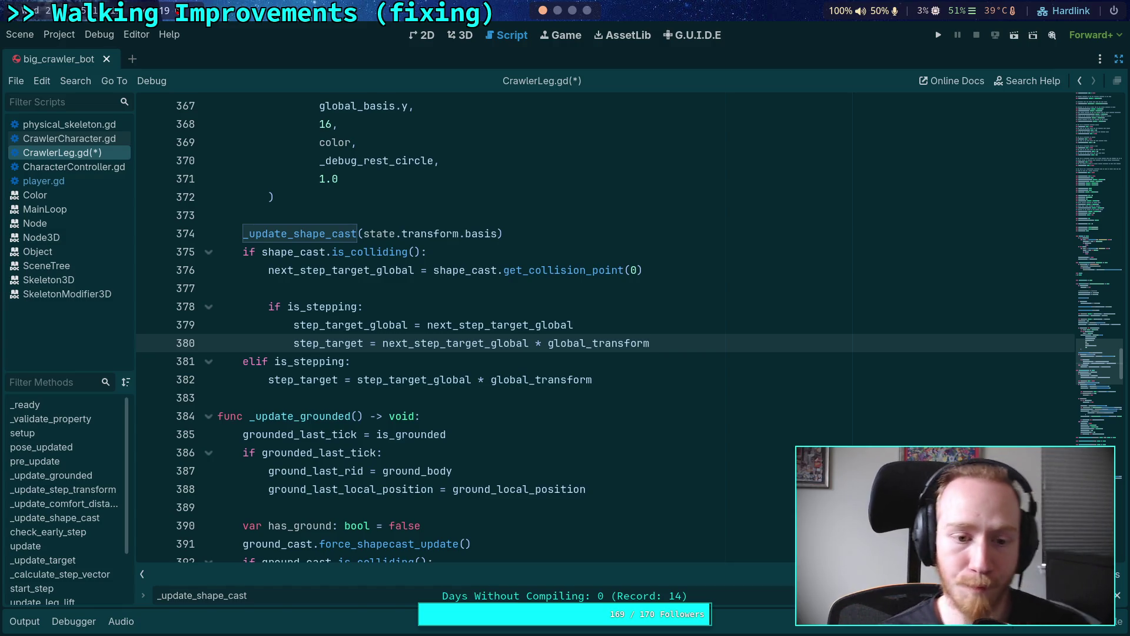
Review the code and fold the debug_enable block at line 576.
scroll(547, 322, up, 4)
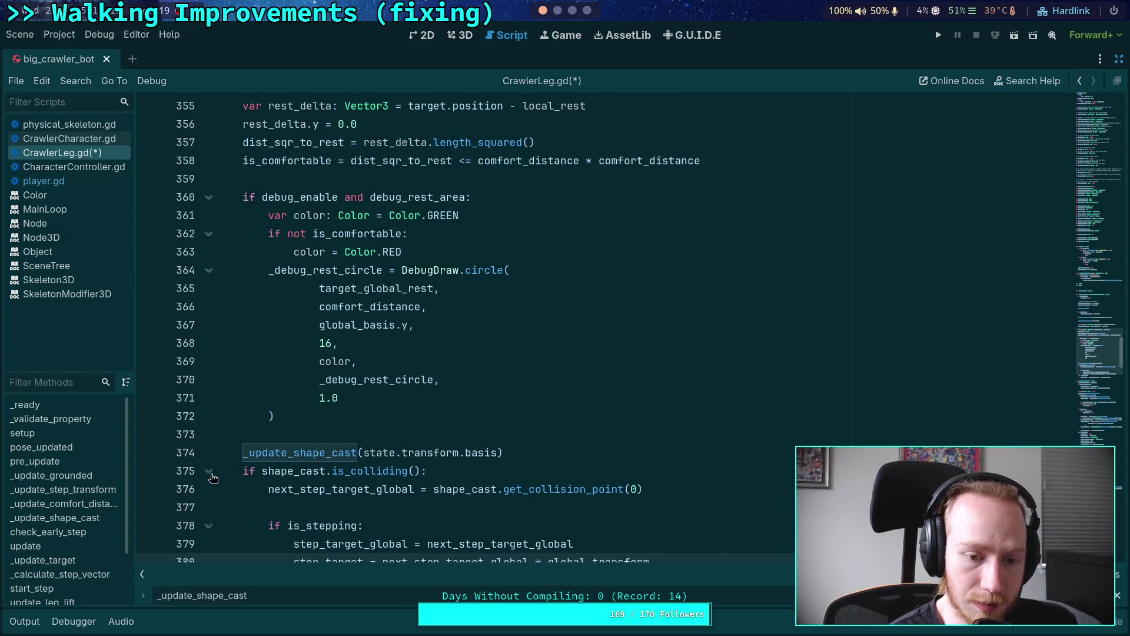
scroll(271, 357, up, 6)
scroll(277, 357, up, 2)
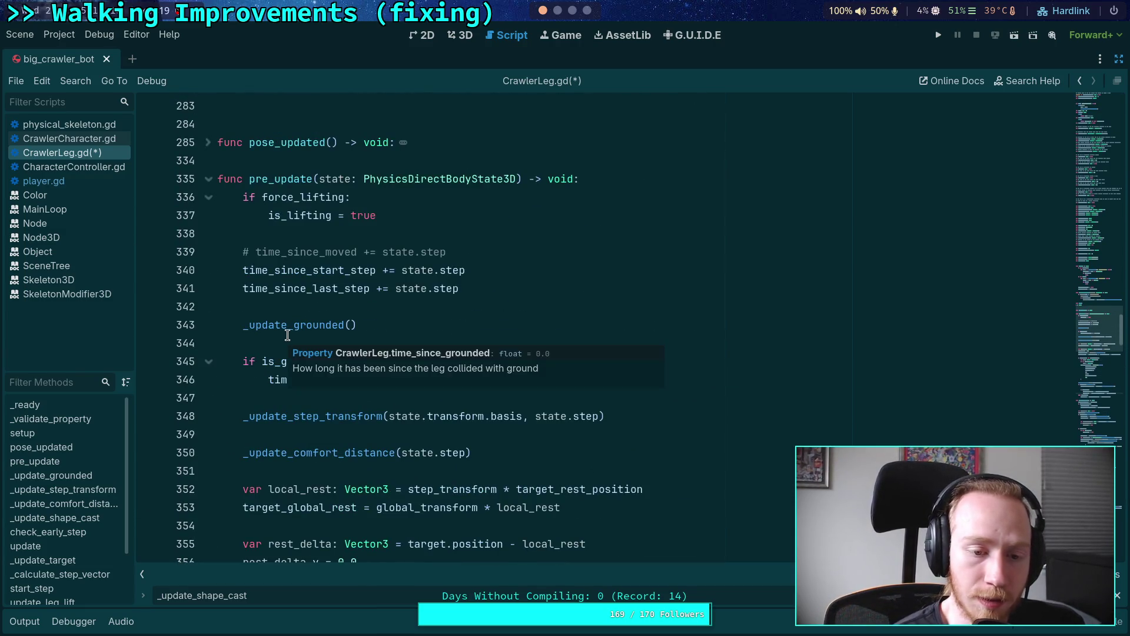
scroll(377, 290, down, 2)
scroll(378, 291, down, 1)
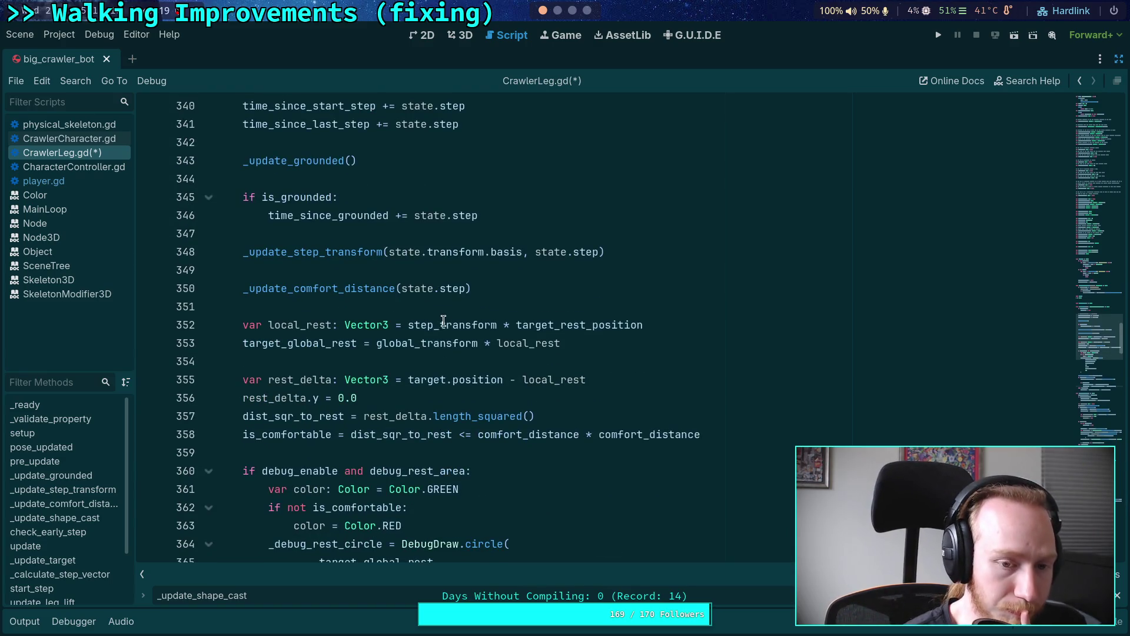
scroll(439, 332, down, 7)
scroll(440, 333, down, 6)
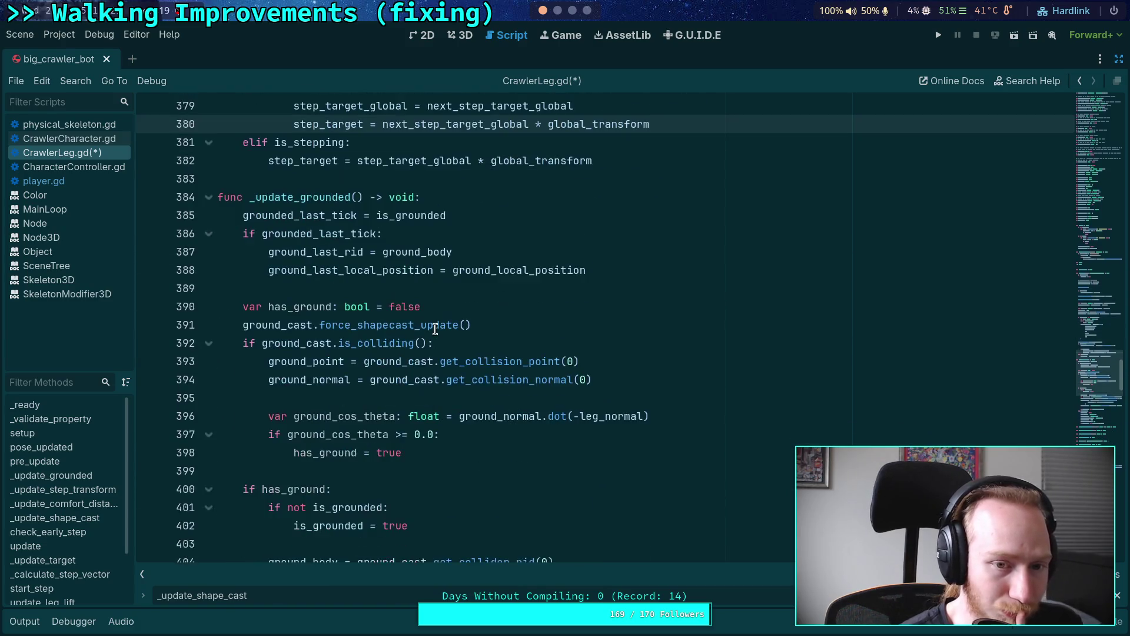
scroll(436, 329, down, 20)
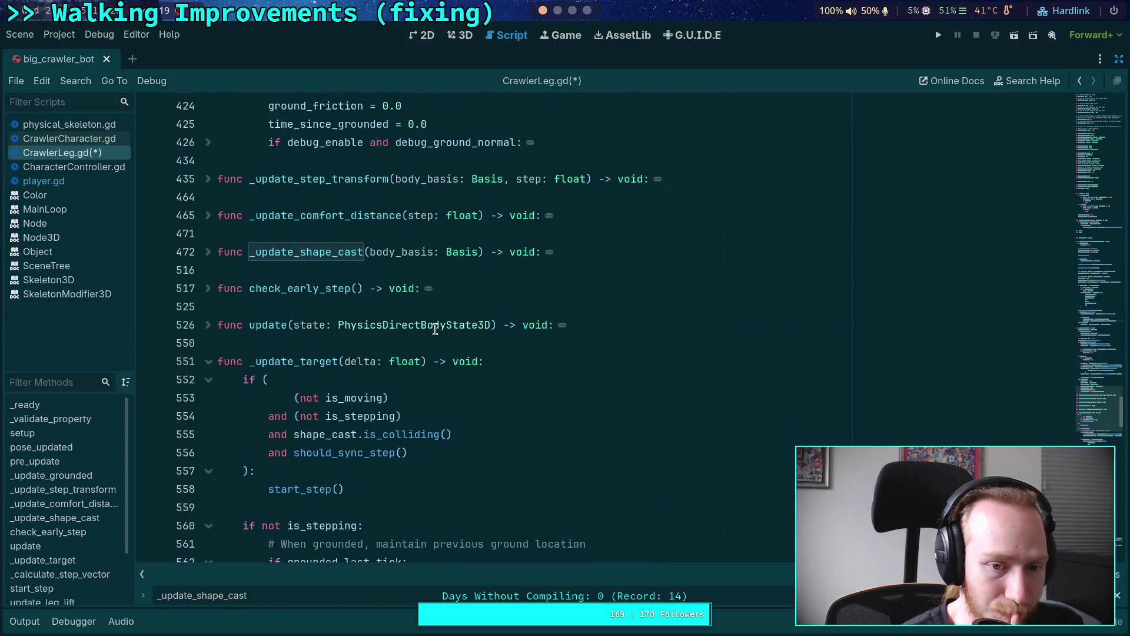
scroll(436, 329, down, 6)
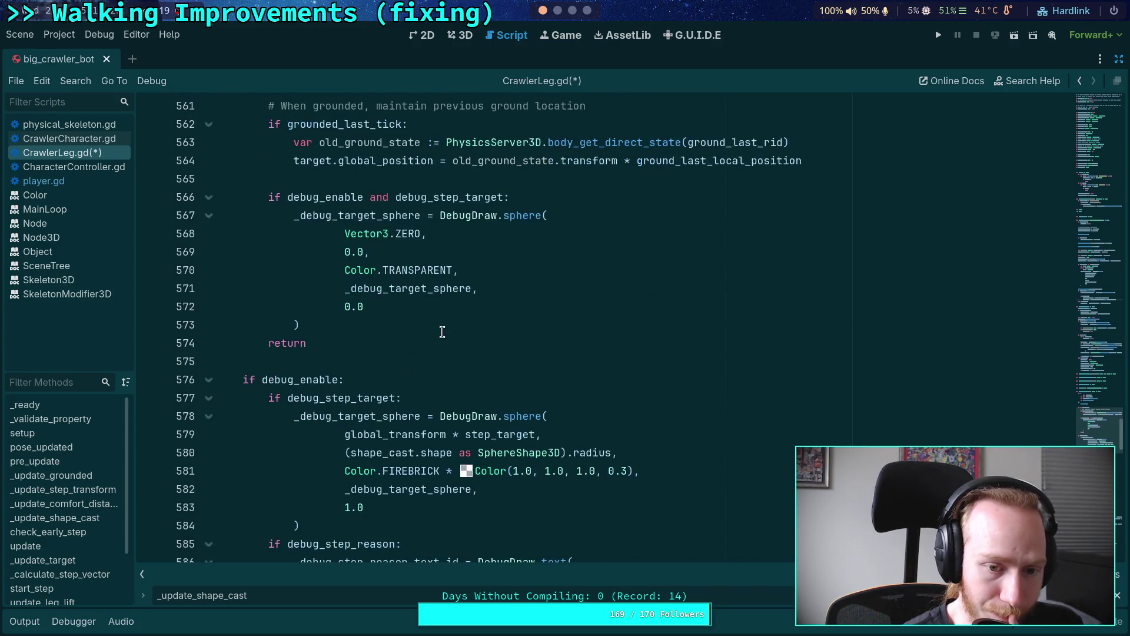
click(210, 216)
Fold the debug_step_reason block at line 645.
scroll(410, 306, down, 2)
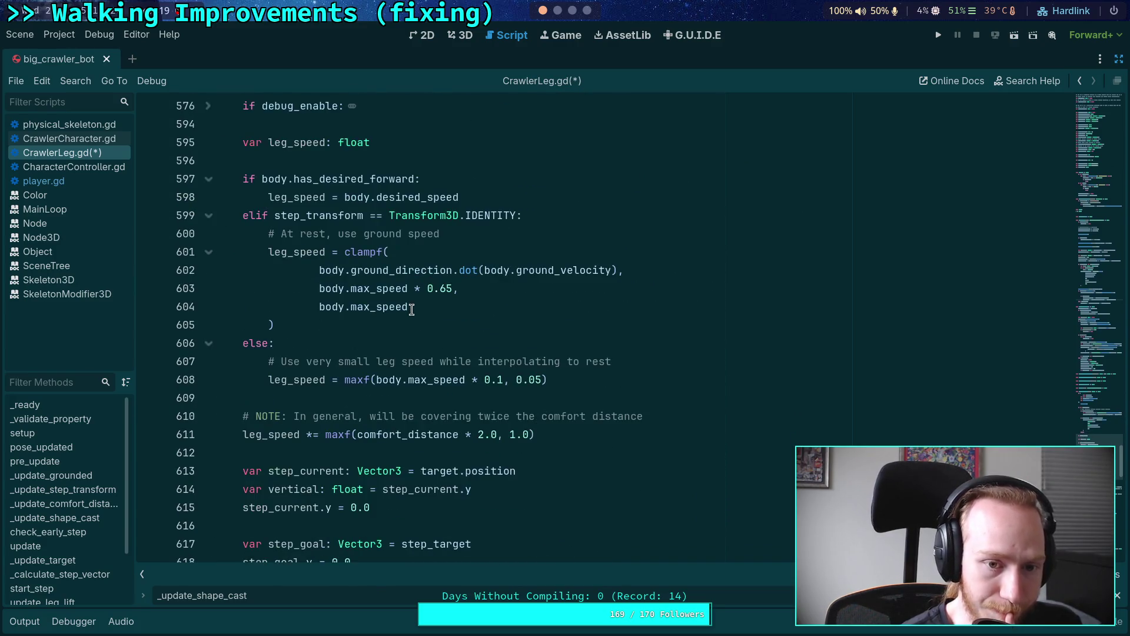
scroll(327, 303, down, 4)
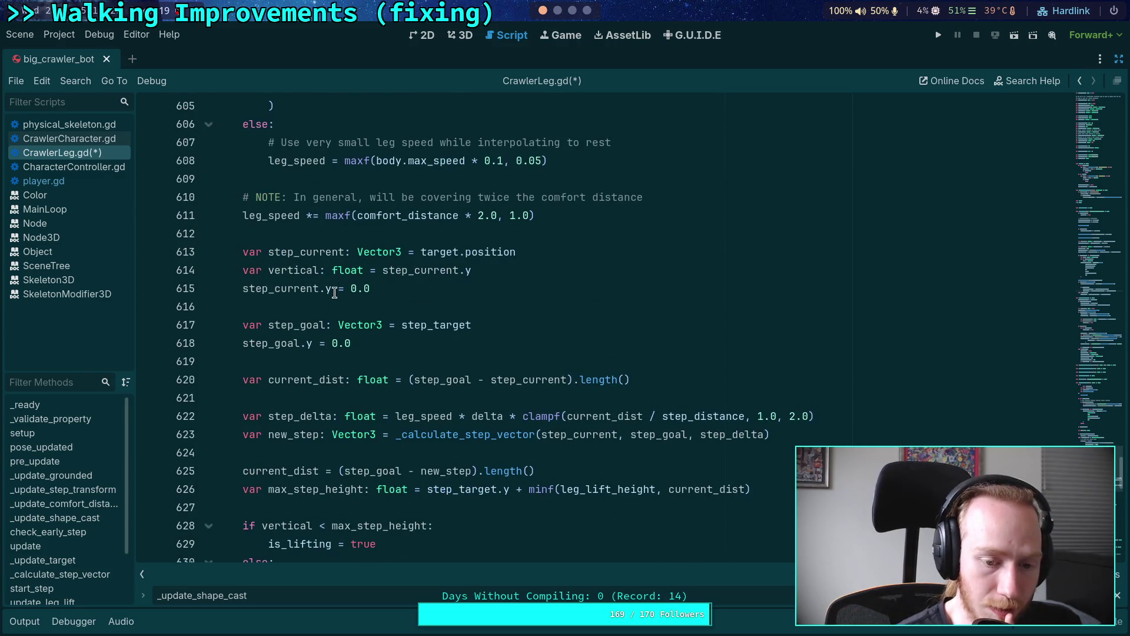
scroll(330, 296, down, 5)
scroll(350, 273, down, 3)
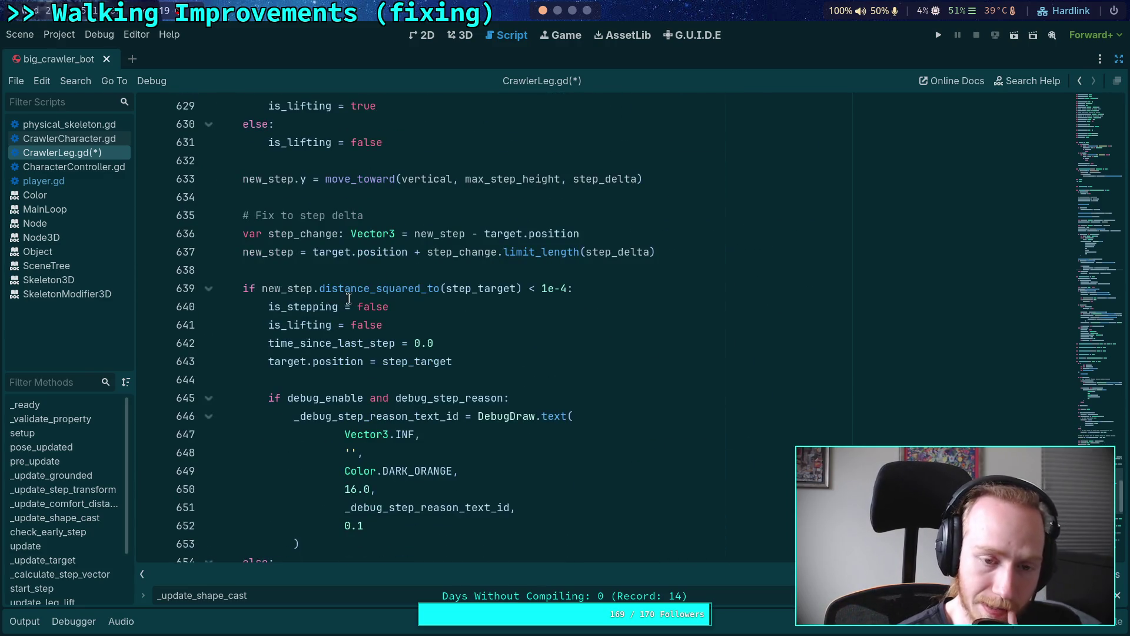
scroll(359, 299, down, 2)
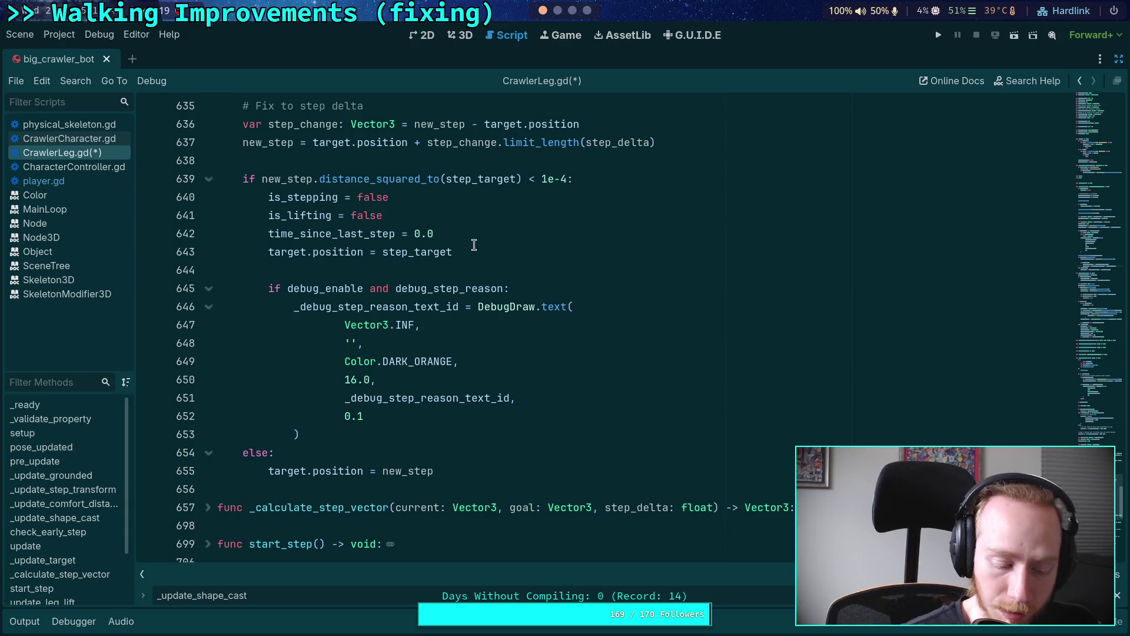
click(490, 254)
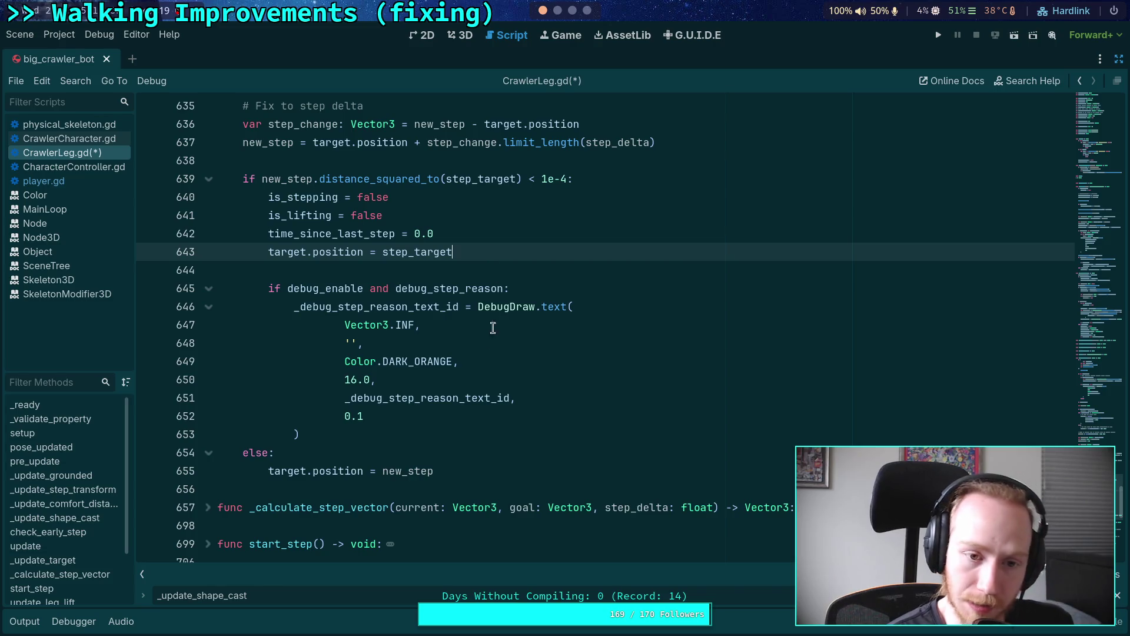
scroll(491, 327, up, 4)
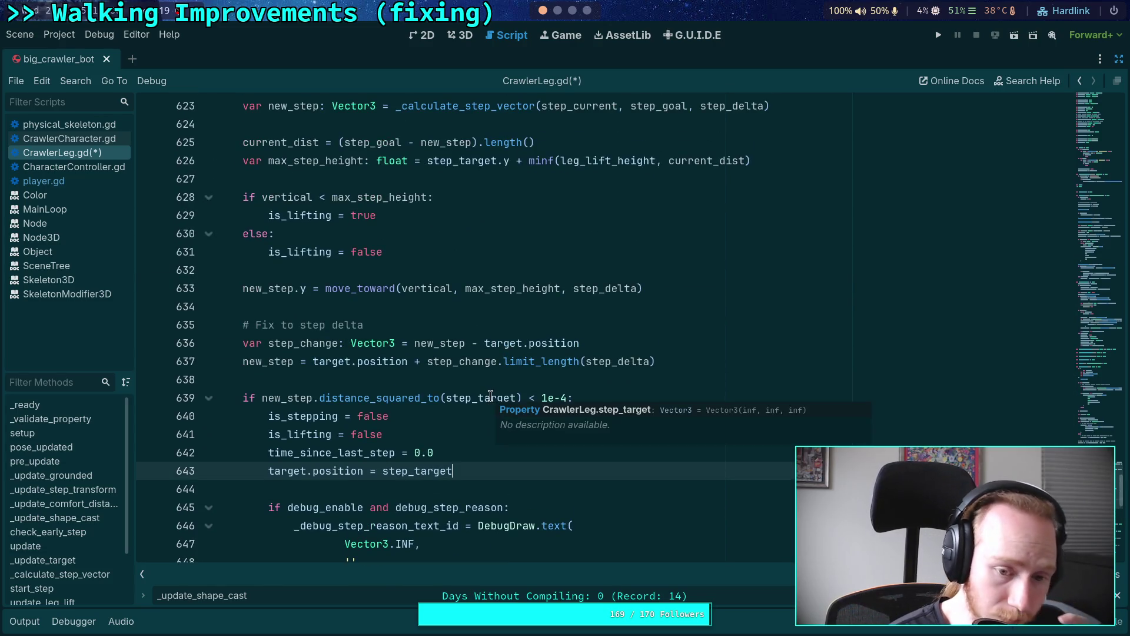
scroll(466, 473, down, 2)
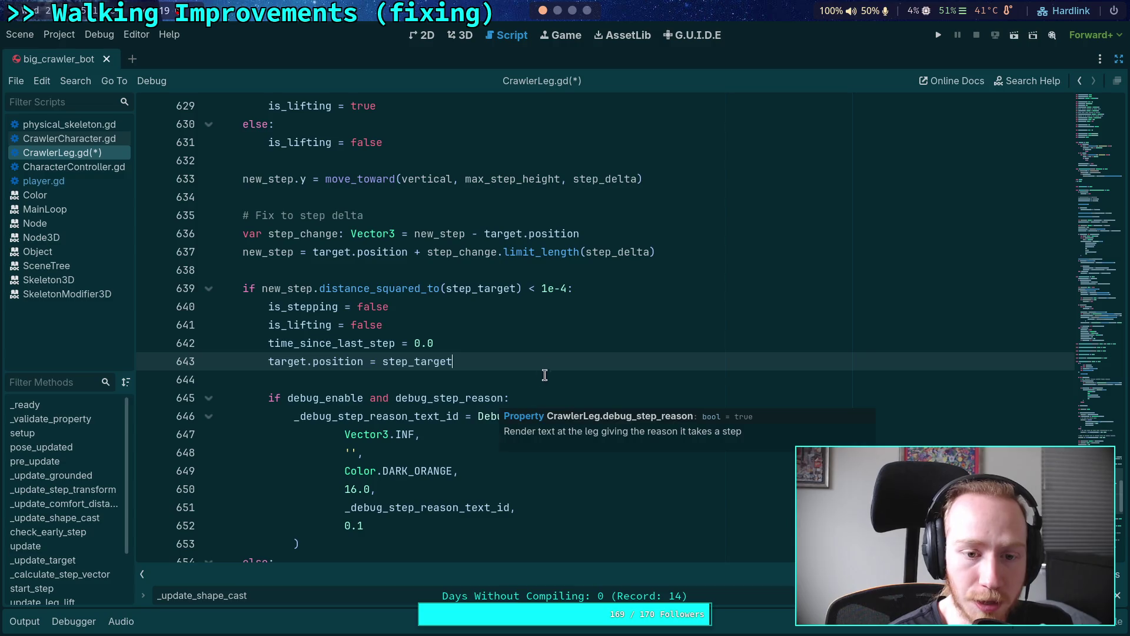
scroll(566, 343, down, 2)
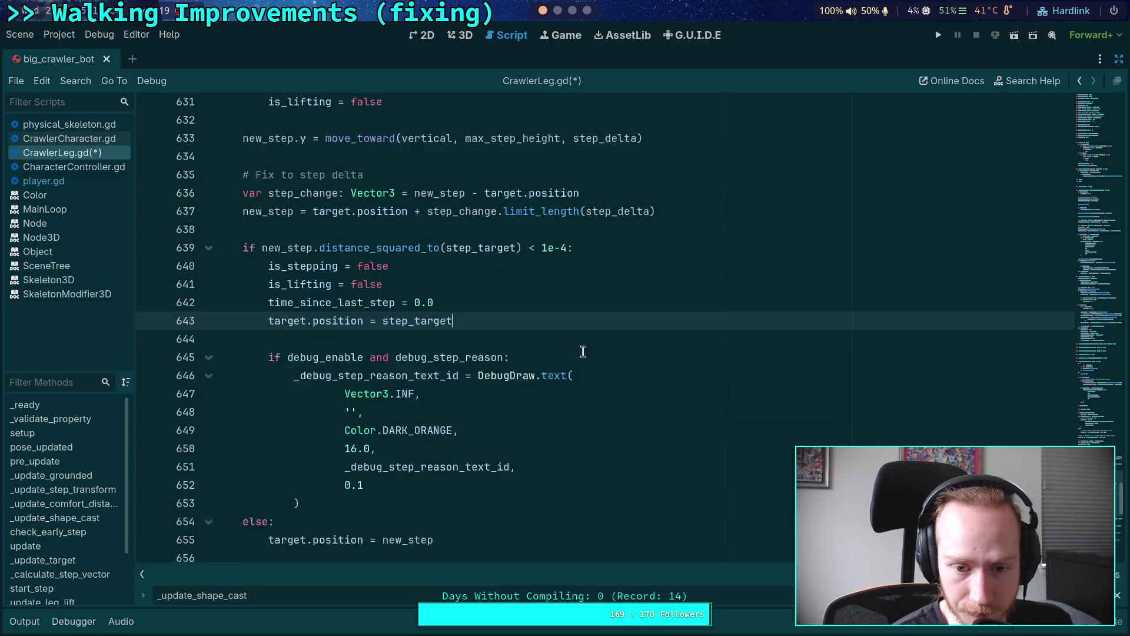
click(208, 289)
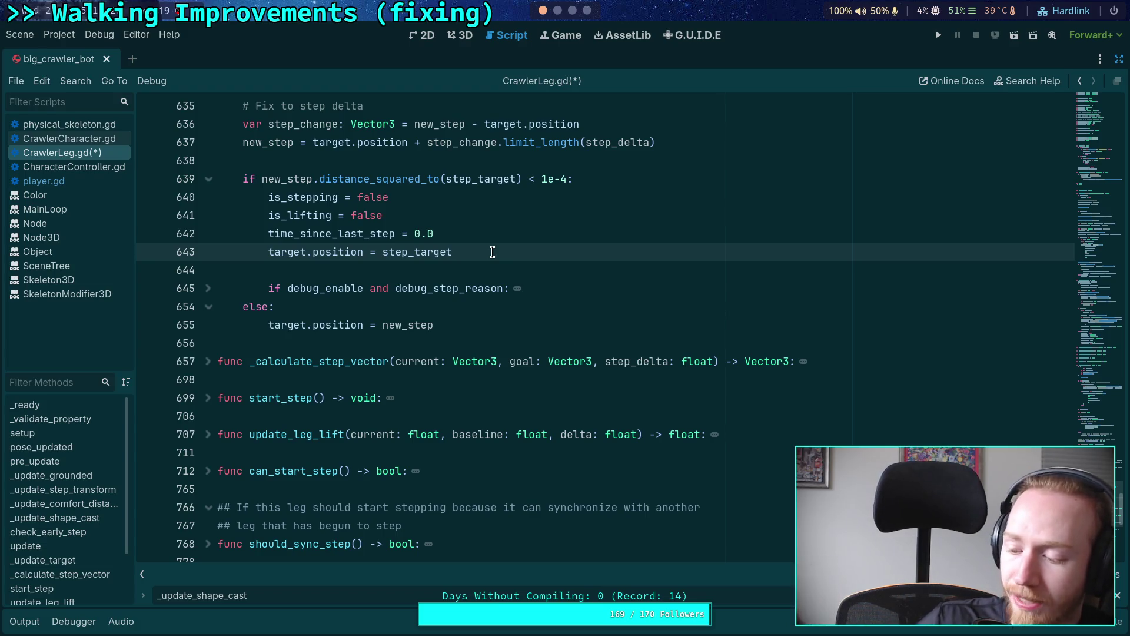
scroll(489, 247, up, 11)
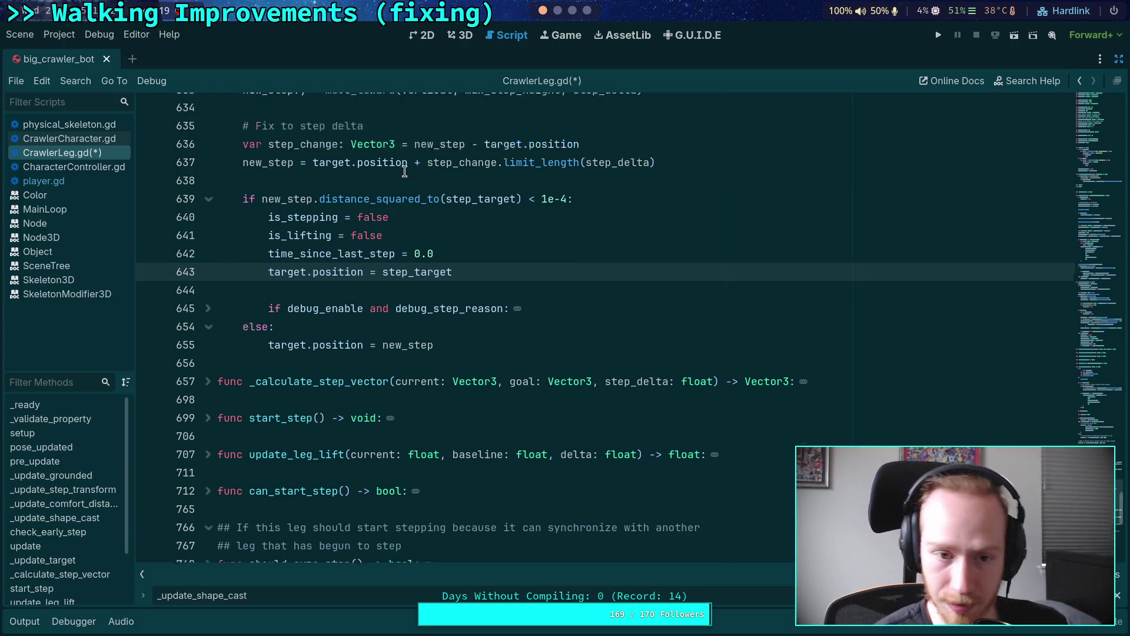
Fold _update_target at line 551 and return to line 391 in _update_grounded.
scroll(283, 239, up, 20)
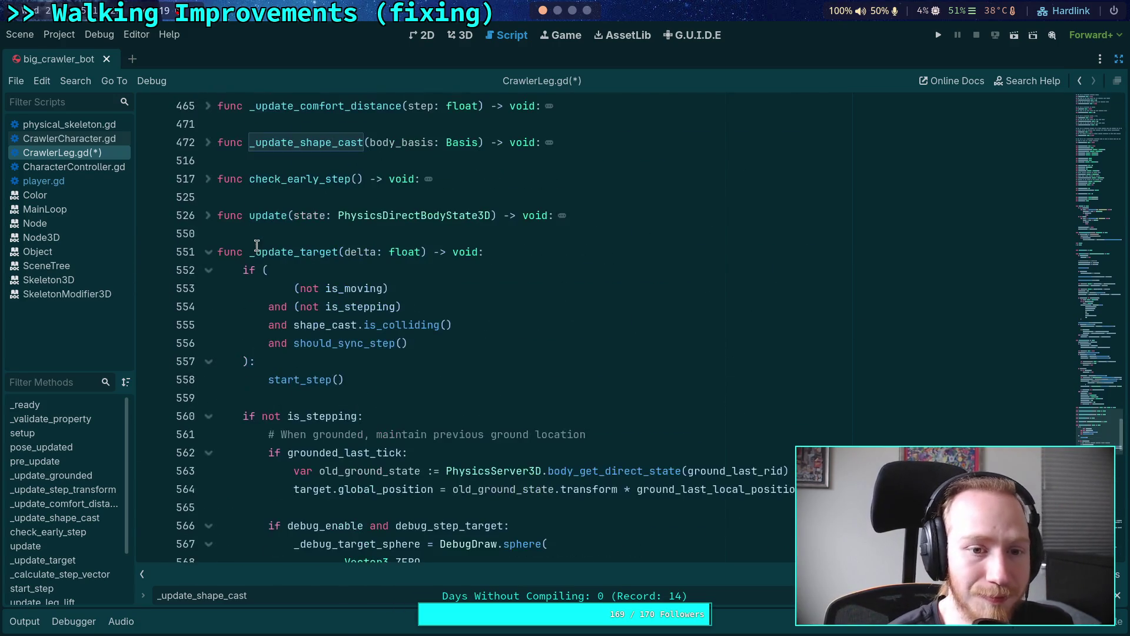
click(209, 255)
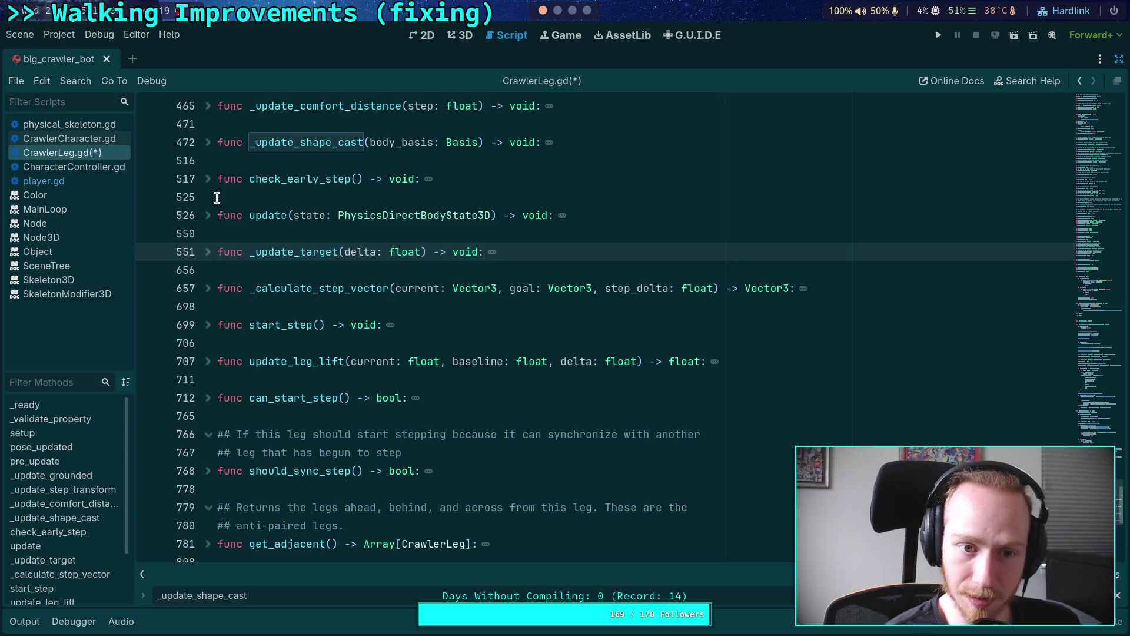
scroll(212, 271, up, 5)
scroll(213, 262, up, 3)
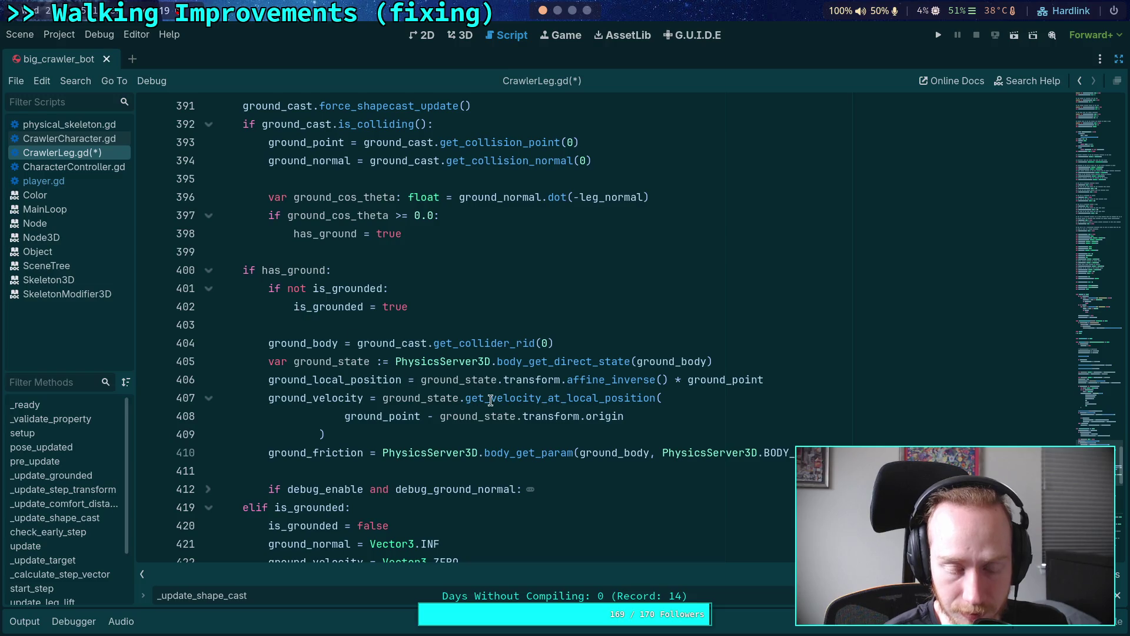
Delete the ground_local_position assignment on line 406.
click(339, 400)
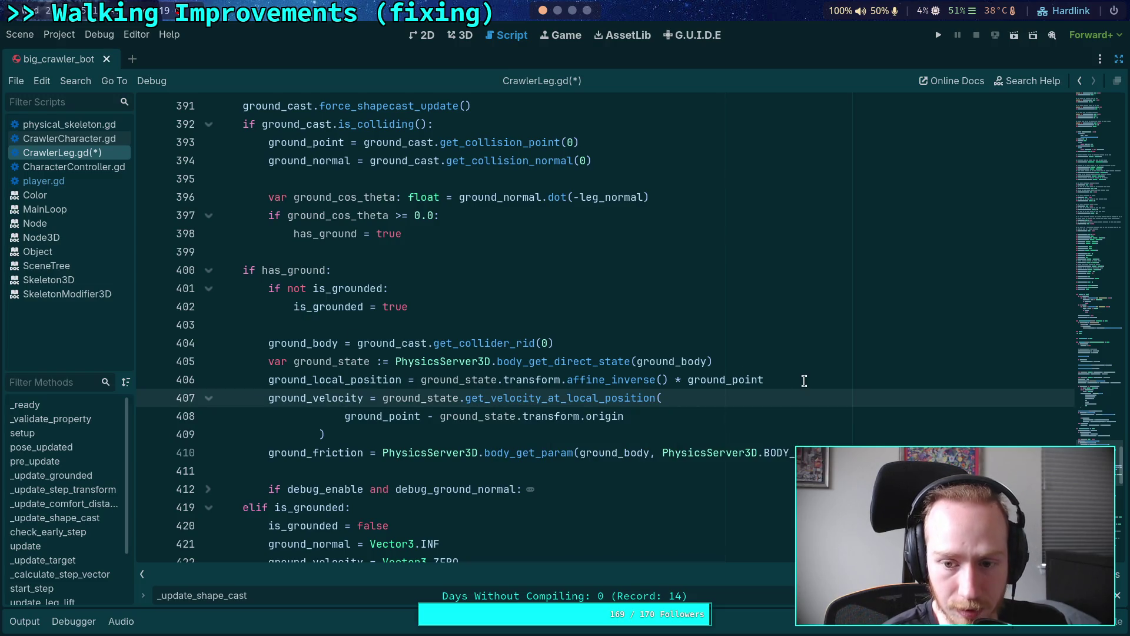
drag(804, 381, 792, 362)
key(BackSpace)
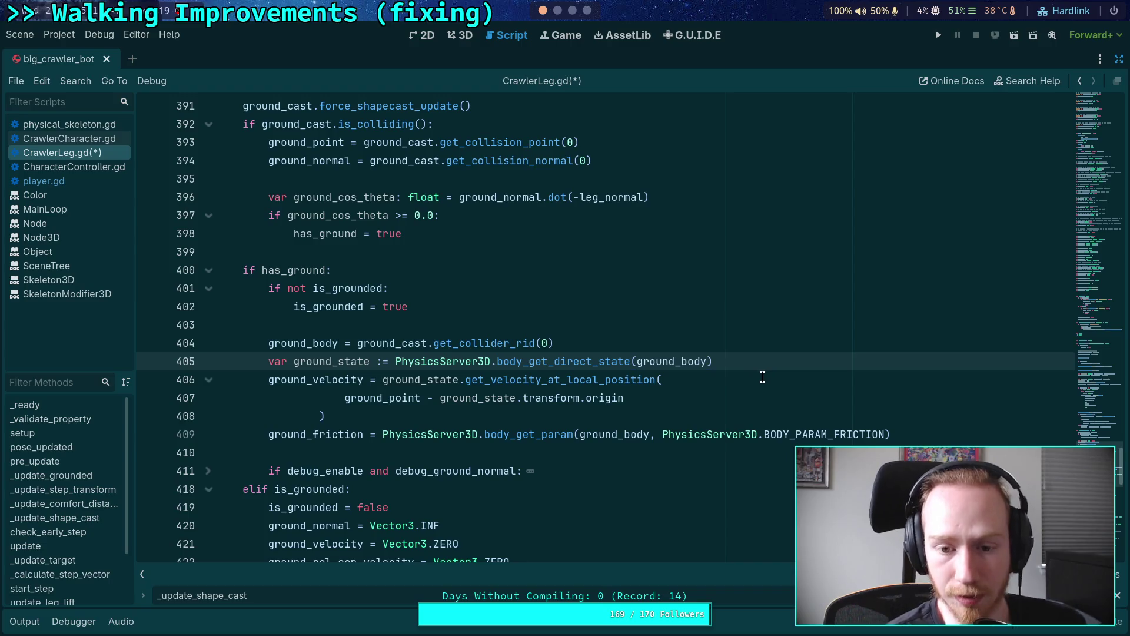
Delete the grounded_last_tick save block at lines 385–388 and its leftover blank lines.
scroll(624, 413, up, 2)
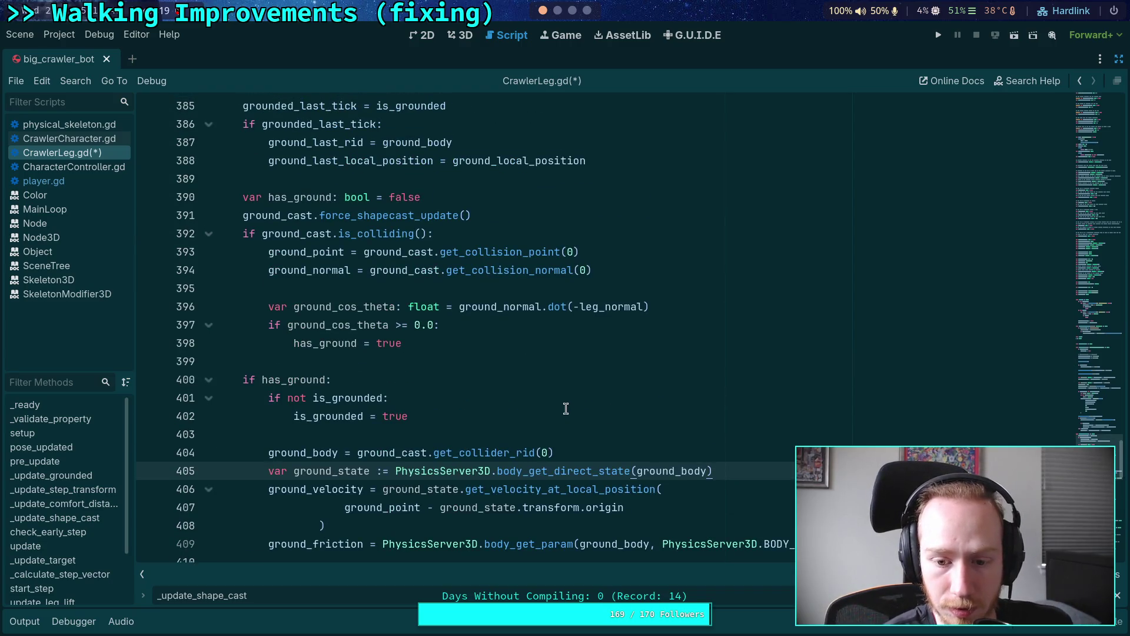
scroll(405, 386, up, 4)
drag(636, 380, 98, 326)
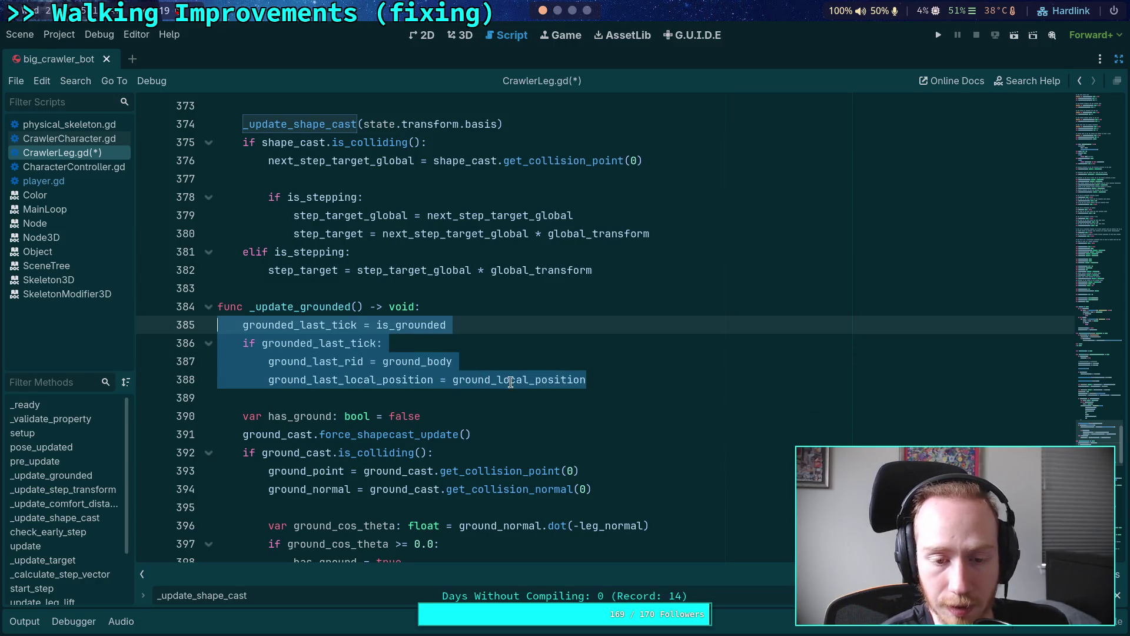
mouse_move(512, 382)
key(Delete)
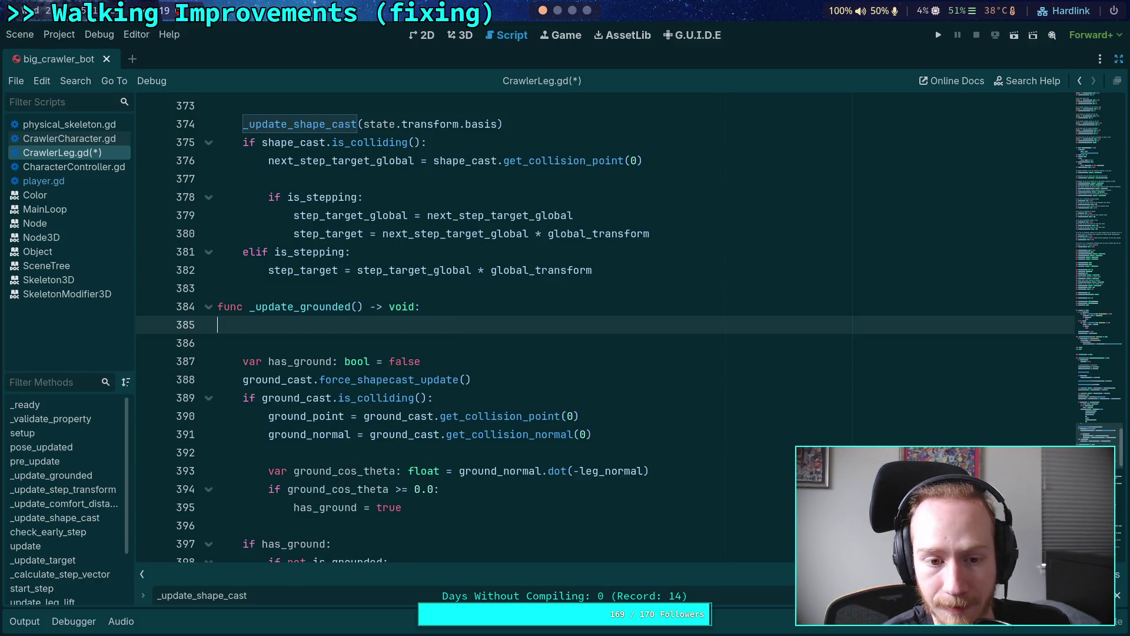
key(Delete)
key(Delete)
scroll(423, 399, up, 5)
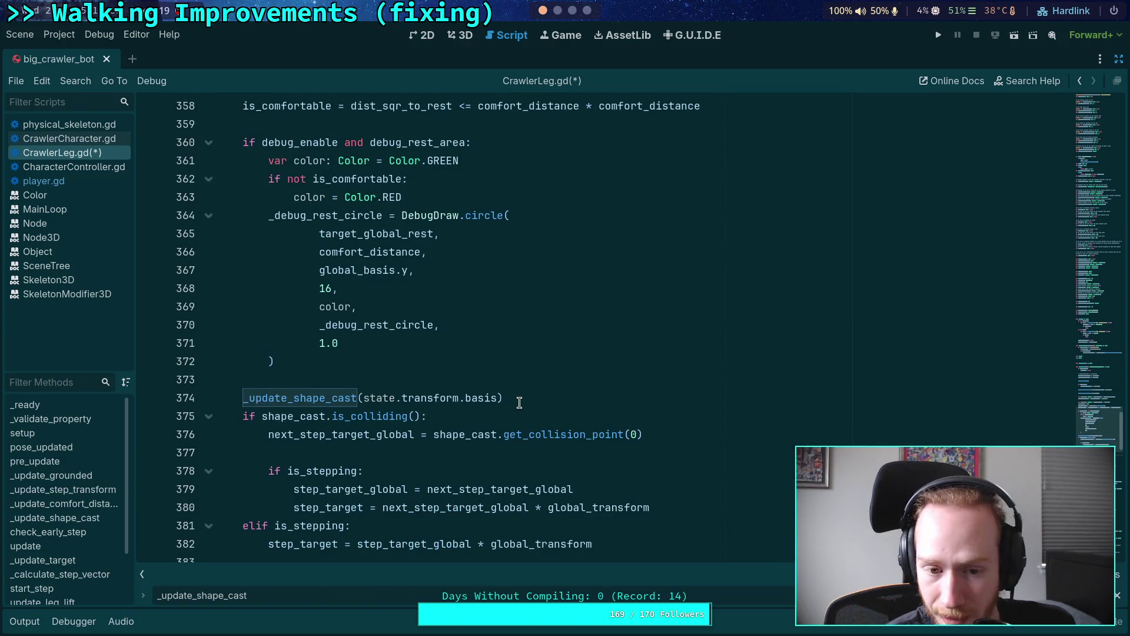
scroll(519, 402, up, 15)
scroll(449, 383, up, 7)
scroll(383, 361, down, 7)
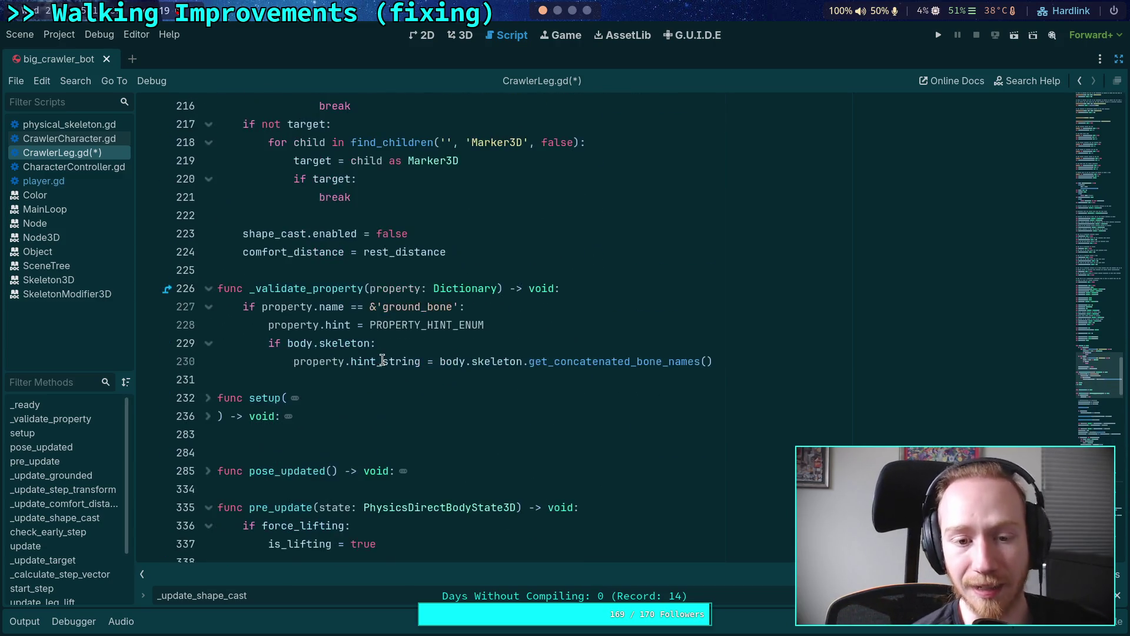
scroll(383, 360, down, 1)
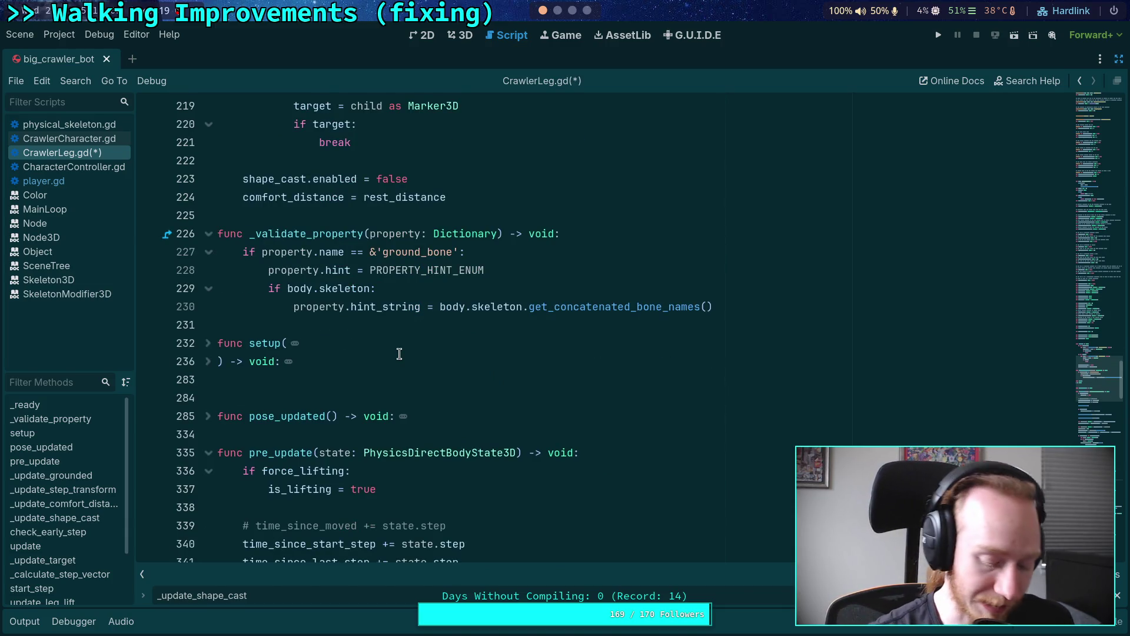
click(297, 375)
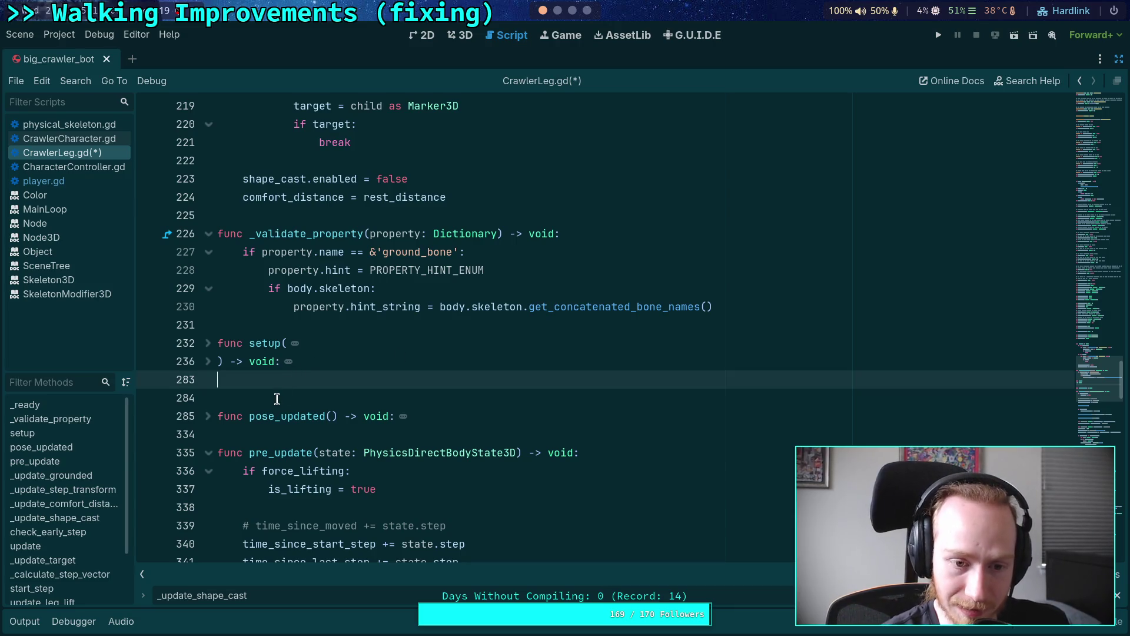
click(277, 399)
key(Down)
key(Down)
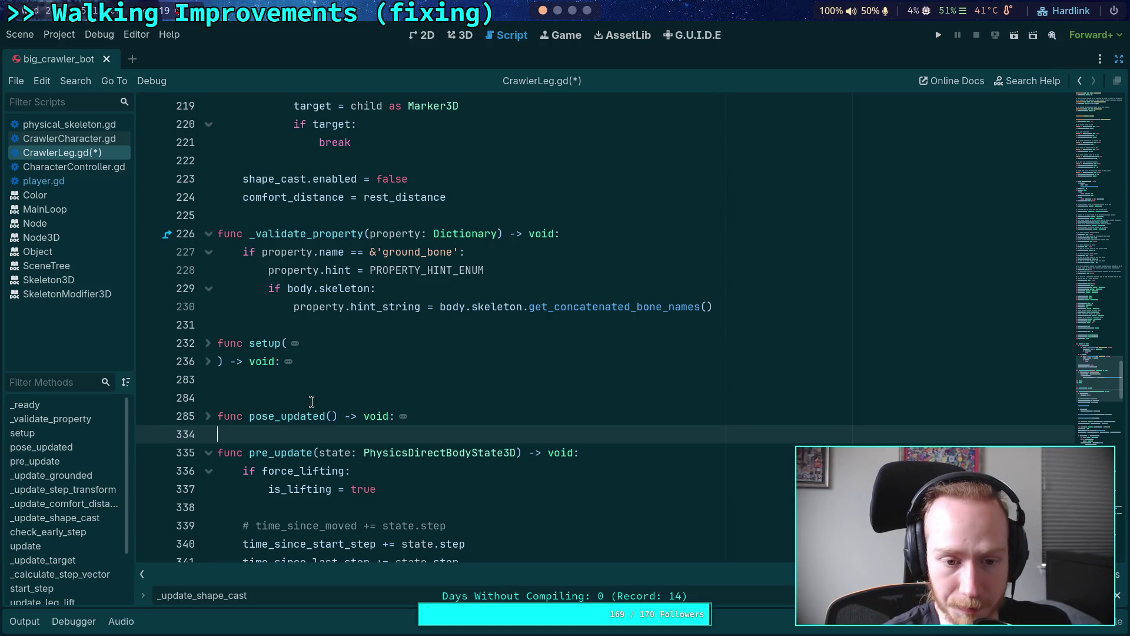
scroll(302, 432, down, 3)
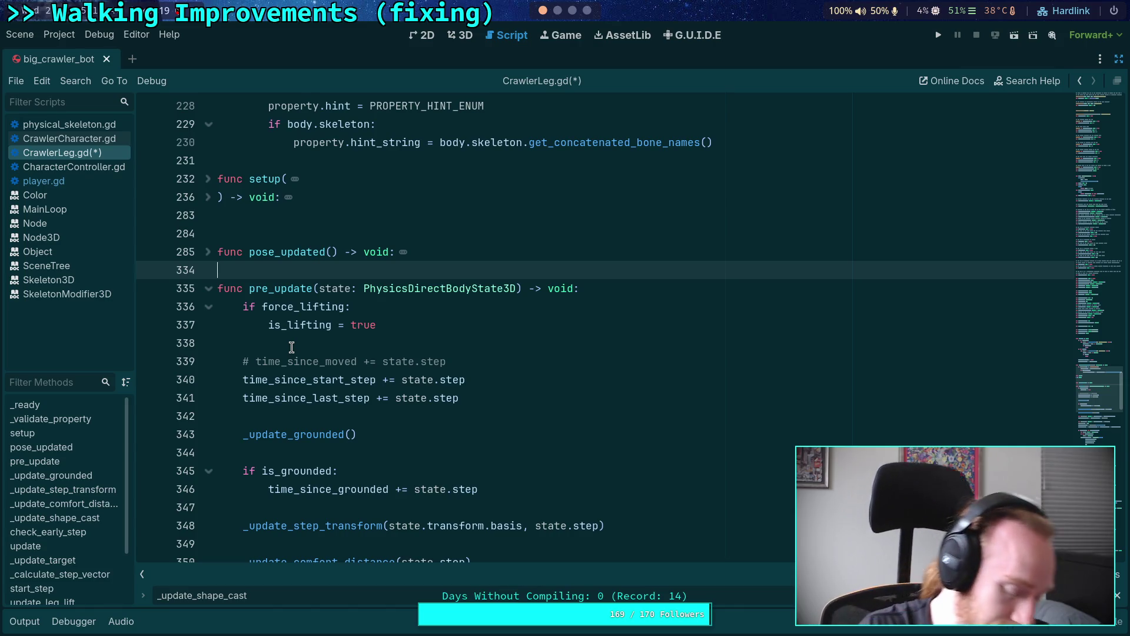
Undo to restore the grounded_last_tick save block, then remove the stray blank line 377.
key(Page_Down)
key(Page_Down)
key(Page_Down)
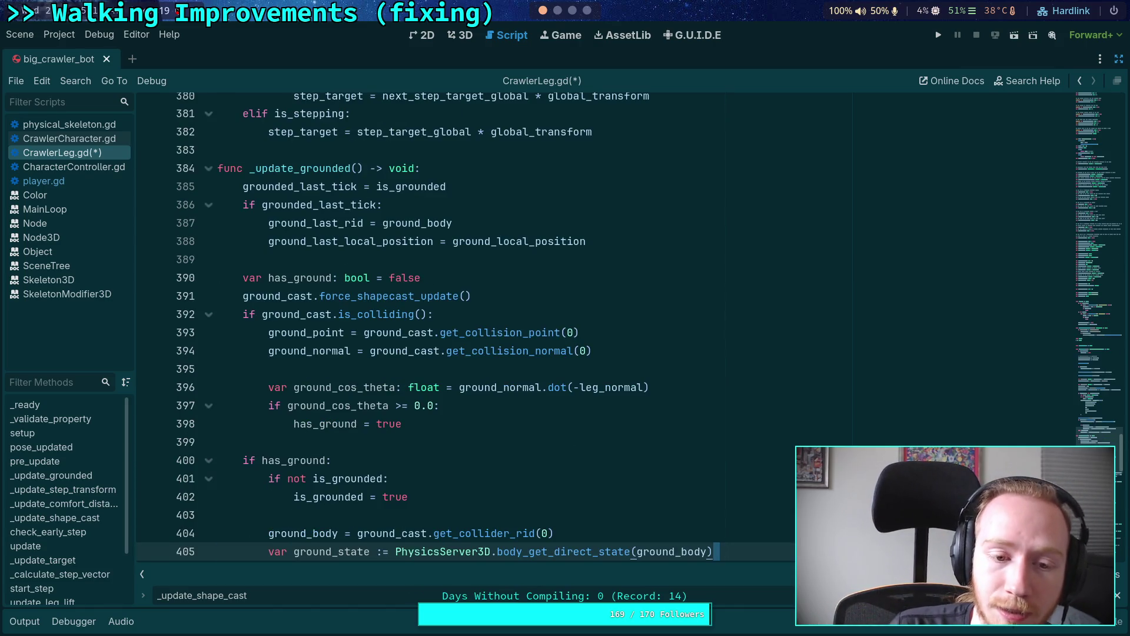
key(ctrl+z)
key(ctrl+z)
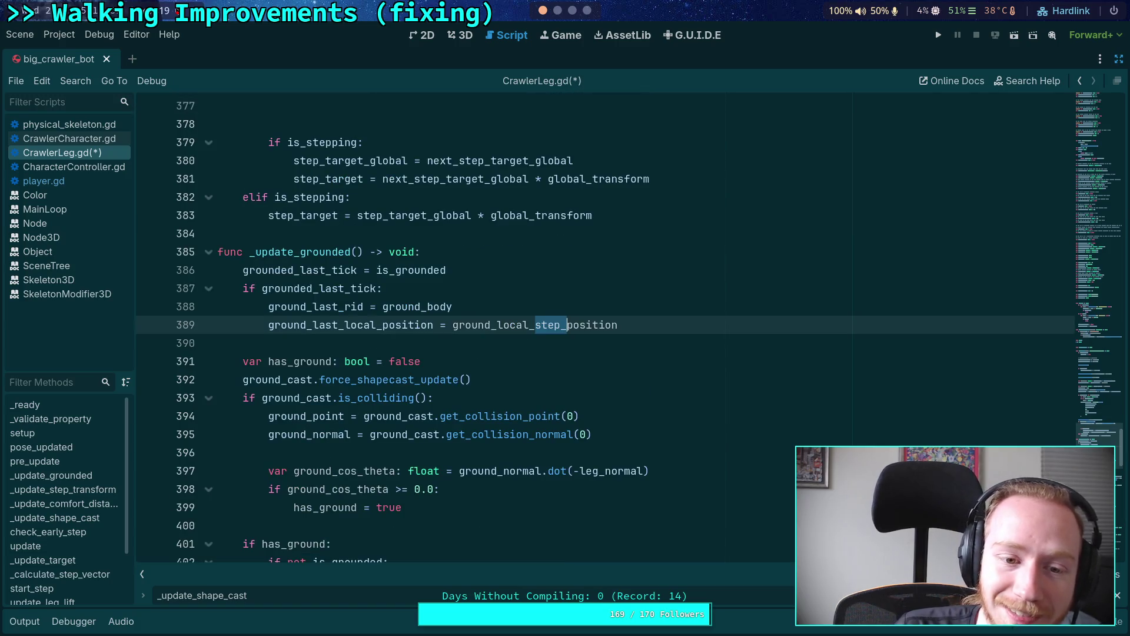
key(ctrl+z)
key(ctrl+z)
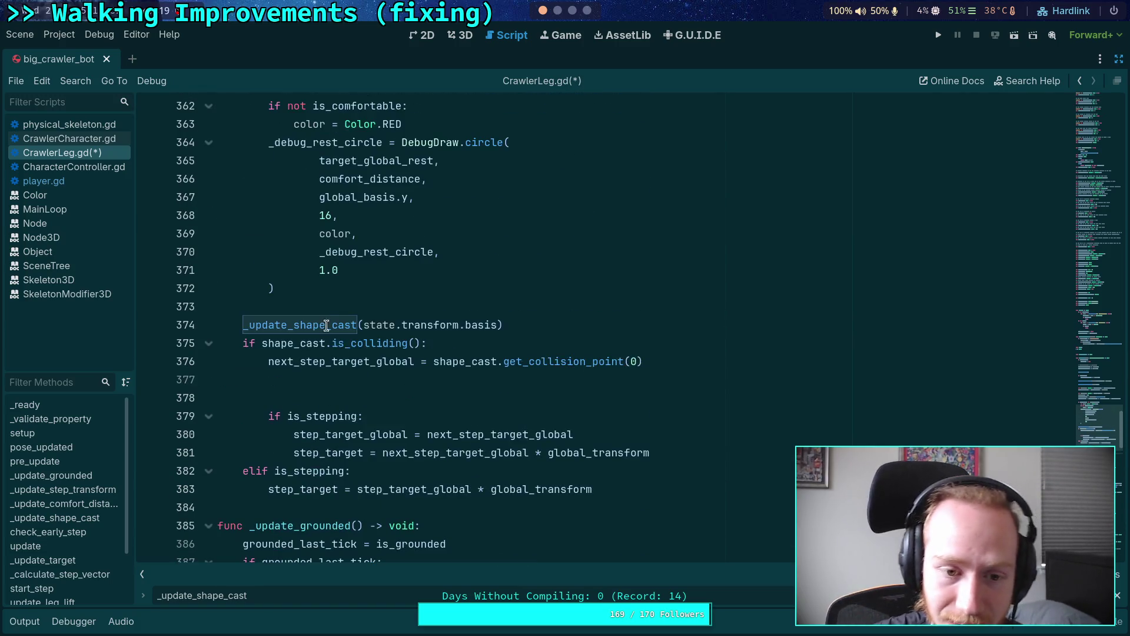
click(384, 380)
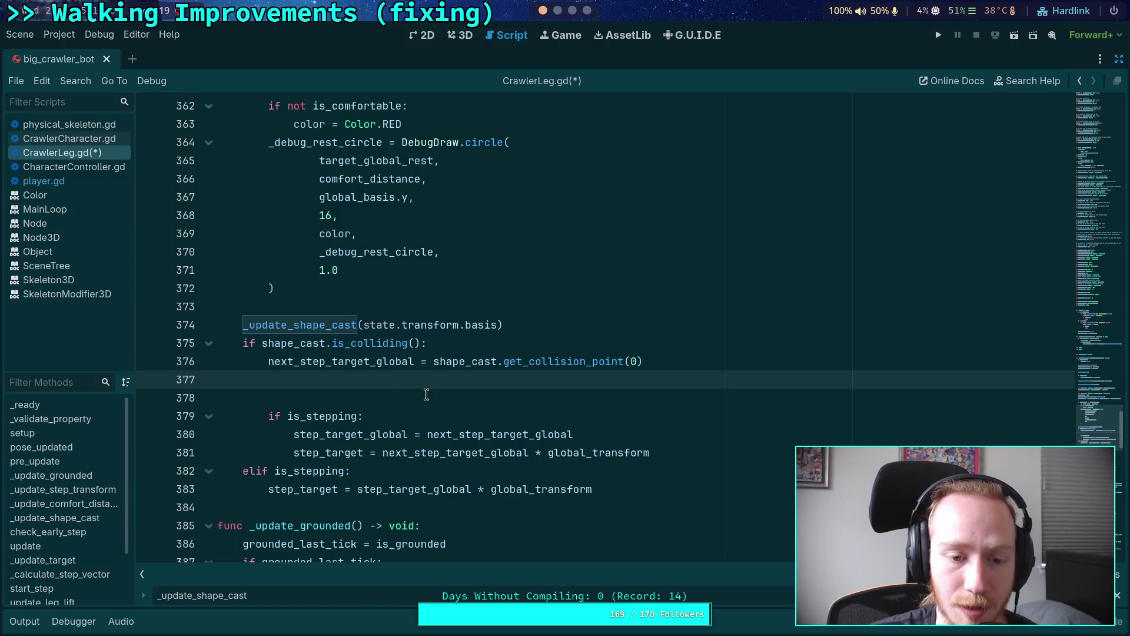
key(BackSpace)
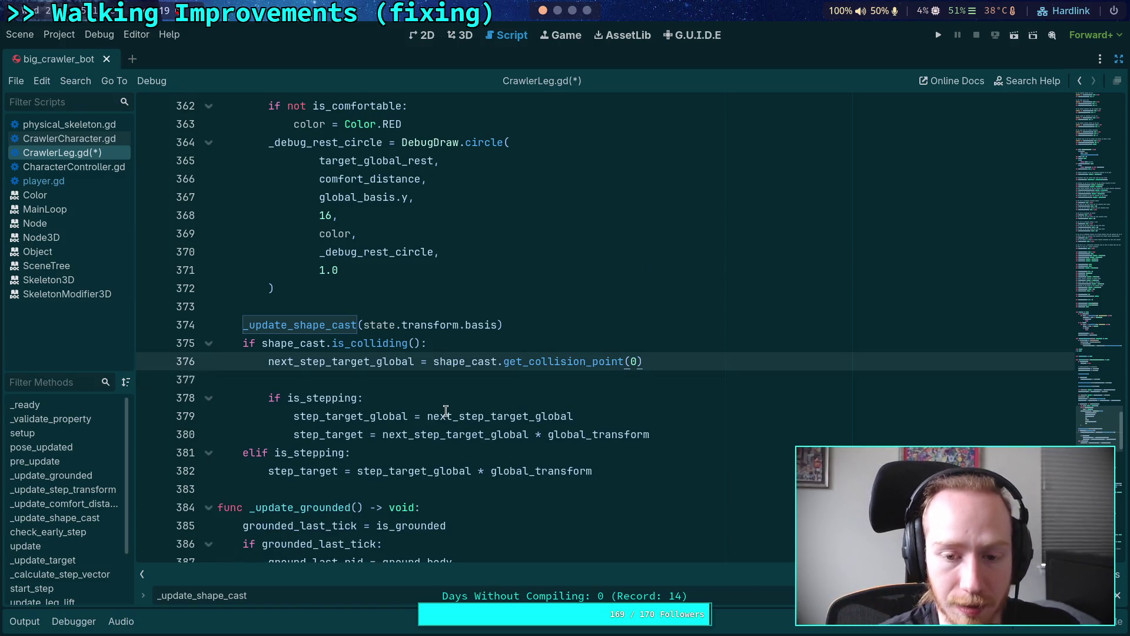
Unfold _update_target, fold its debug_enable drawing block, and scroll to line 633.
scroll(443, 400, down, 2)
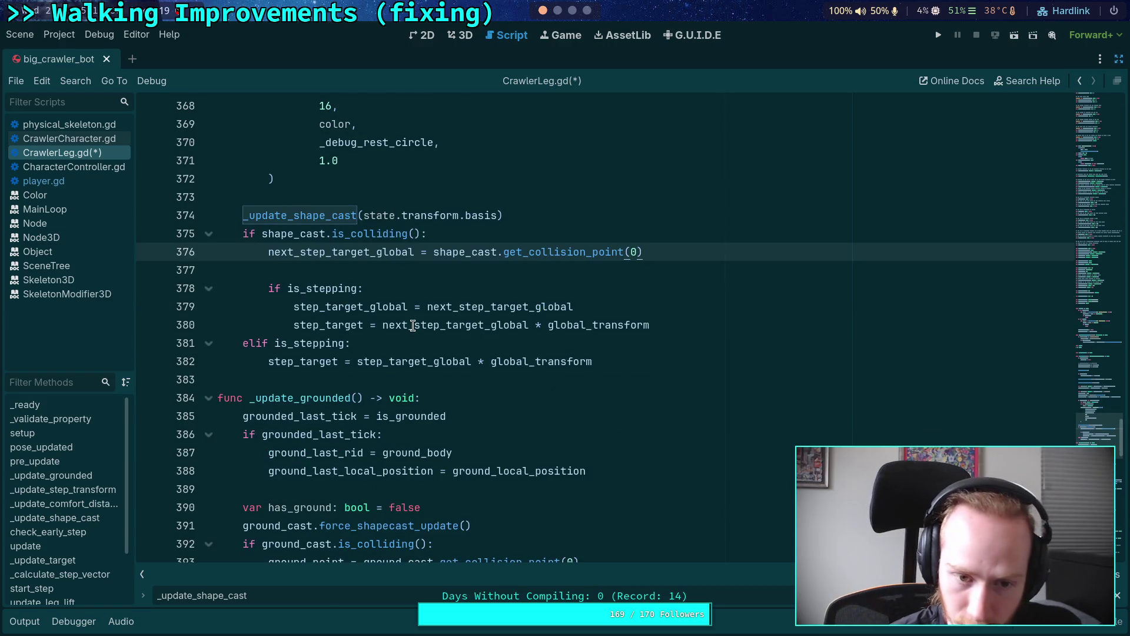
scroll(414, 325, down, 4)
scroll(359, 339, down, 15)
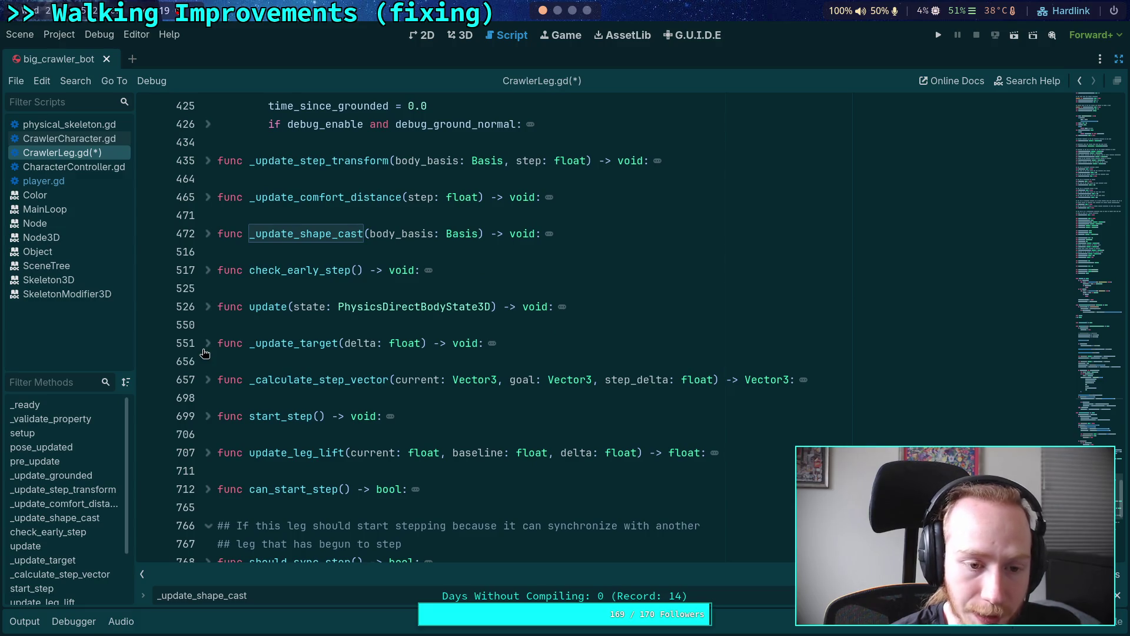
click(207, 343)
scroll(356, 338, down, 13)
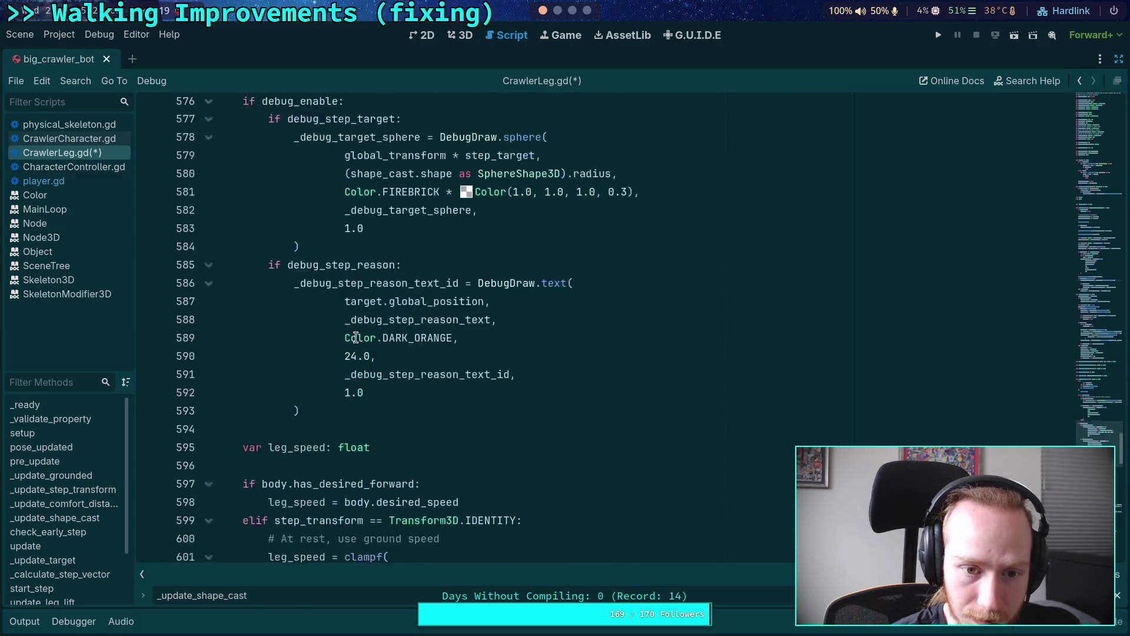
scroll(356, 339, up, 3)
click(209, 306)
scroll(352, 352, down, 5)
scroll(352, 352, down, 12)
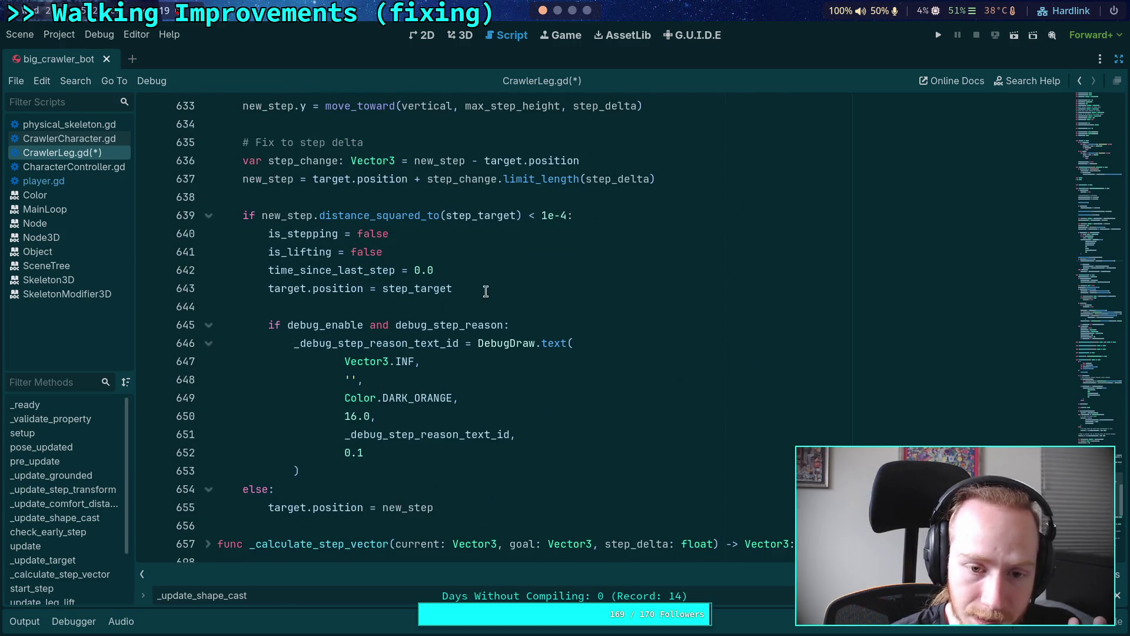
Add an 'if is_grounded:' condition after the target.position line in the step-finish block.
click(485, 292)
click(208, 325)
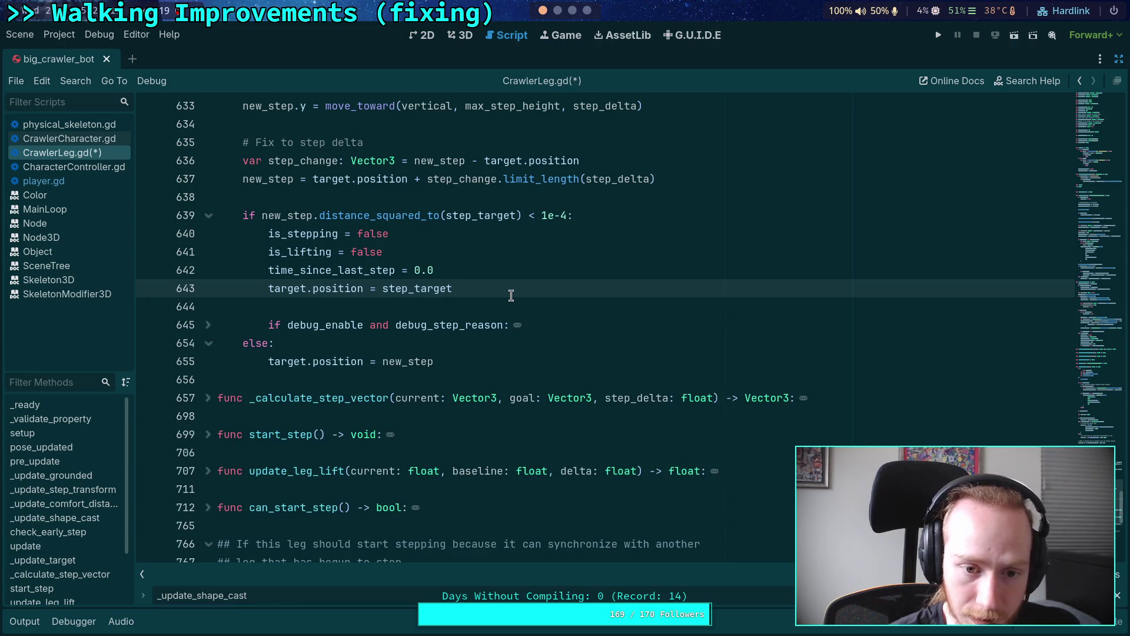
key(Return)
key(Return)
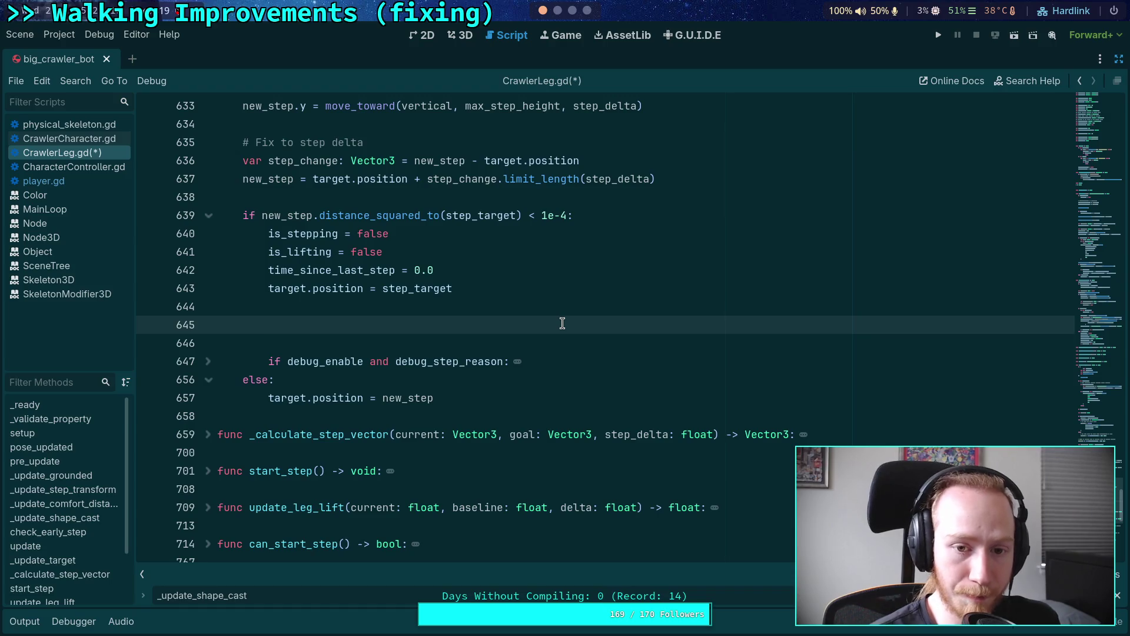
text(if i)
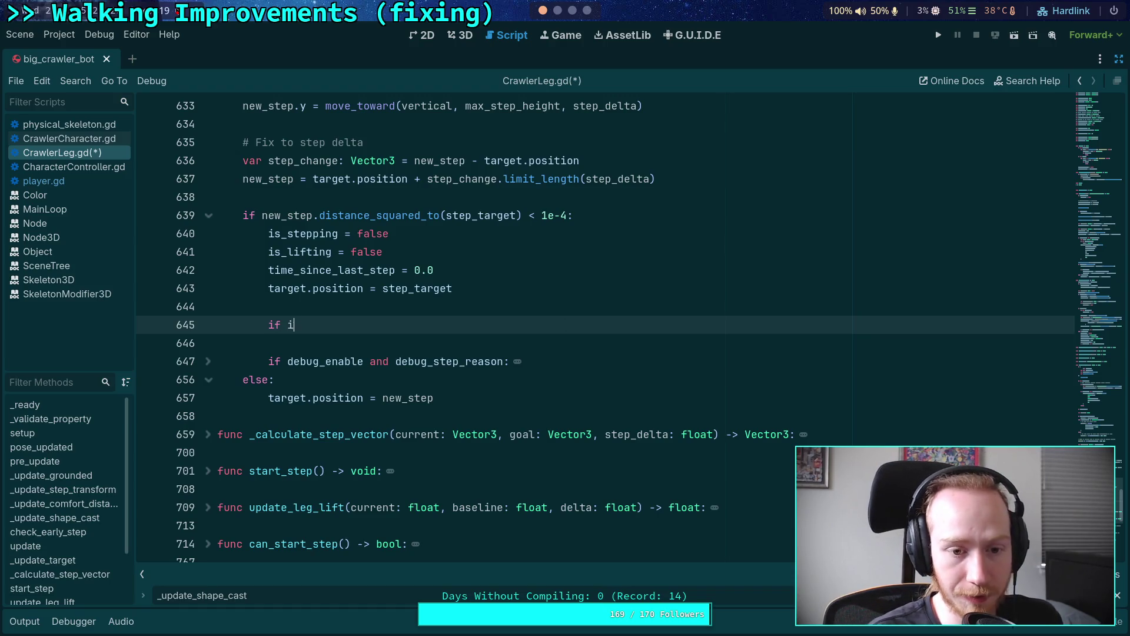
text(s_gr)
key(Return)
text(:)
Under it, start the line 'ground_last_local_position = ground_' without accepting a completion.
key(Return)
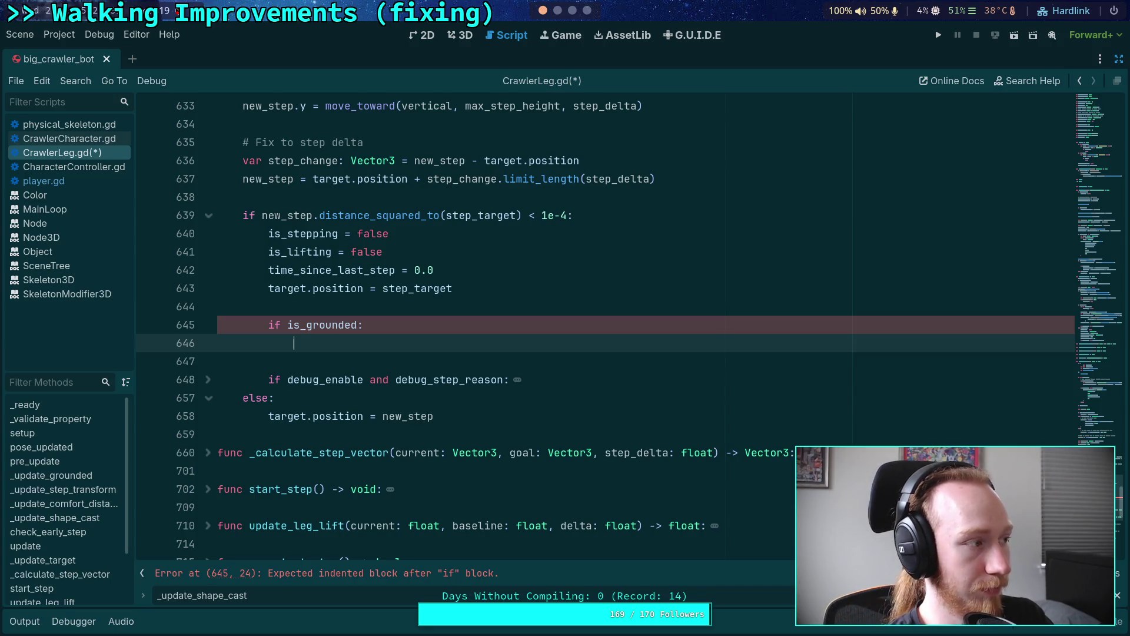
text(ground)
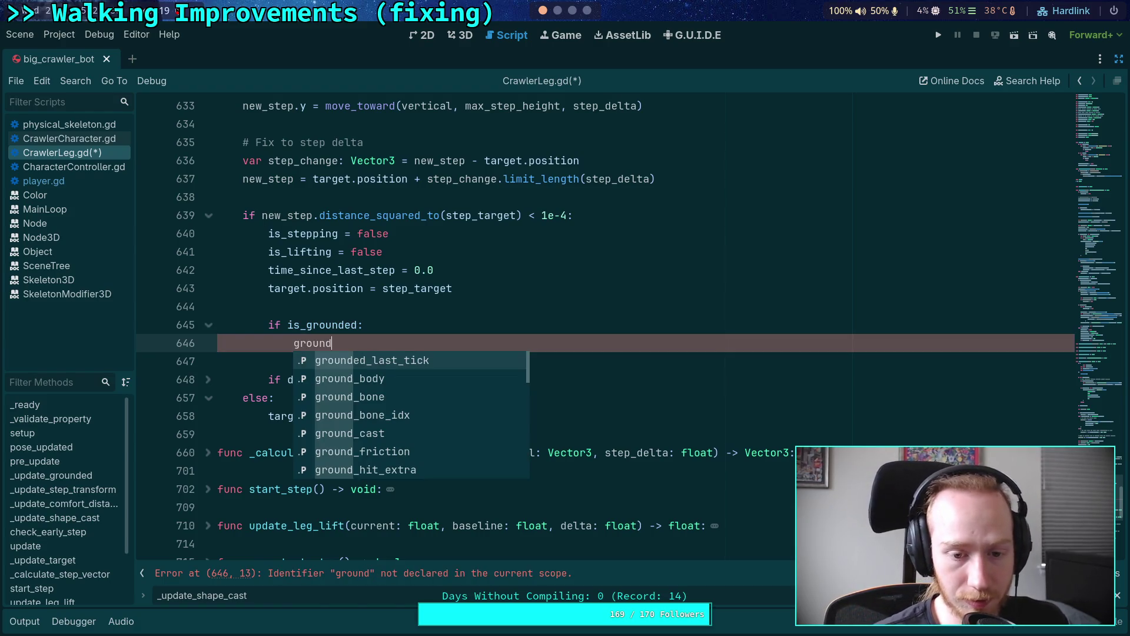
key(Down)
key(Down)
key(Down)
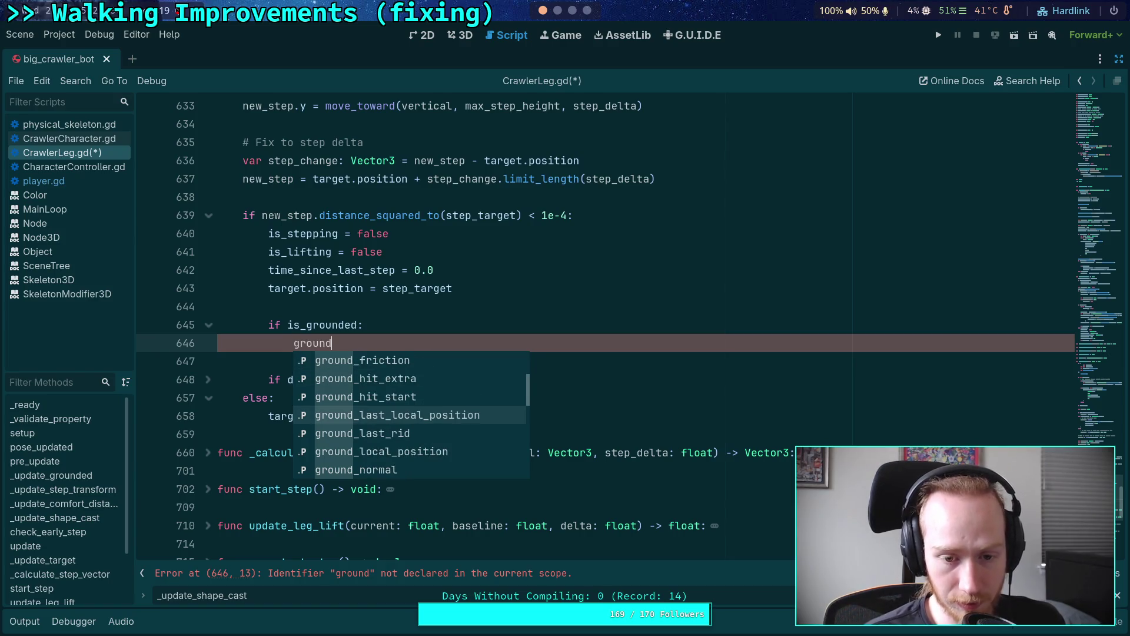
key(Return)
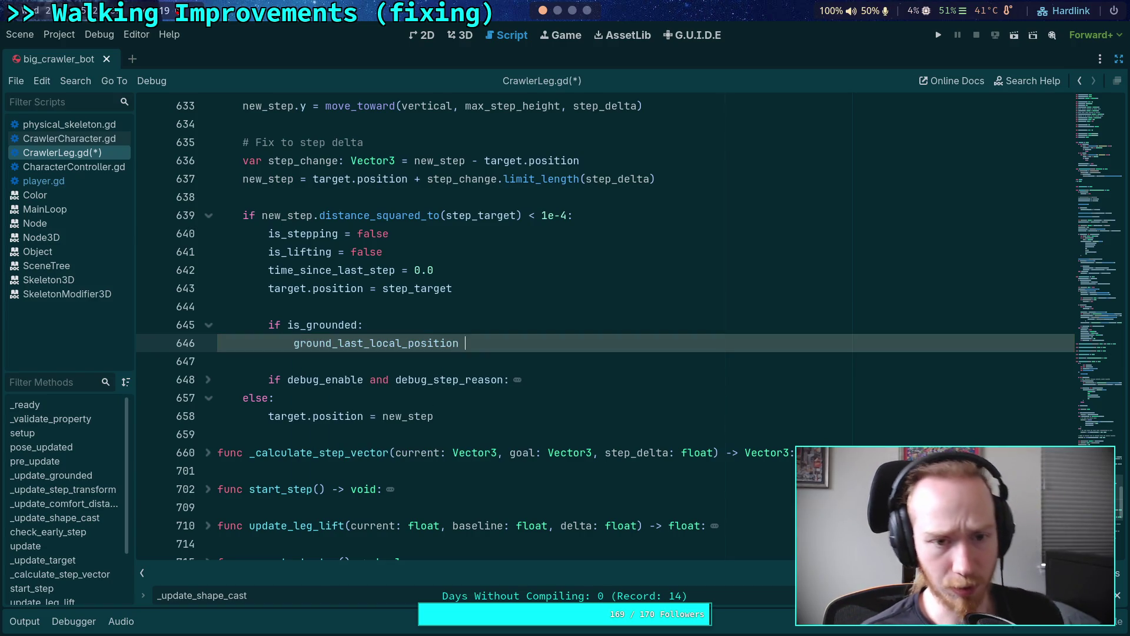
text(=)
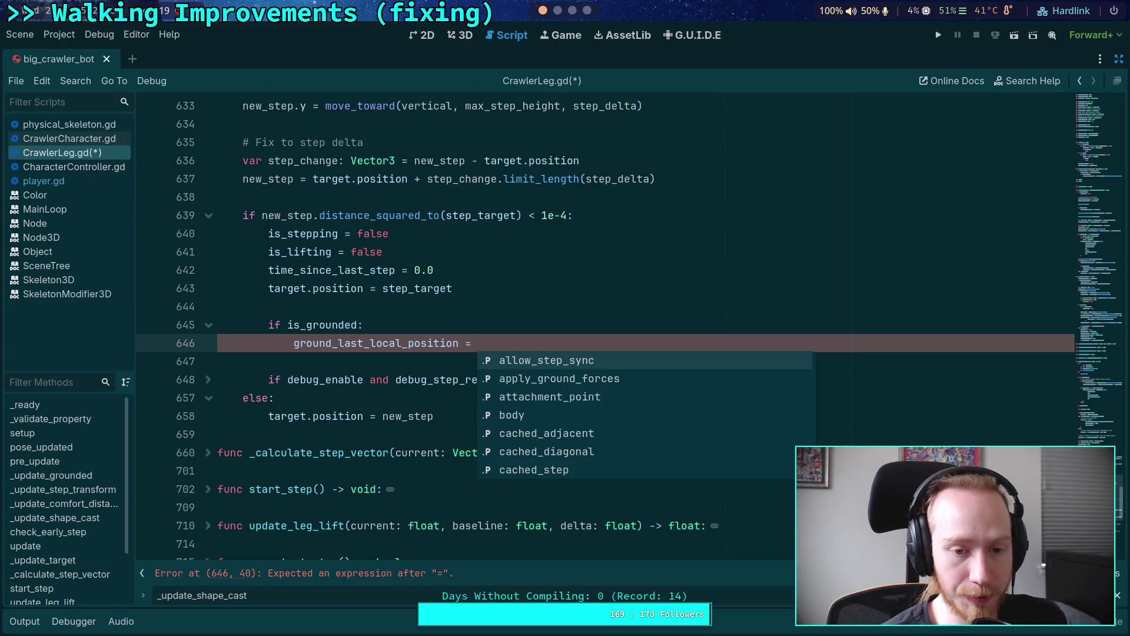
text(gr)
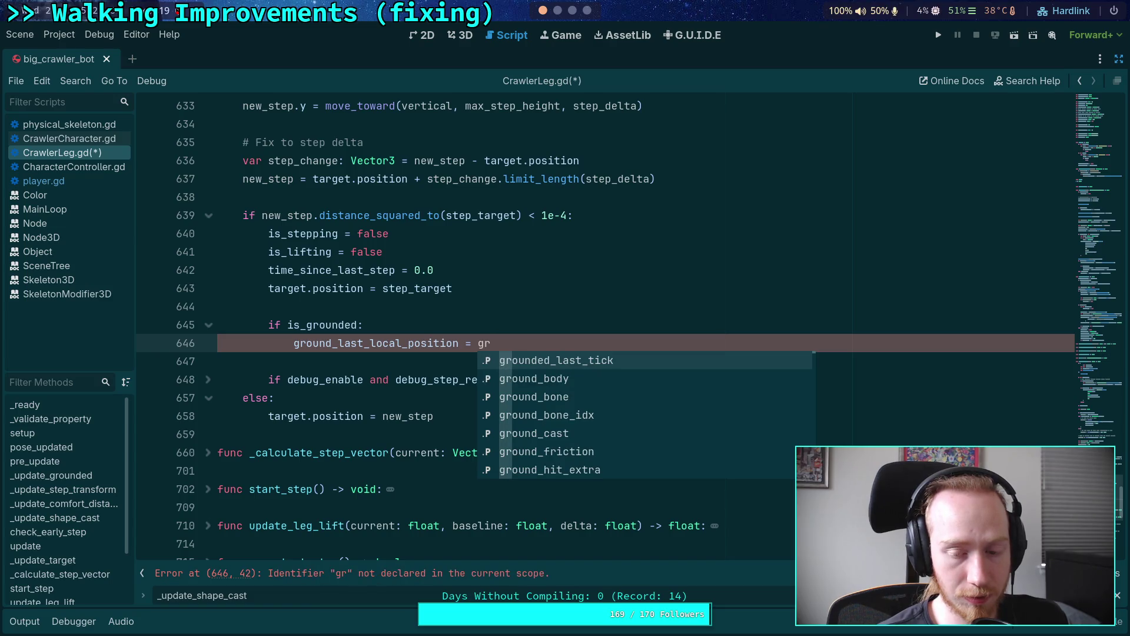
text(ound_)
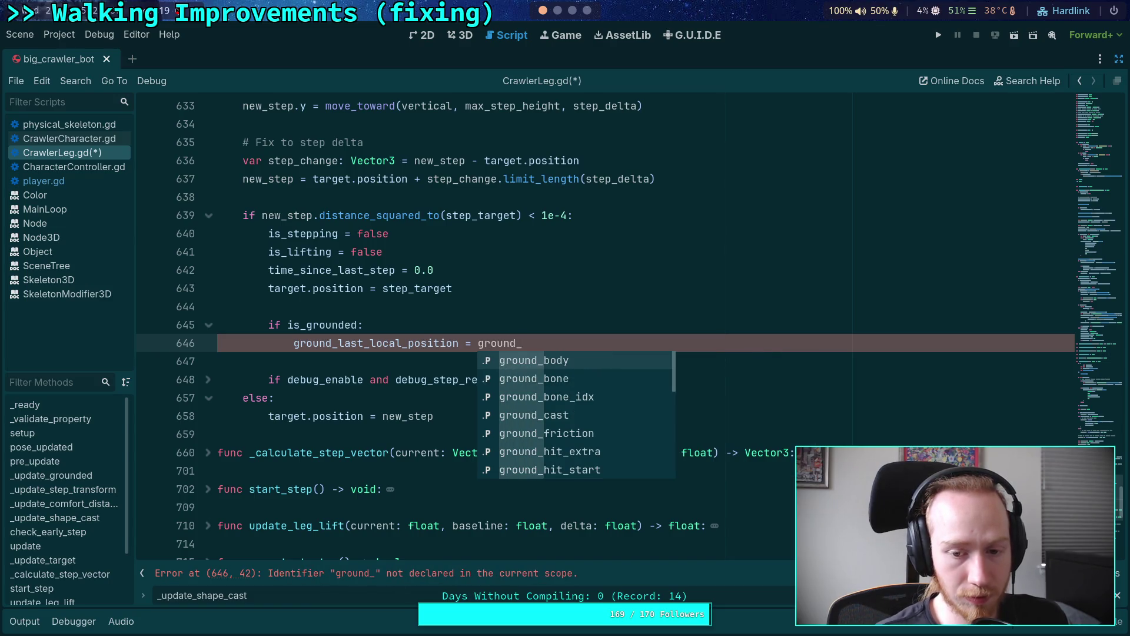
key(Escape)
scroll(442, 288, up, 9)
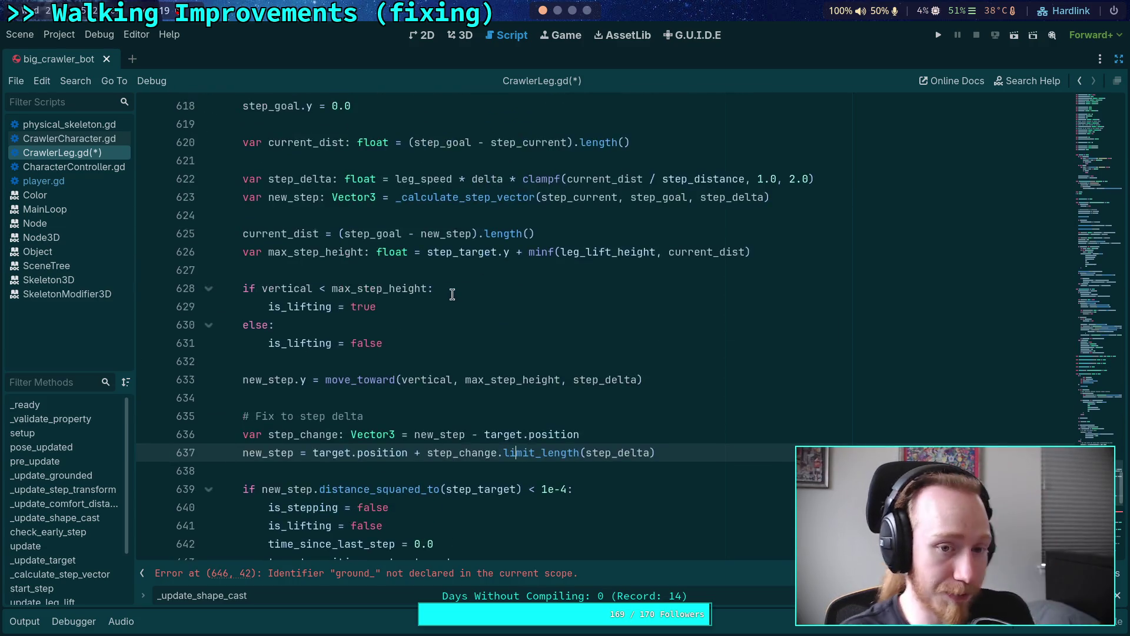
Add 'ground_xform = ground_state.transform' after the ground_state declaration at line 405.
scroll(436, 293, up, 20)
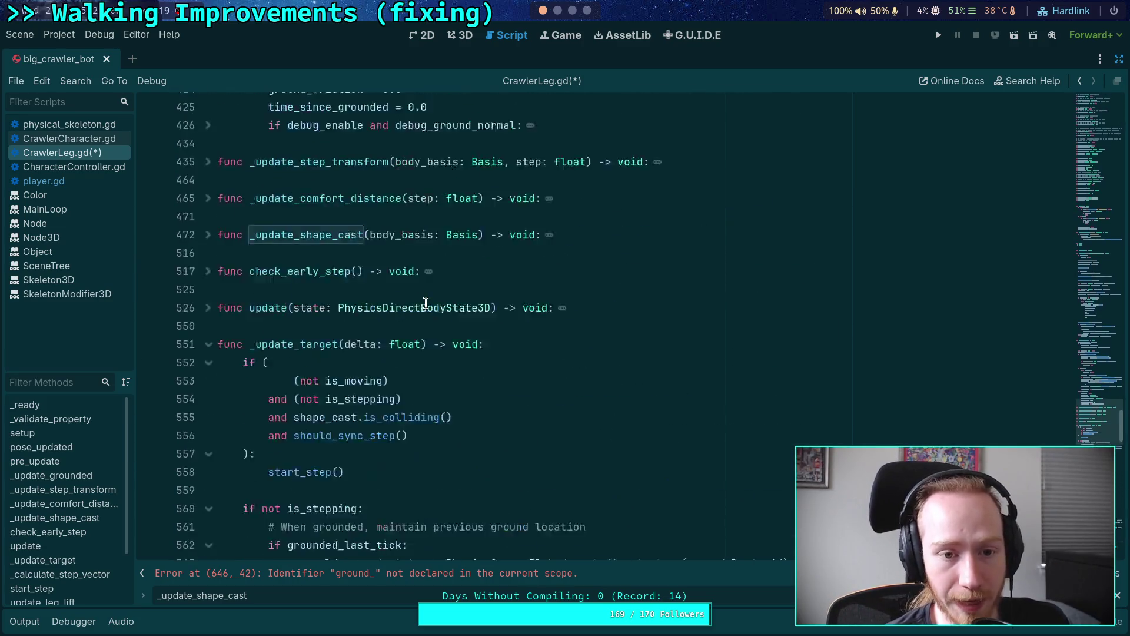
scroll(299, 337, up, 8)
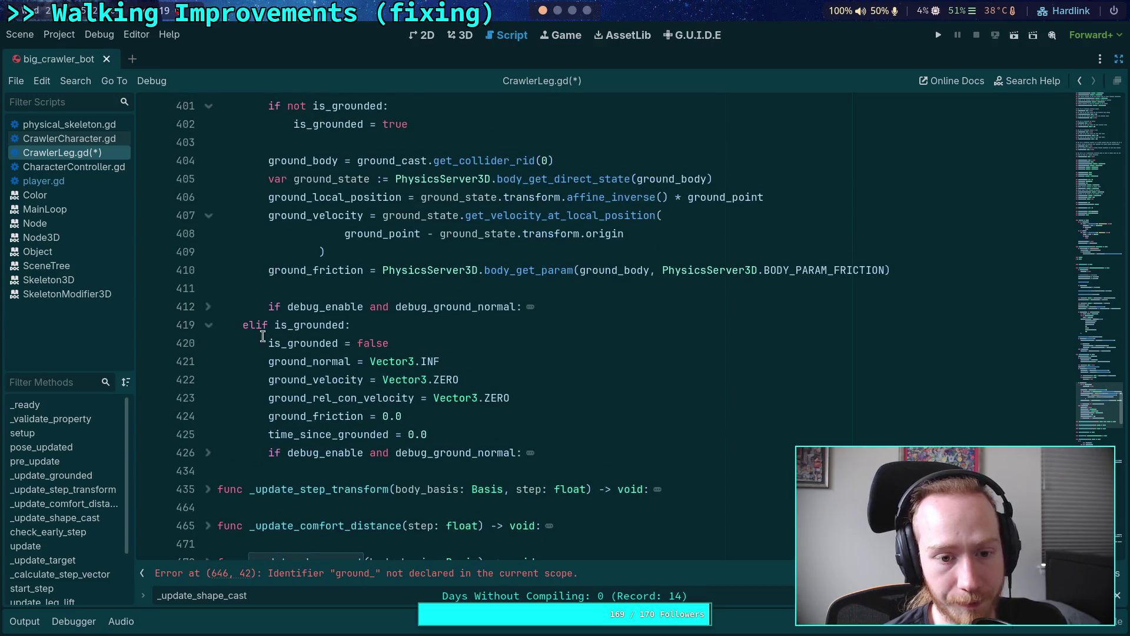
click(613, 265)
click(747, 285)
key(Return)
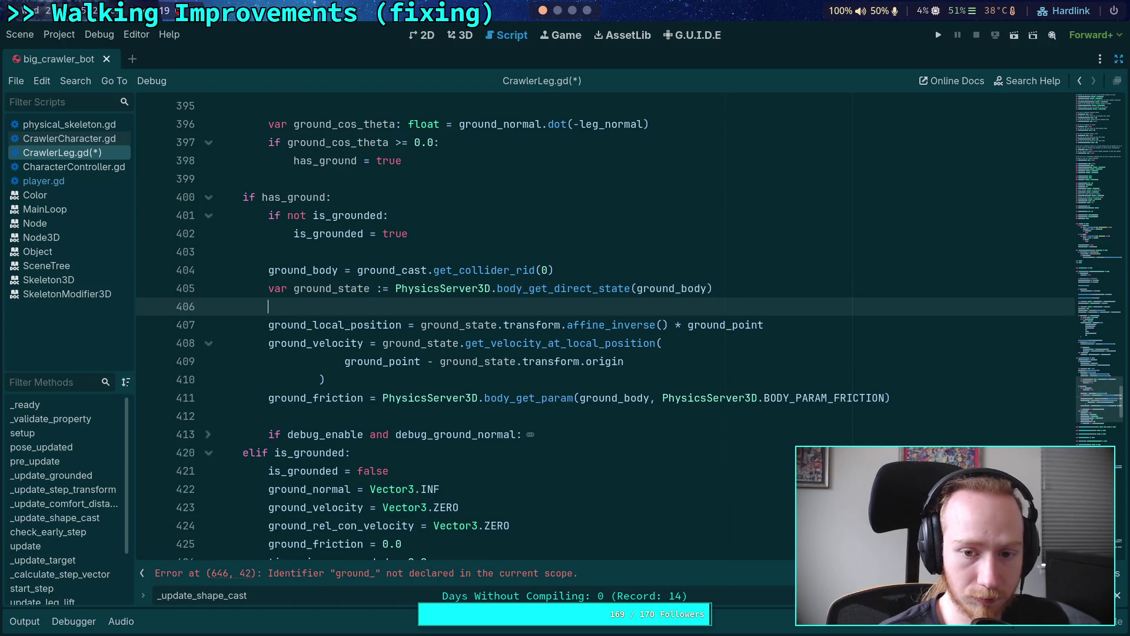
text(ground_xform = gr)
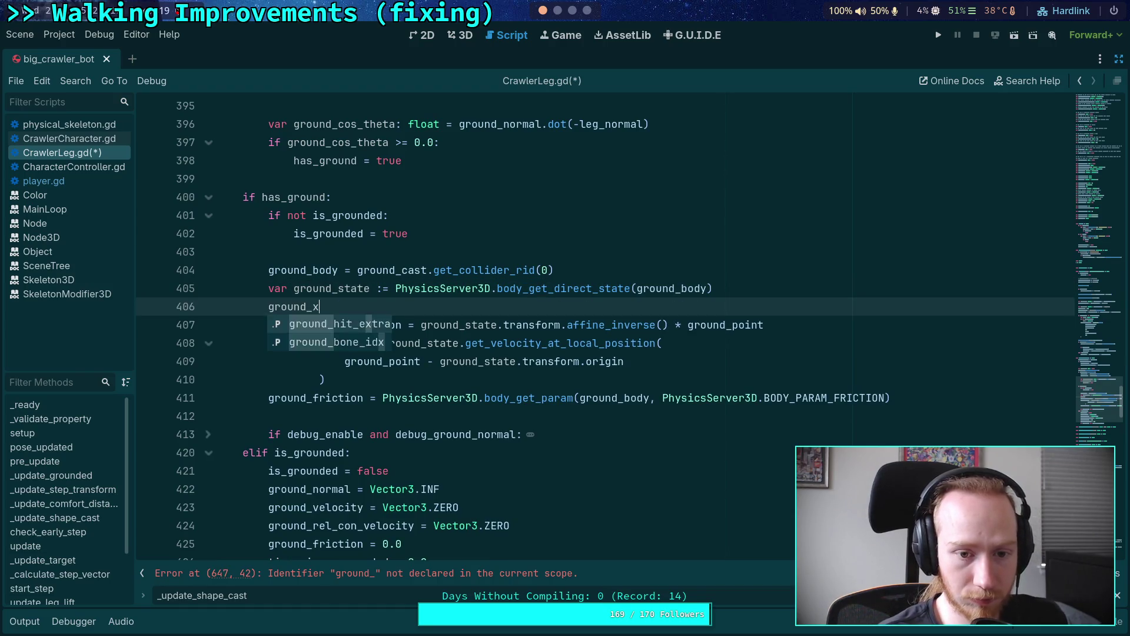
text(ound_state.tra)
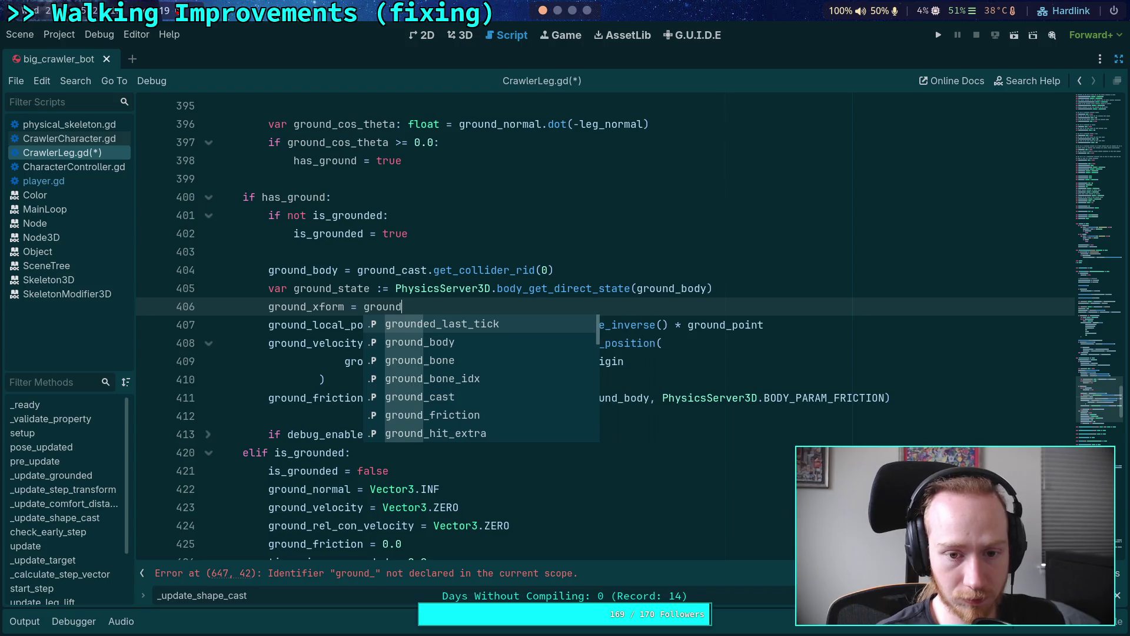
key(Return)
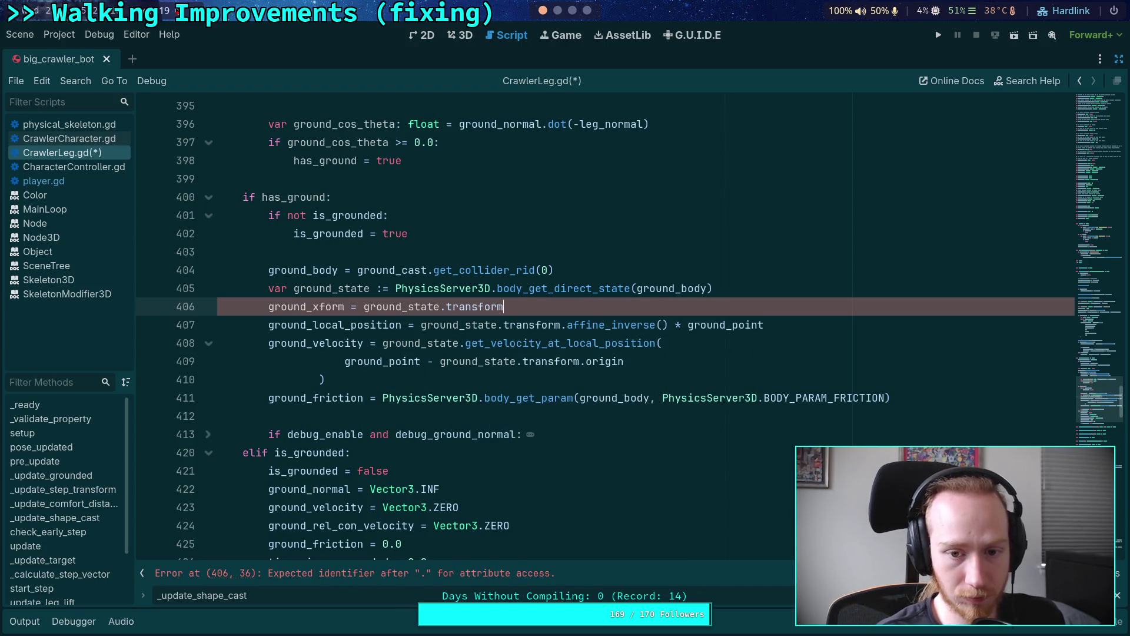
Delete the old ground_local_position computation line.
shift+click(779, 323)
key(BackSpace)
scroll(682, 329, up, 15)
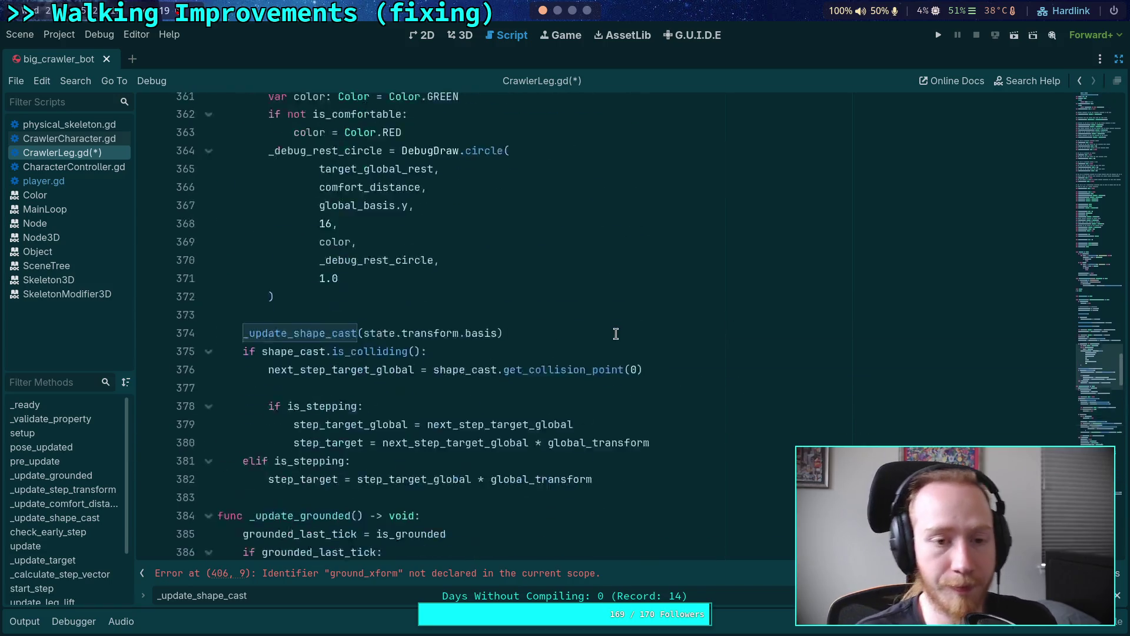
Add 'var ground_xform: Transform3D = Transform3D.IDENTITY' below ground_velocity and save the script.
scroll(495, 330, up, 15)
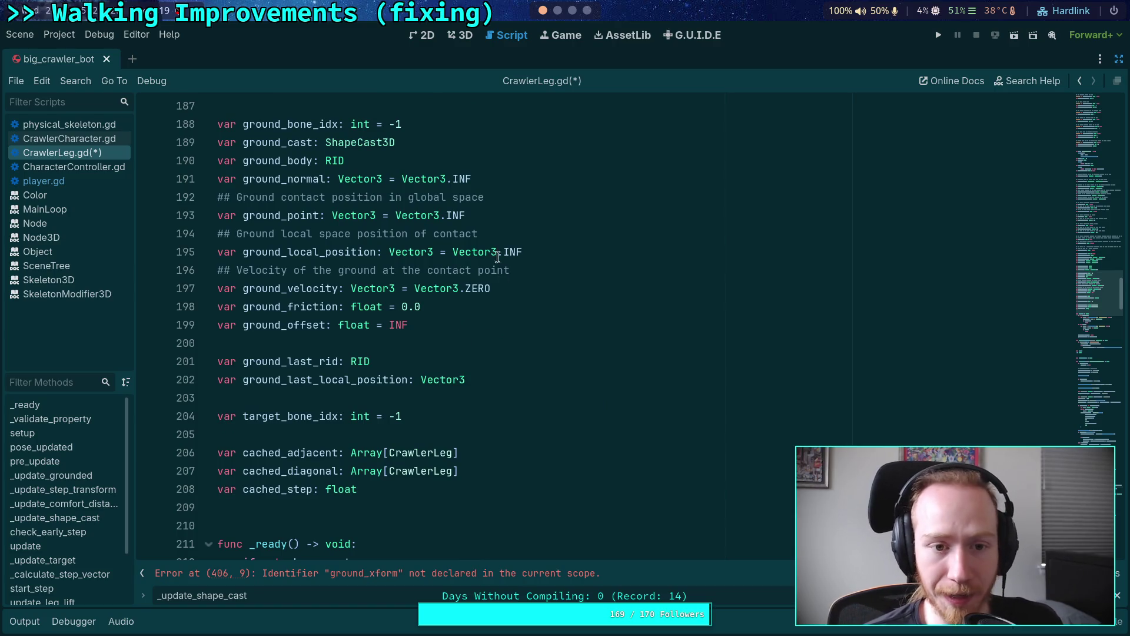
click(513, 167)
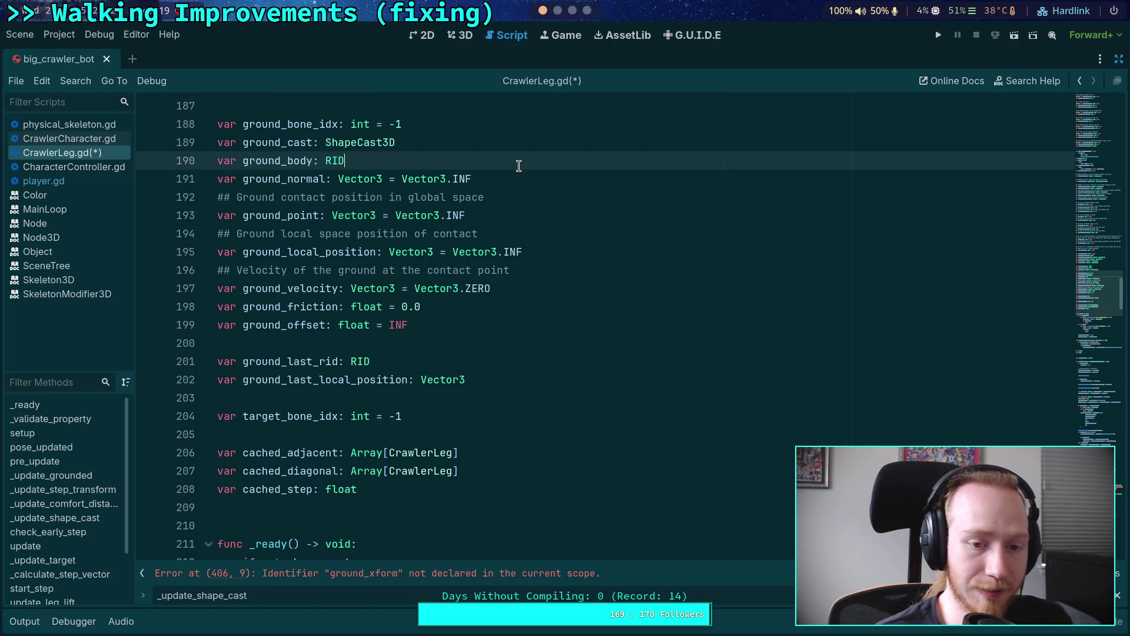
click(536, 221)
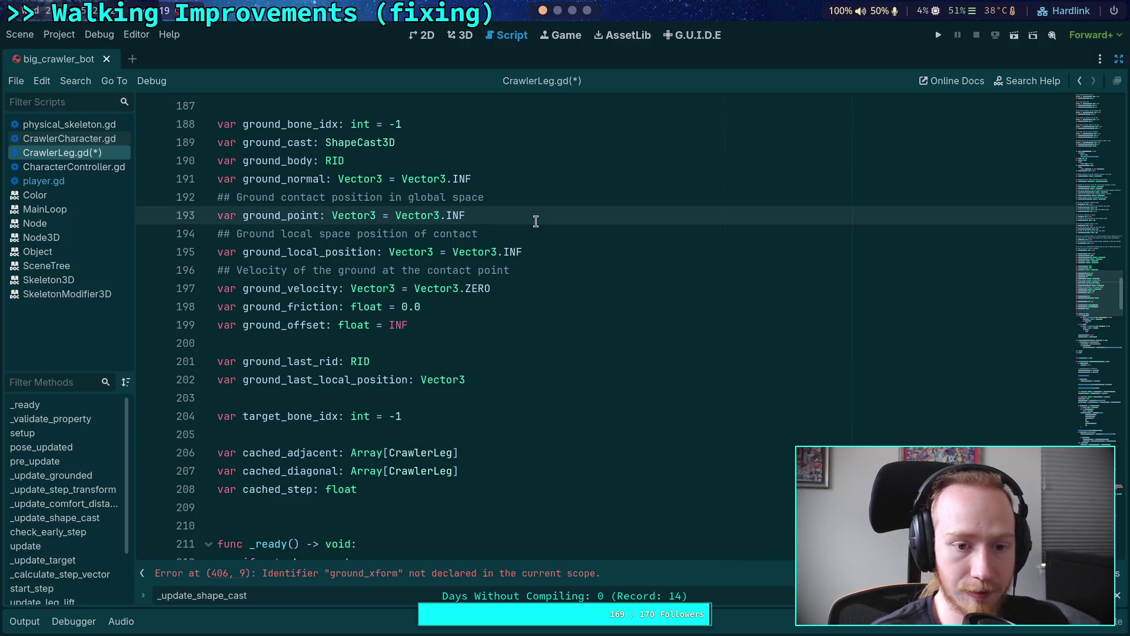
click(535, 293)
key(Return)
text(va)
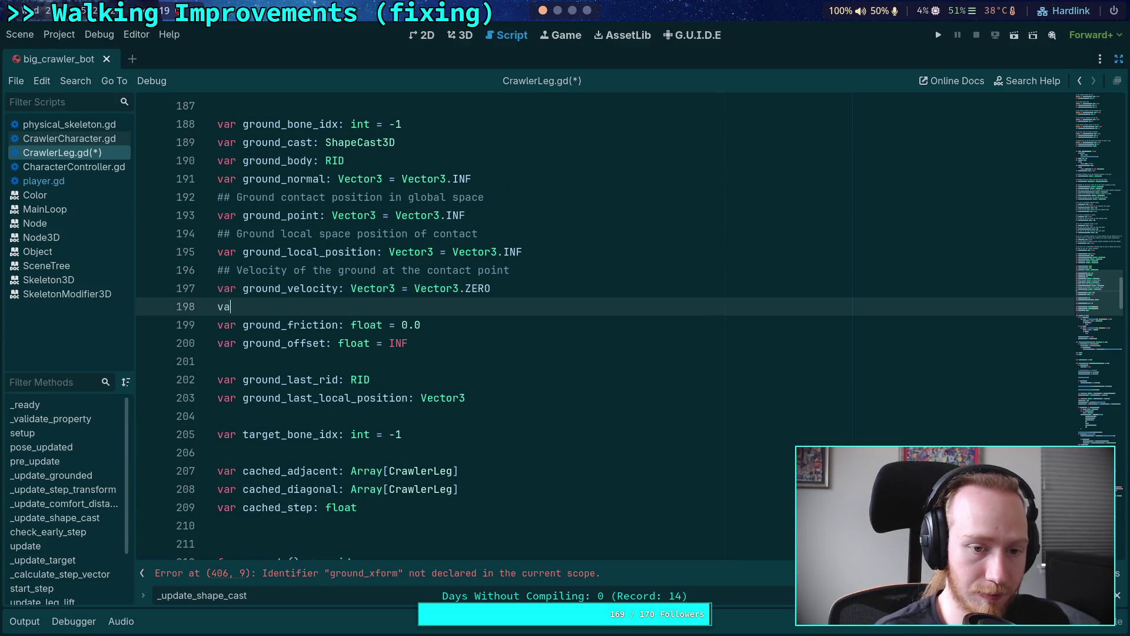
text(r ground_xform)
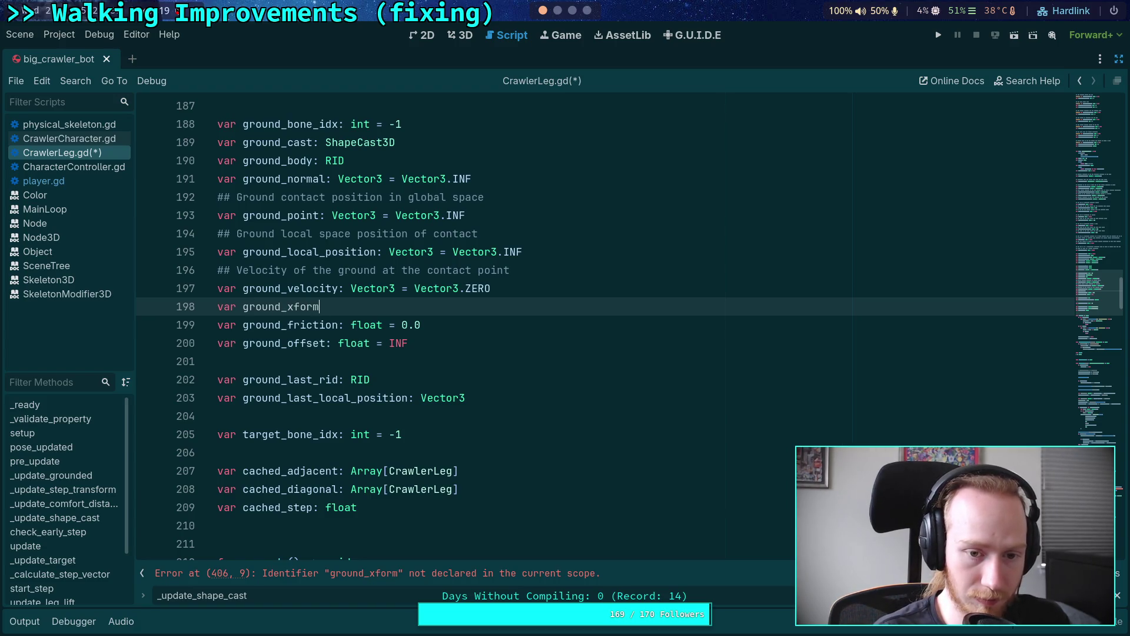
text(: Transform3)
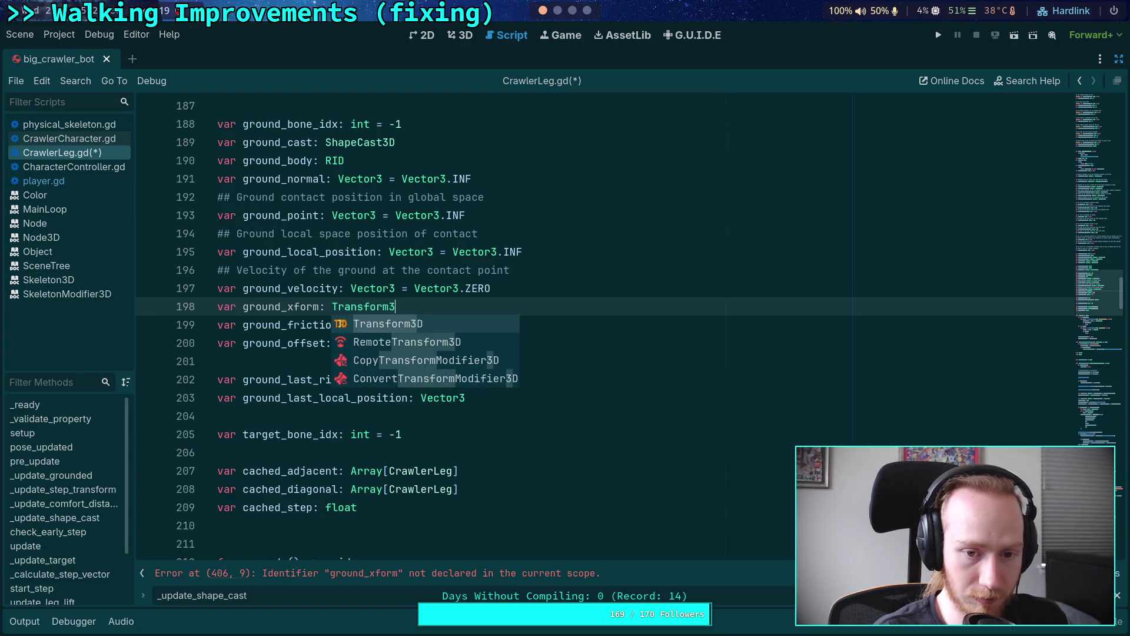
text(D = )
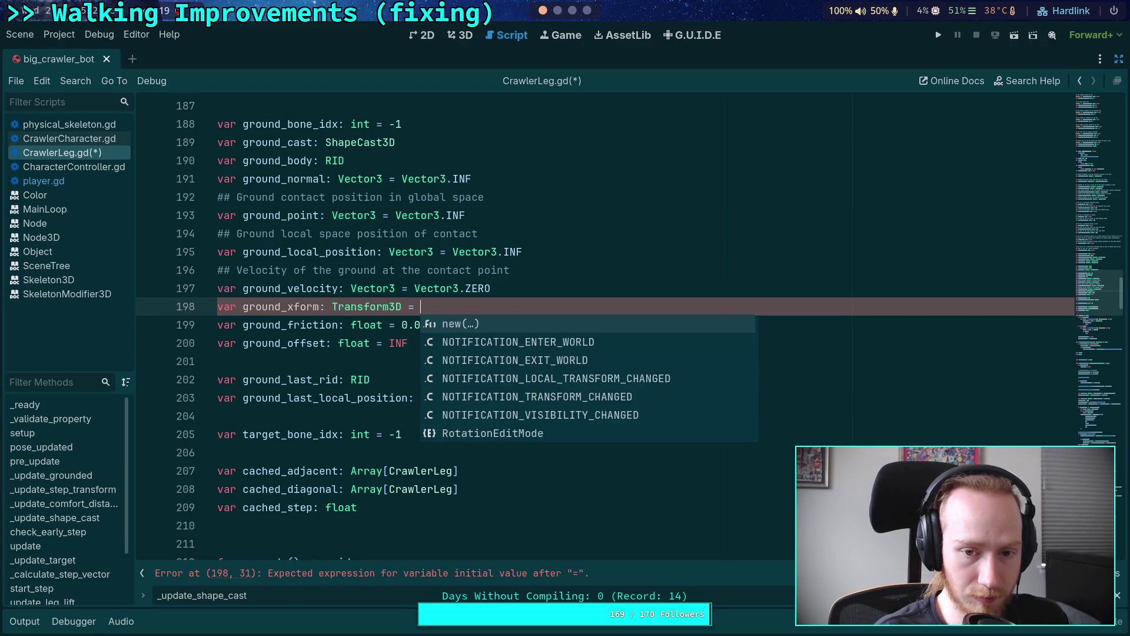
text(Transf)
key(Return)
text(ID)
key(Return)
key(ctrl+s)
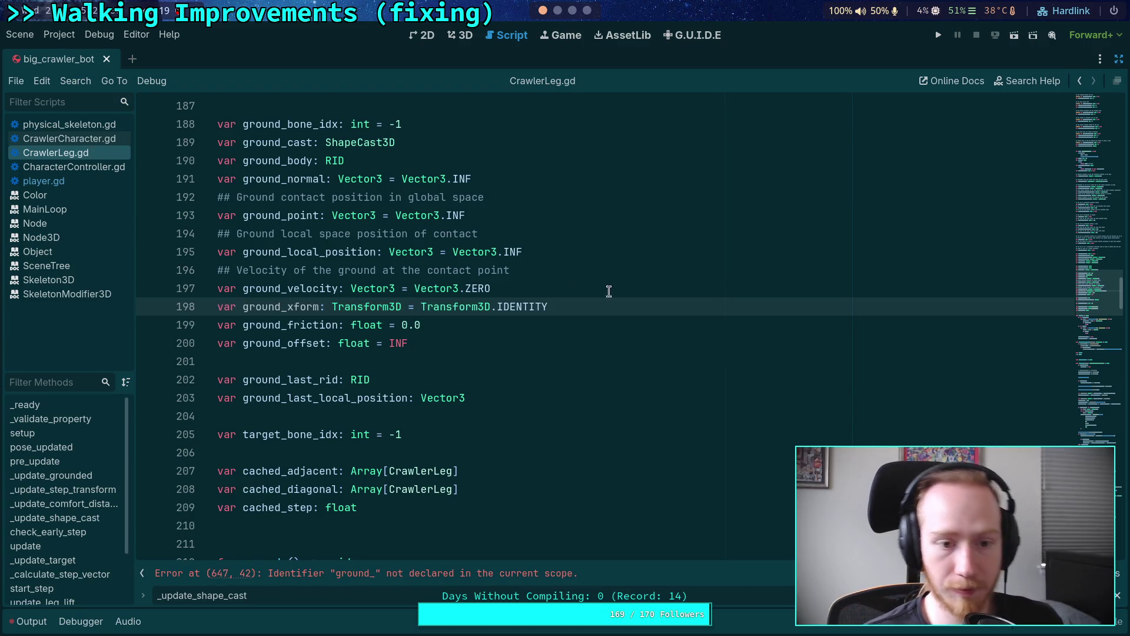
scroll(609, 291, down, 20)
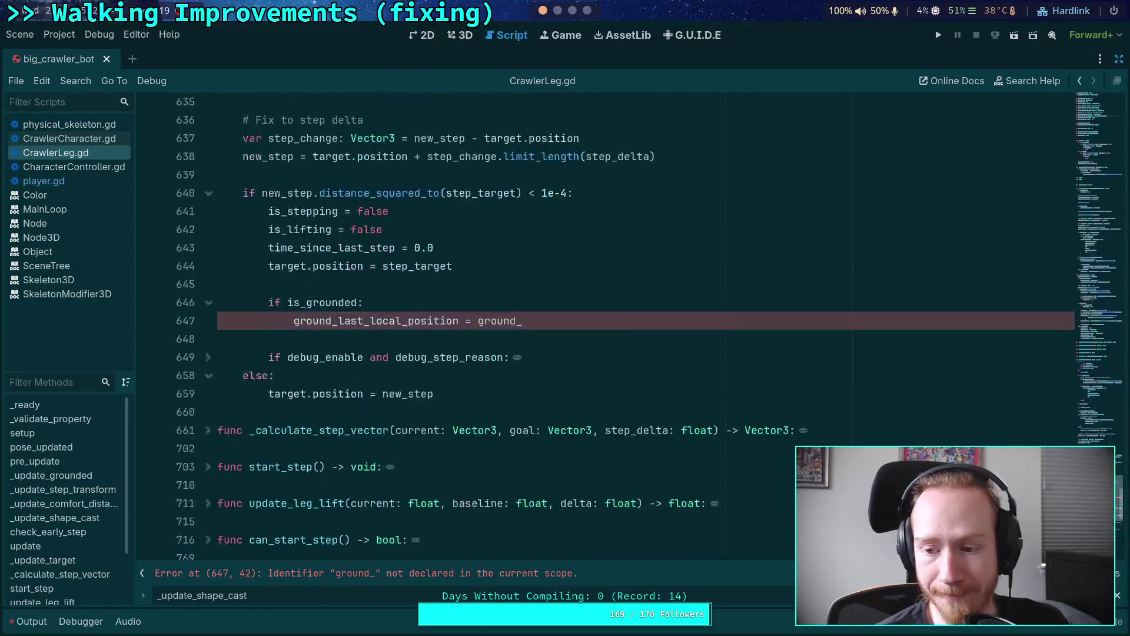
Finish line 647 as 'ground_last_local_position = ground_xform.affine_inverse() * ground_point' and save.
click(580, 320)
scroll(579, 321, up, 10)
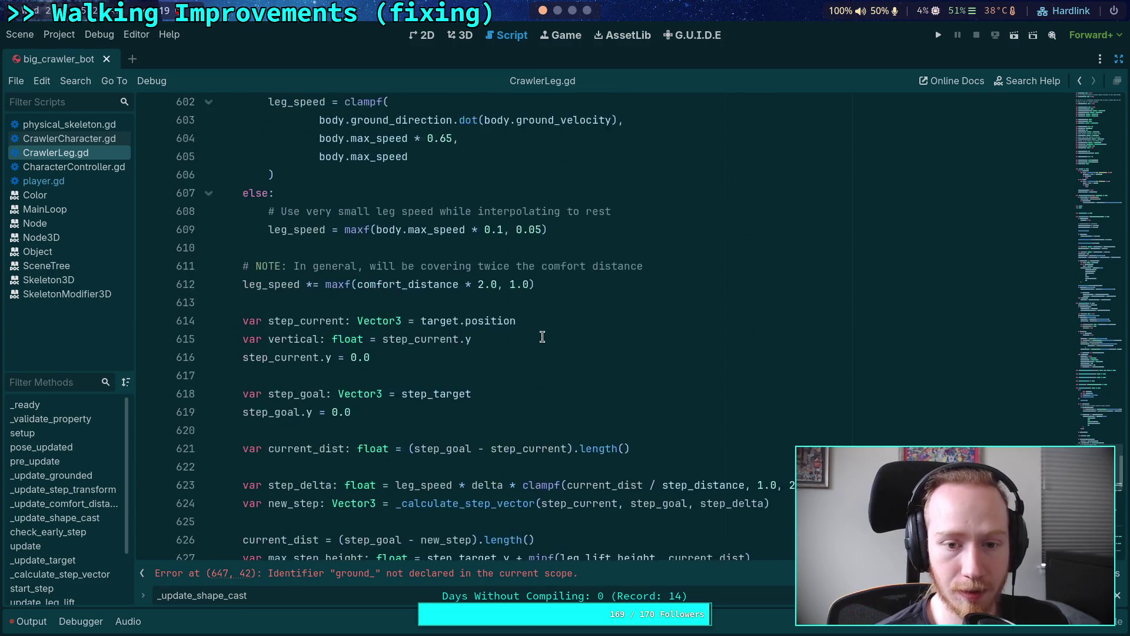
scroll(542, 336, up, 20)
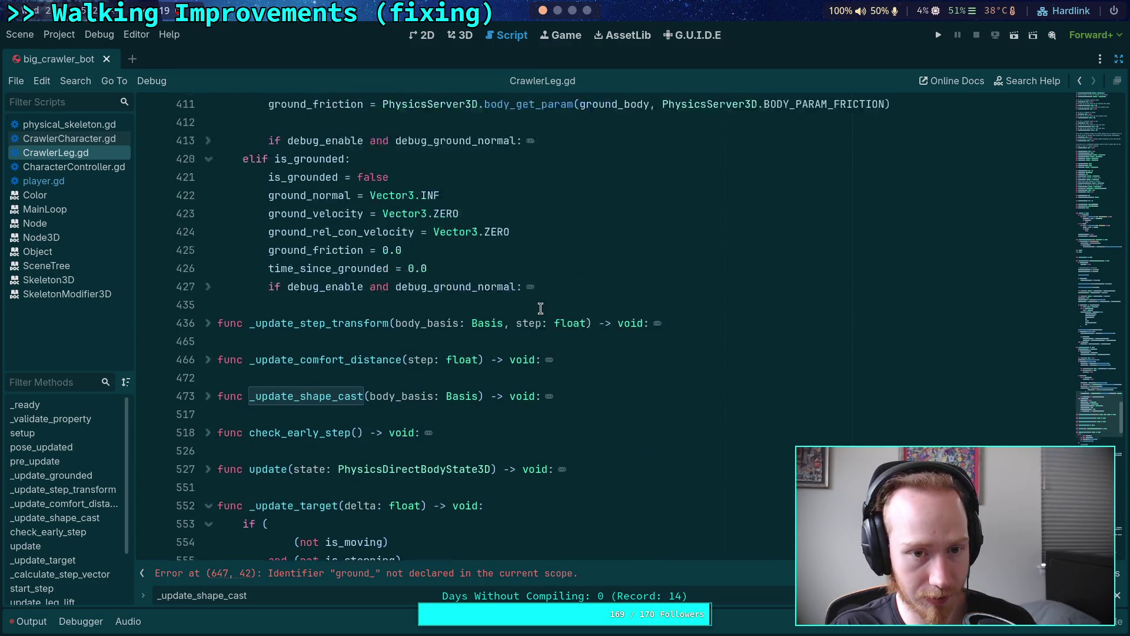
scroll(540, 309, up, 3)
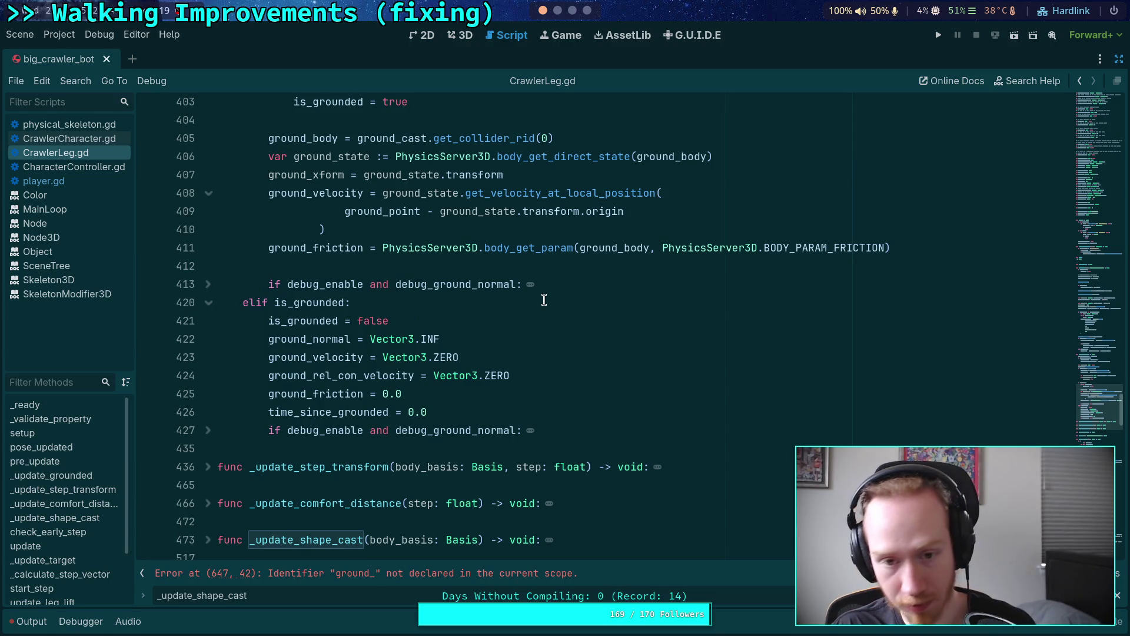
scroll(544, 300, up, 1)
scroll(550, 303, down, 15)
scroll(574, 310, down, 15)
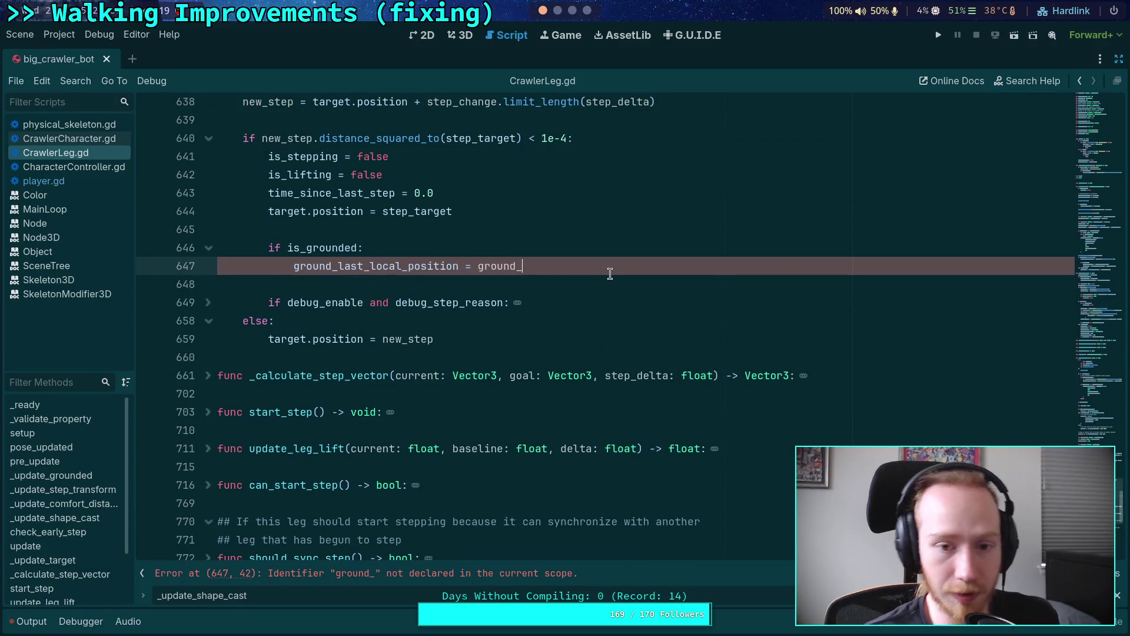
text(xf)
key(Return)
text(.)
key(Return)
text(* ground_point)
key(ctrl+s)
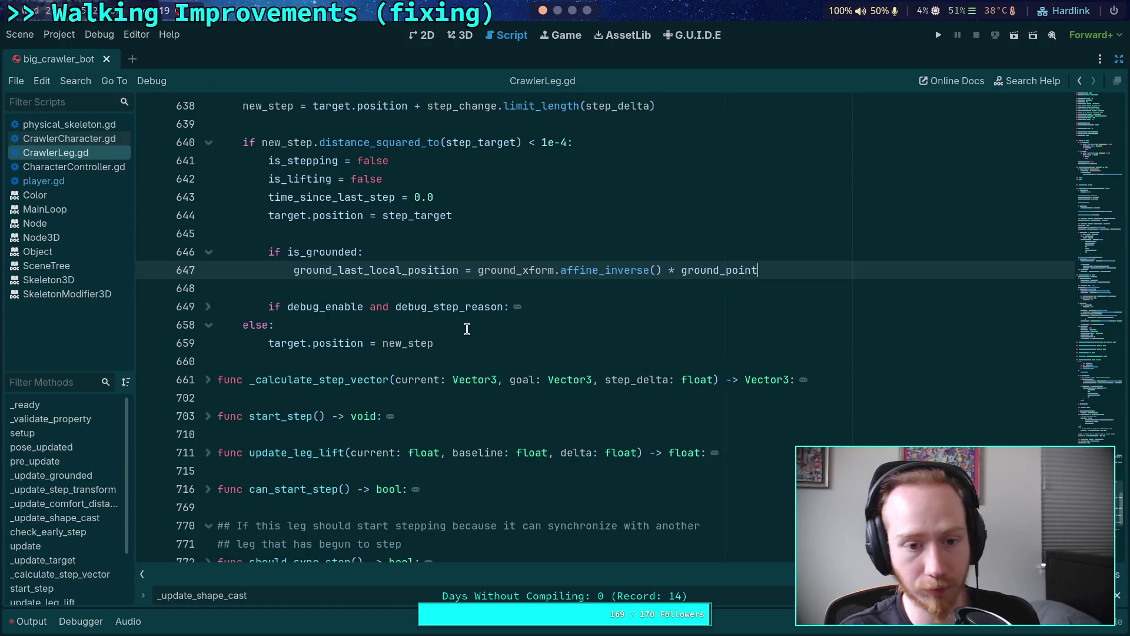
scroll(467, 329, up, 2)
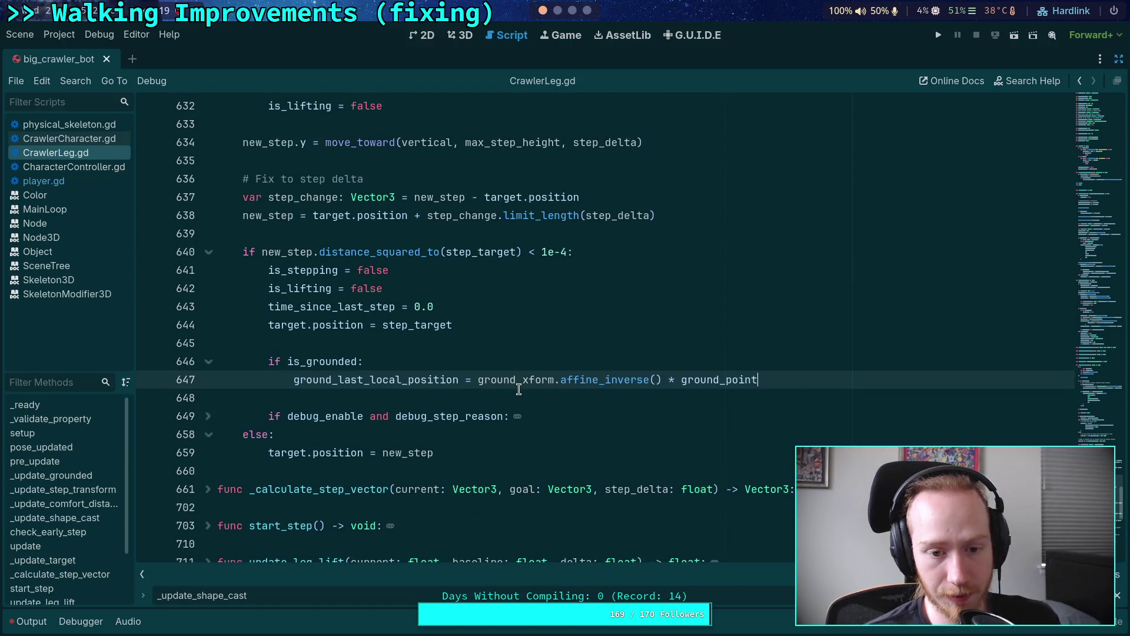
click(550, 368)
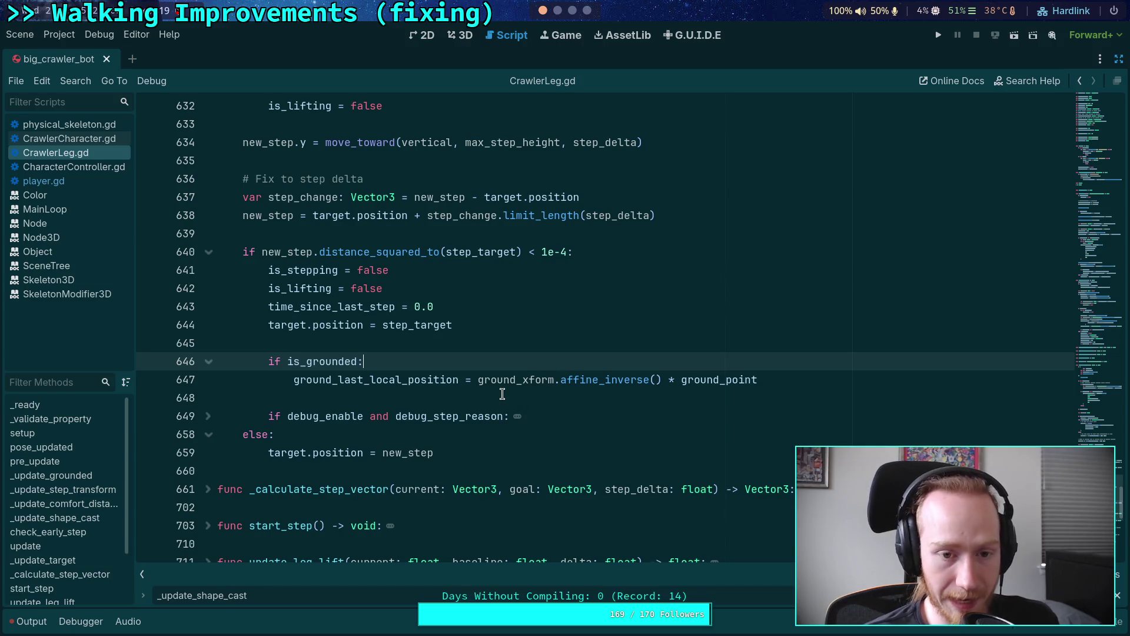
scroll(502, 393, up, 10)
scroll(502, 393, up, 20)
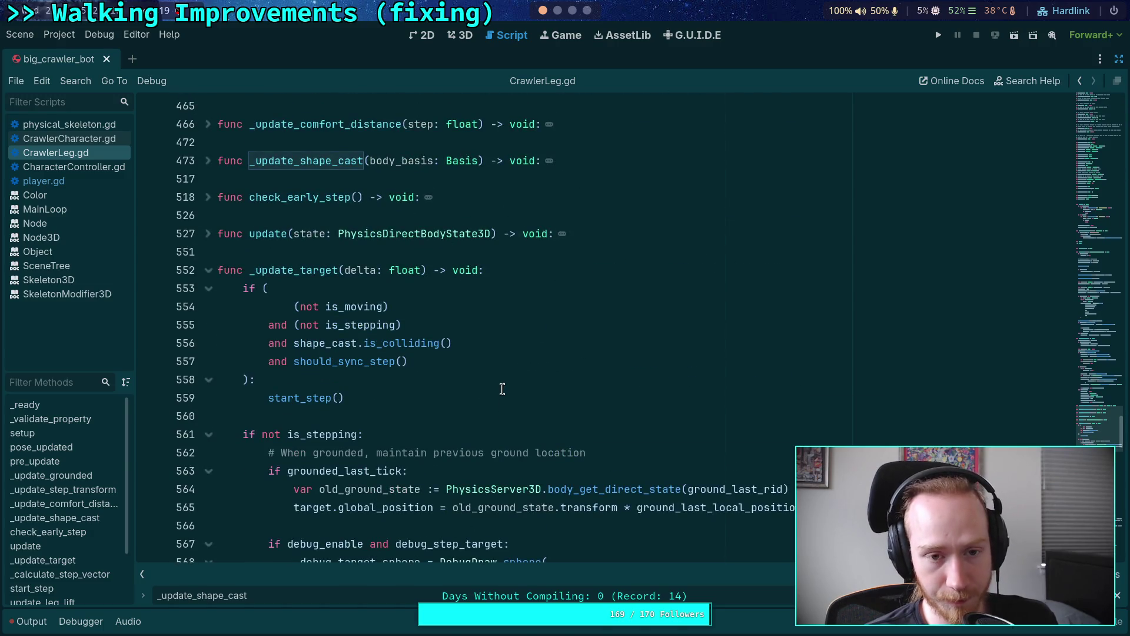
scroll(502, 389, up, 20)
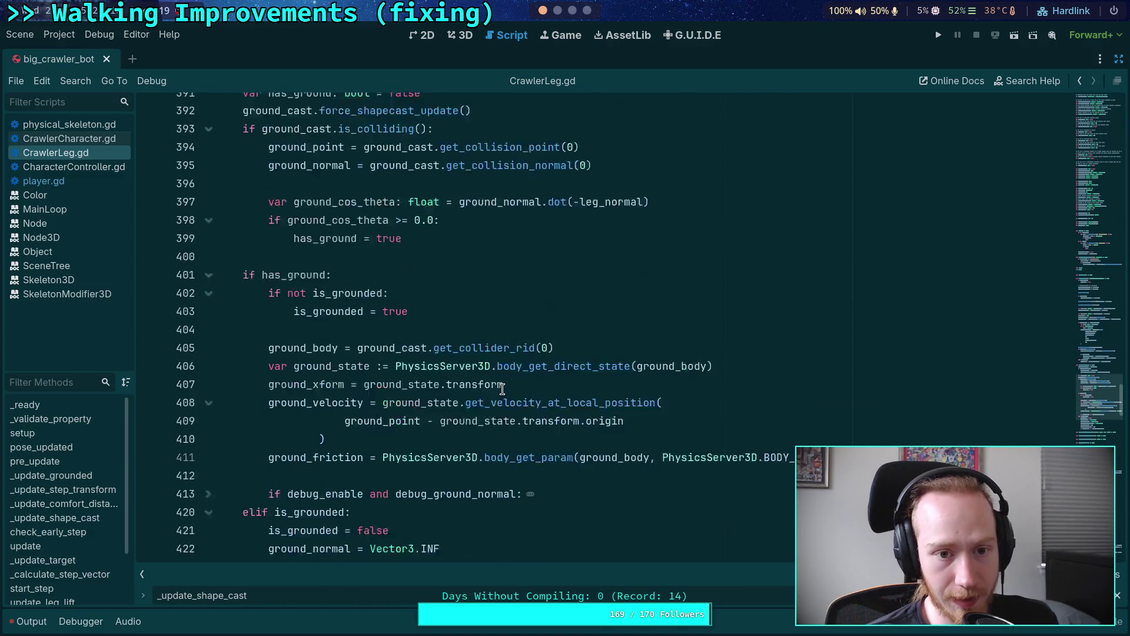
scroll(502, 388, up, 2)
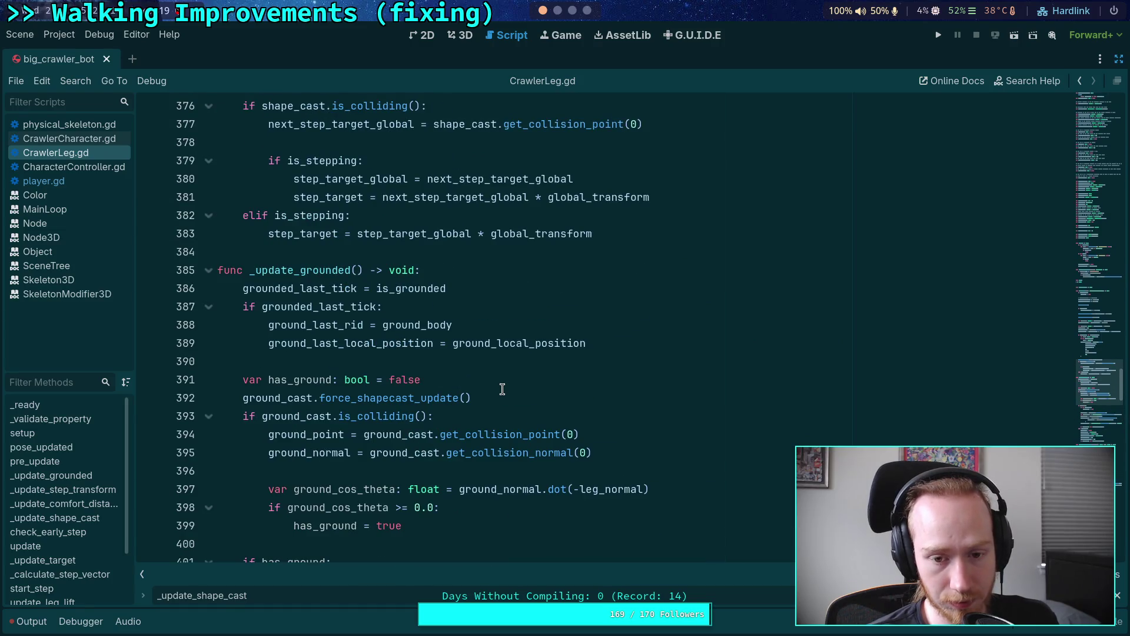
scroll(502, 388, down, 20)
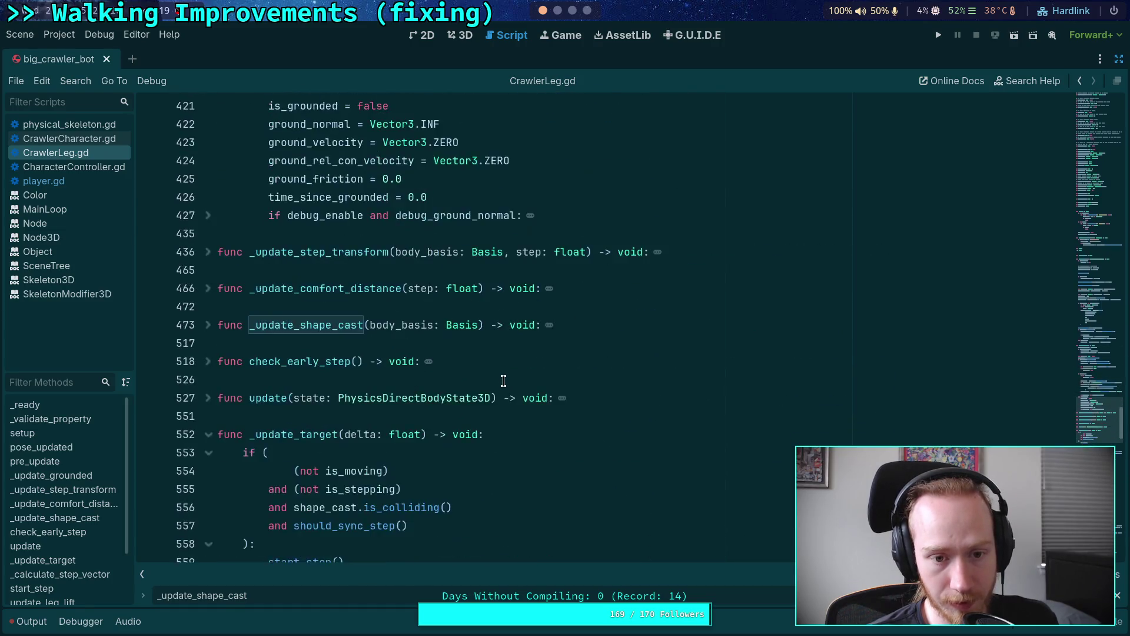
scroll(504, 375, down, 20)
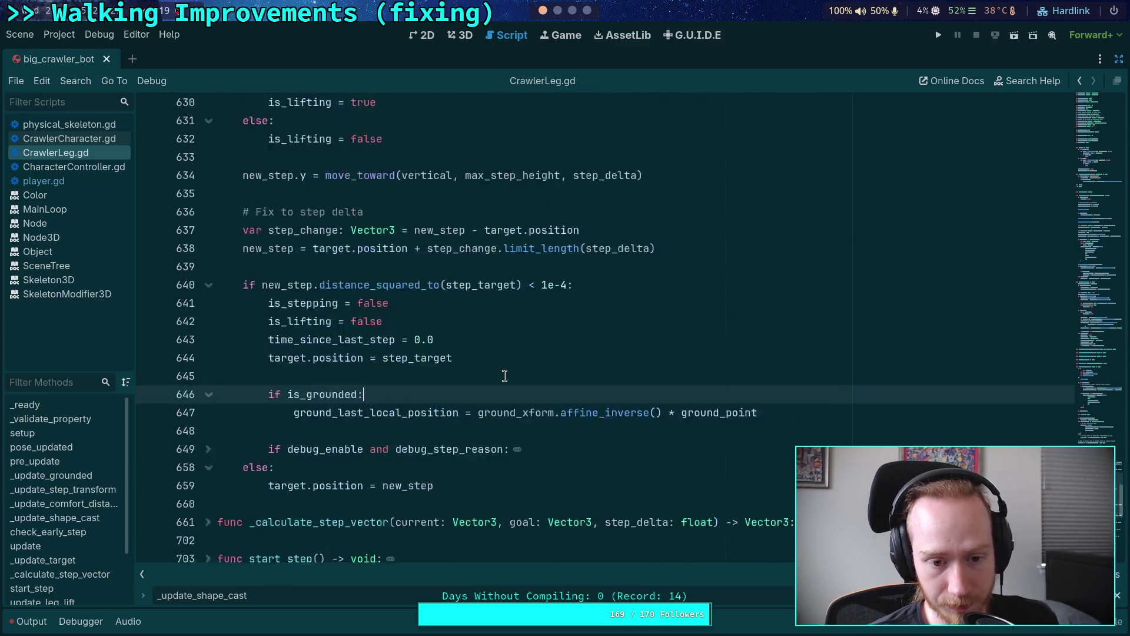
scroll(505, 375, up, 10)
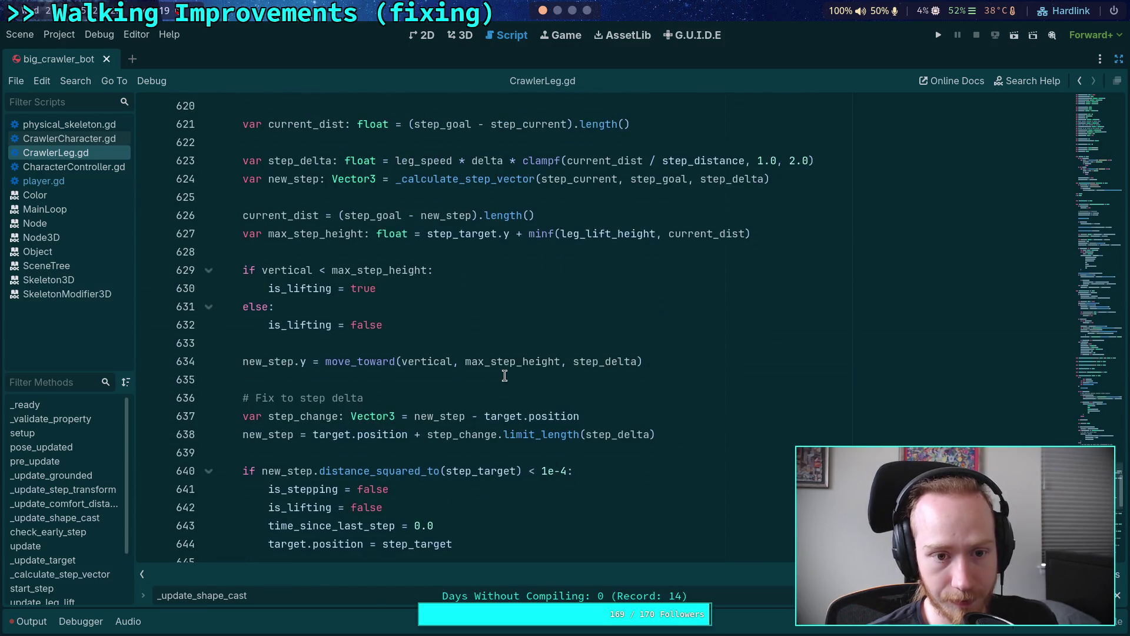
scroll(504, 376, up, 5)
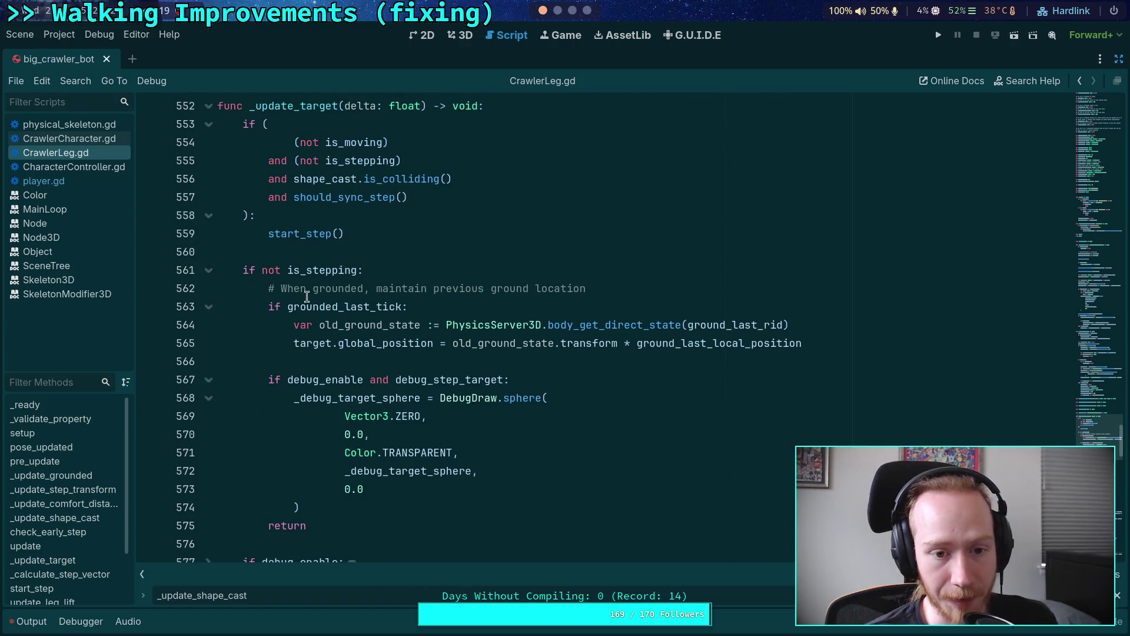
click(309, 301)
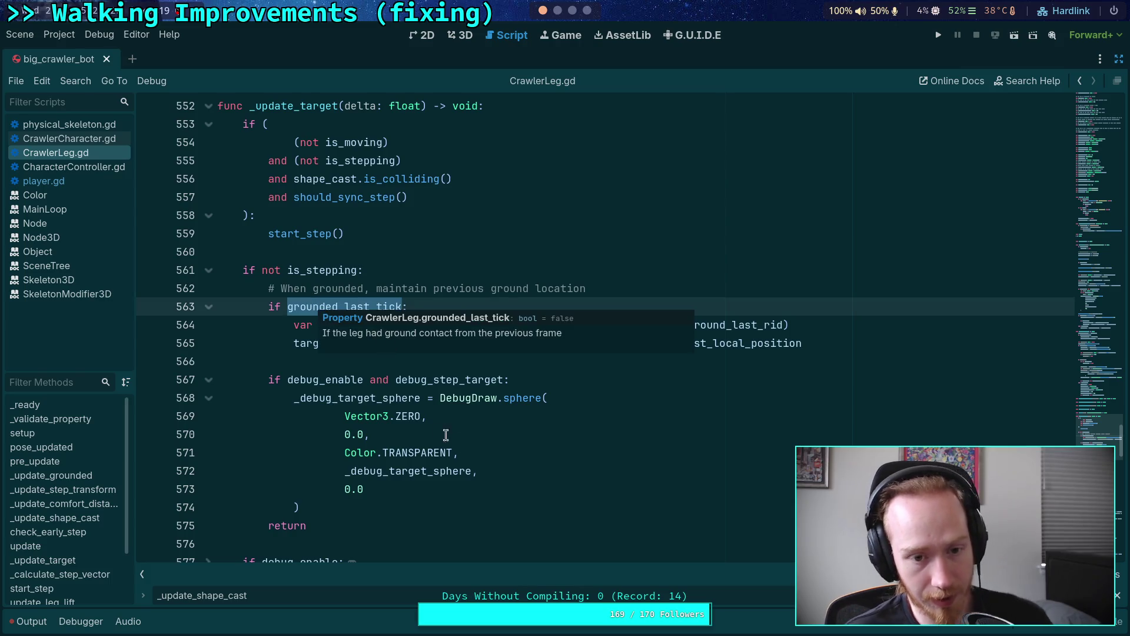
scroll(528, 418, down, 5)
scroll(529, 418, down, 18)
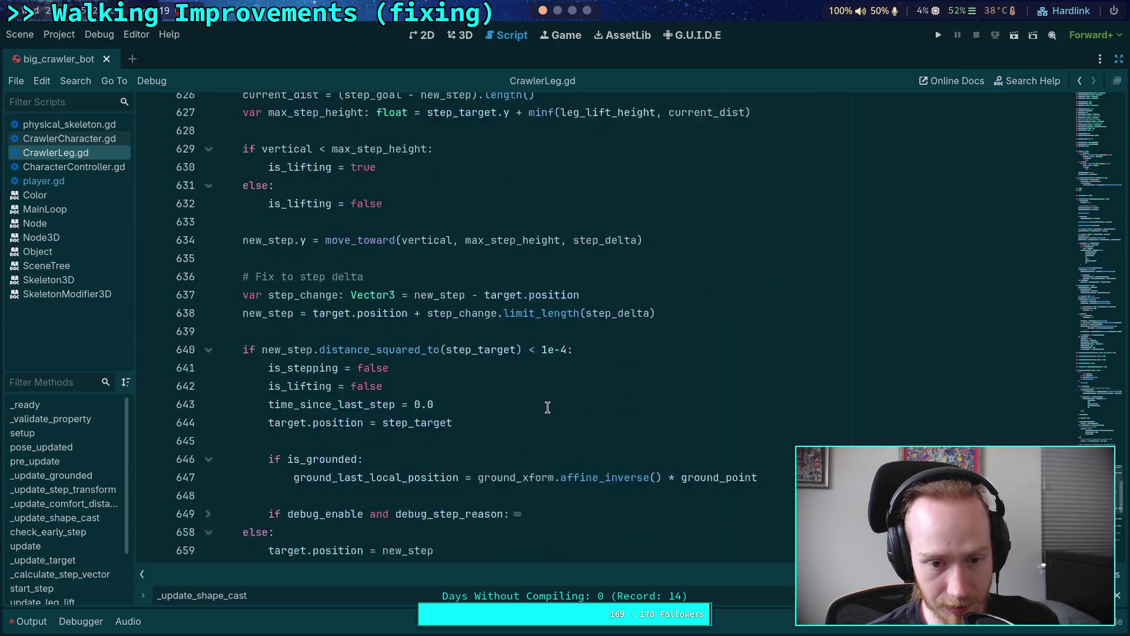
scroll(402, 367, up, 2)
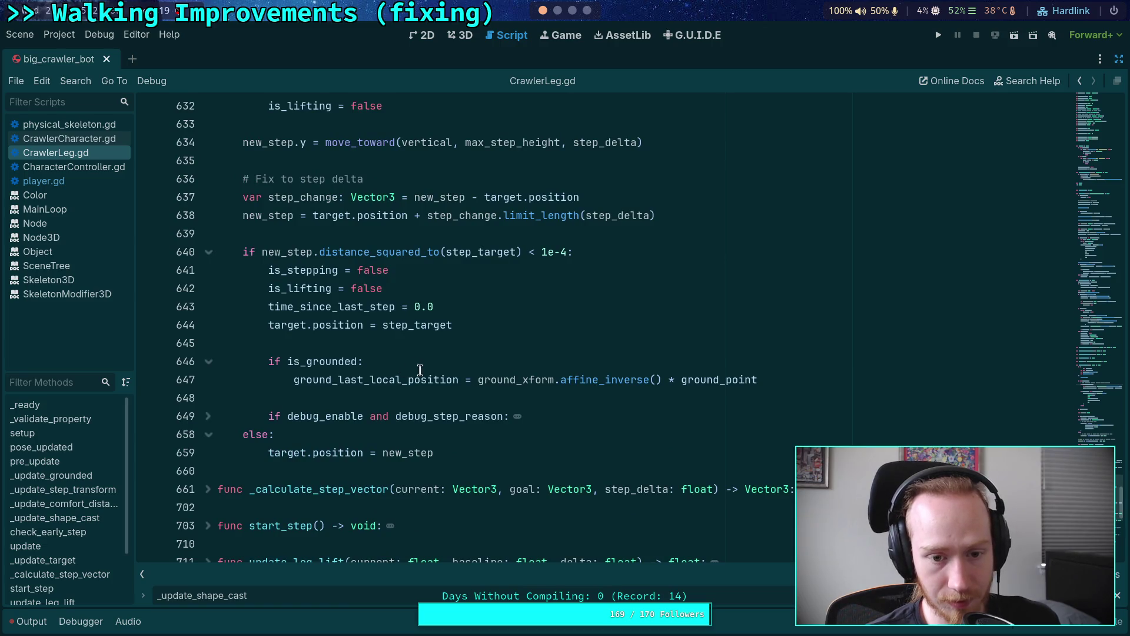
scroll(446, 360, up, 5)
scroll(449, 358, up, 20)
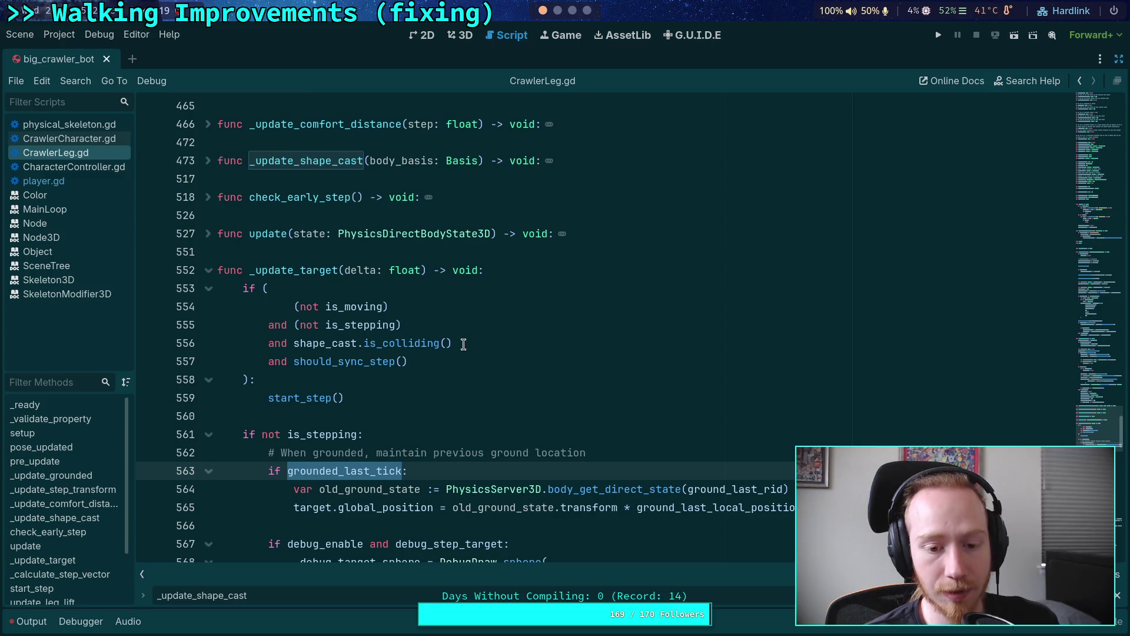
scroll(464, 344, down, 4)
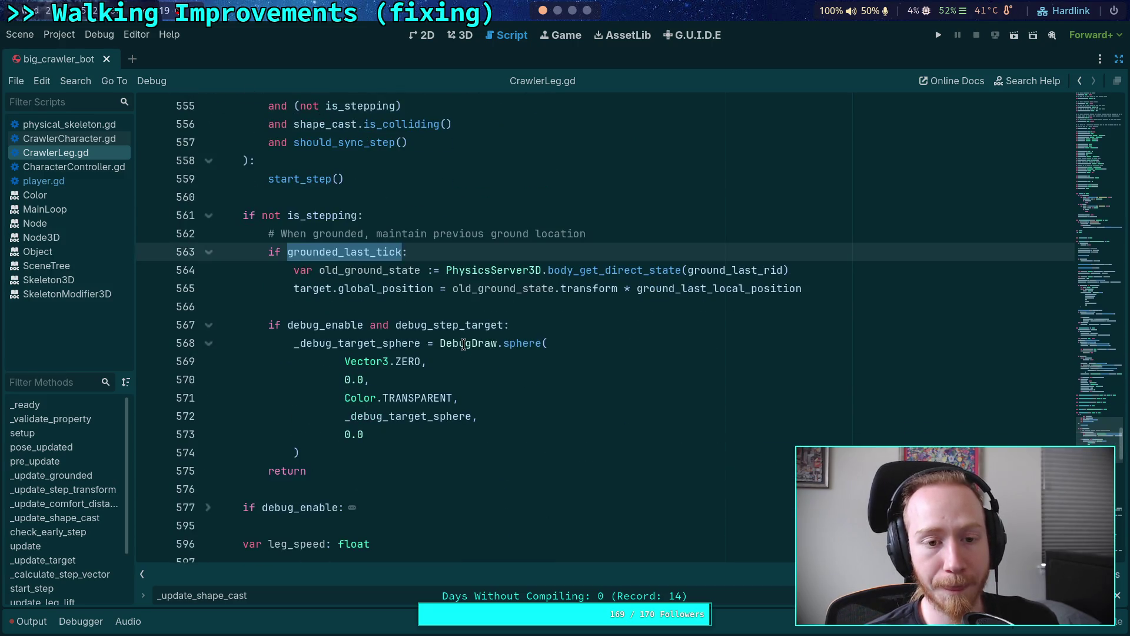
scroll(463, 344, down, 20)
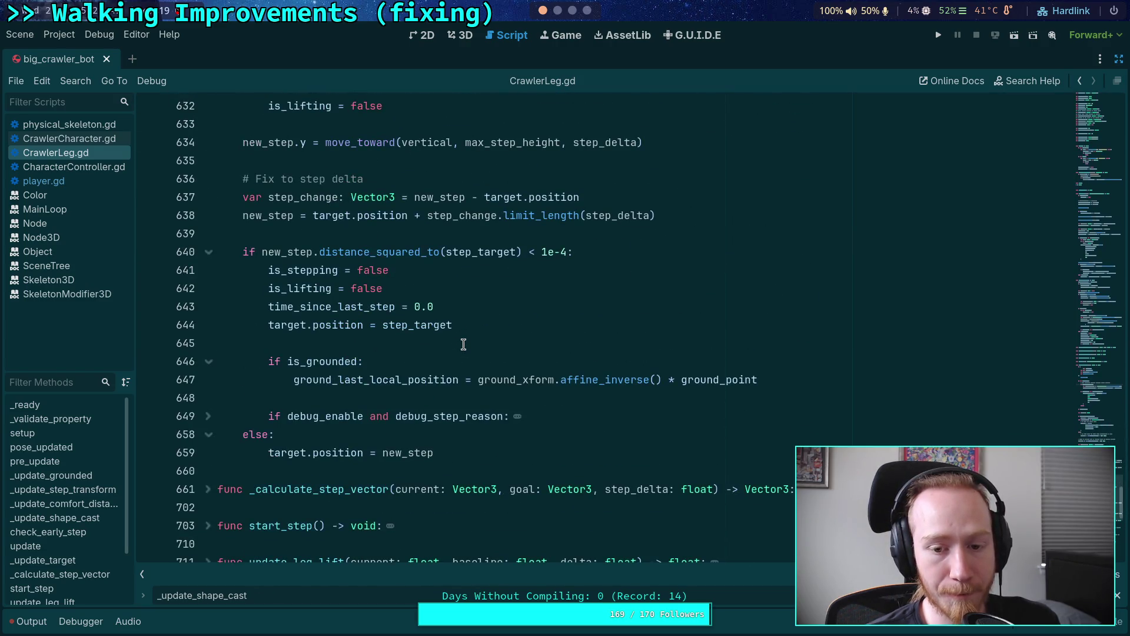
double_click(746, 380)
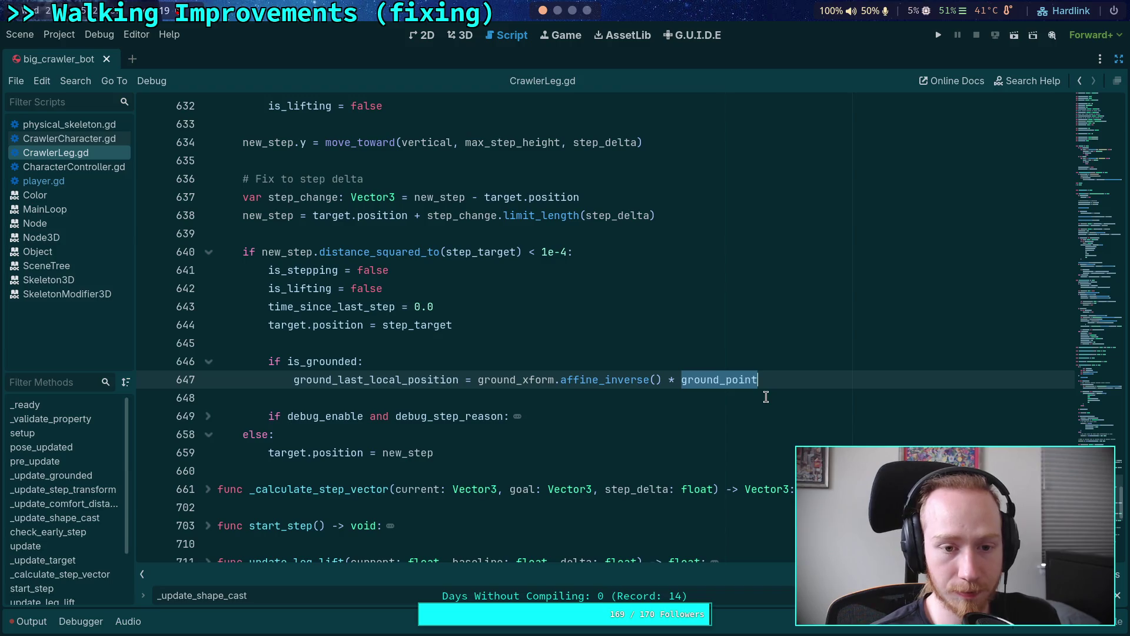
Replace ground_point on line 647 with target.global_position and save the script.
text(target.glo)
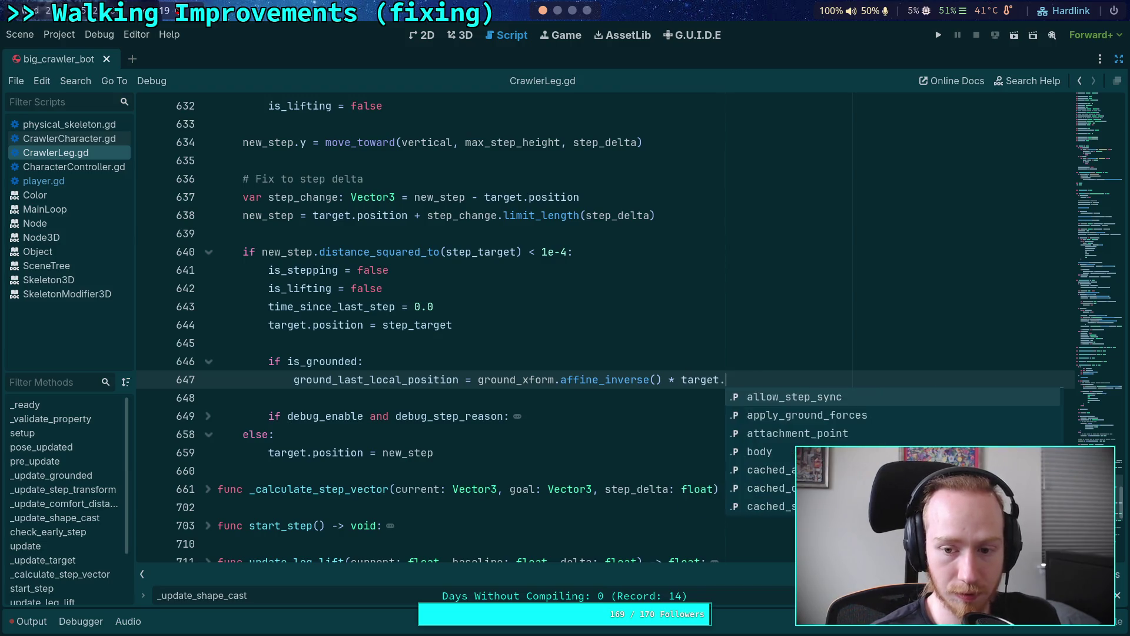
key(Down)
key(Return)
key(ctrl+s)
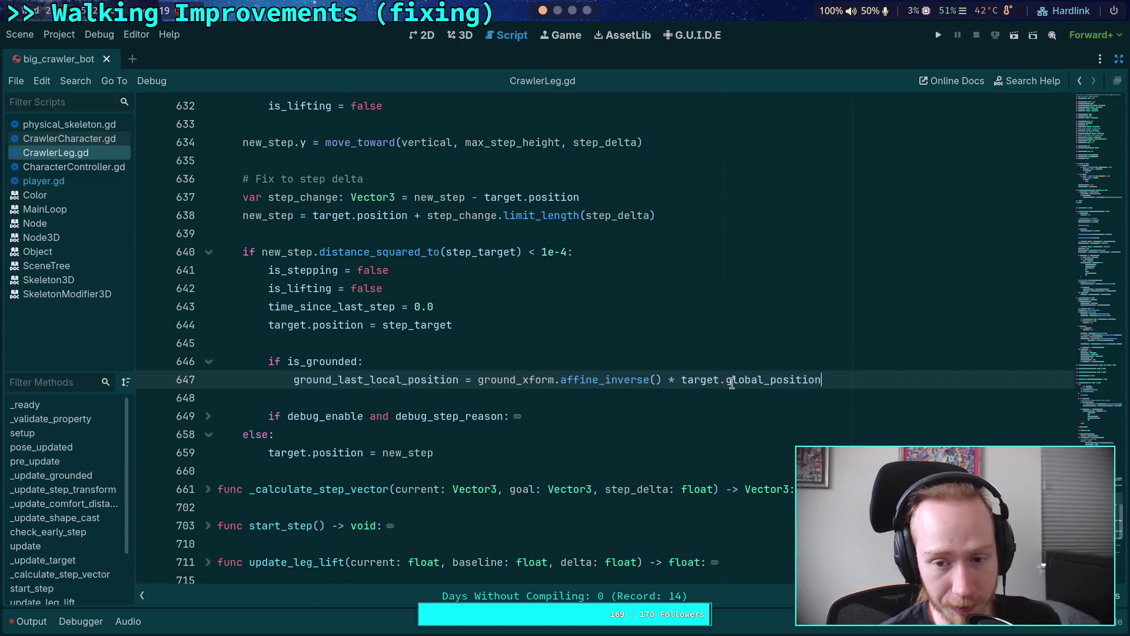
Highlight ground_xform.affine_inverse(), ground_last_local_position and ground_xform on line 647 to review it.
drag(478, 380, 664, 378)
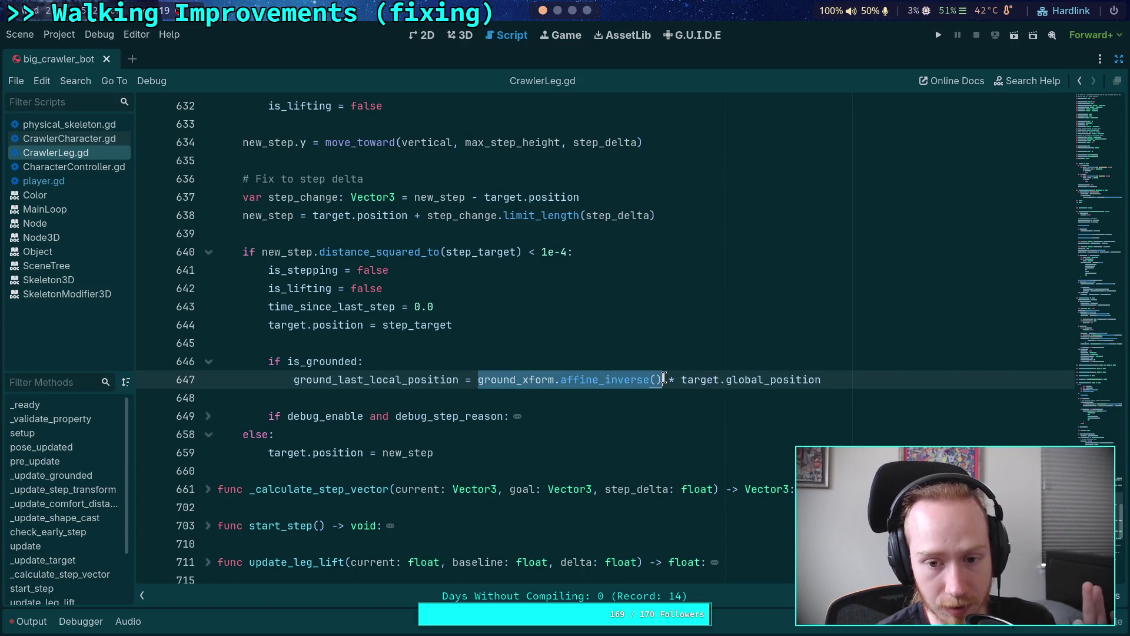
click(462, 380)
double_click(367, 380)
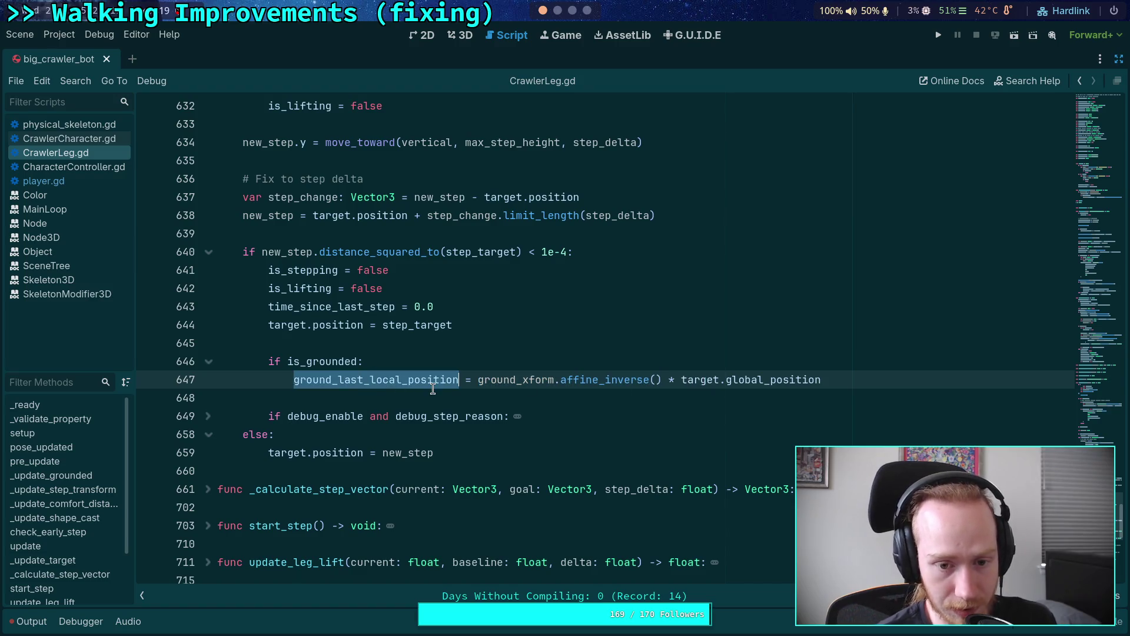
double_click(507, 379)
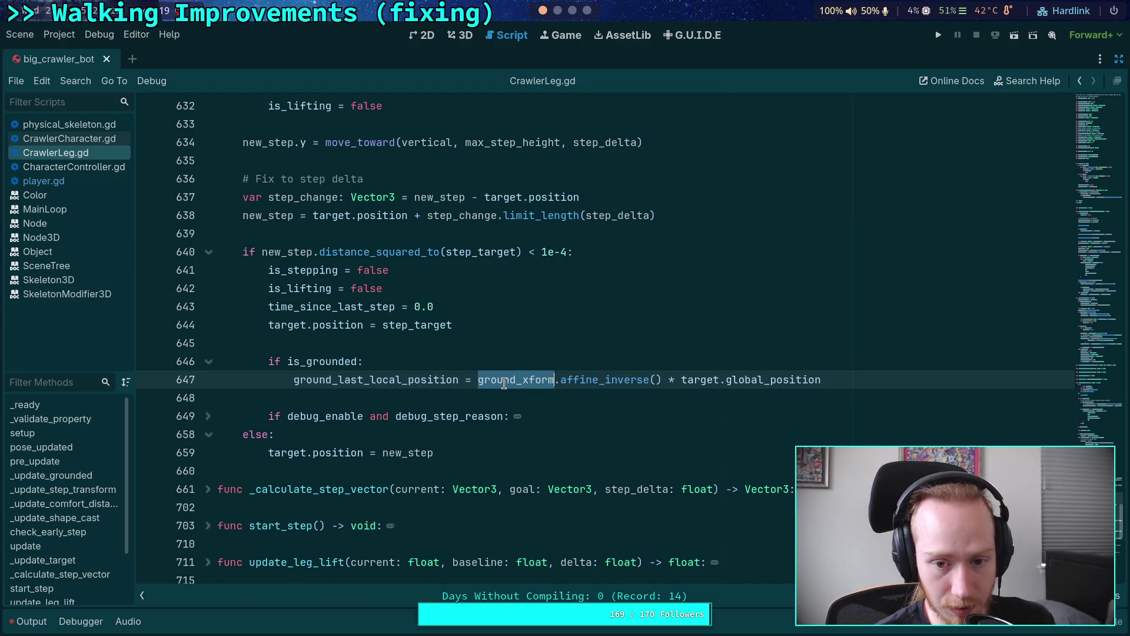
double_click(369, 383)
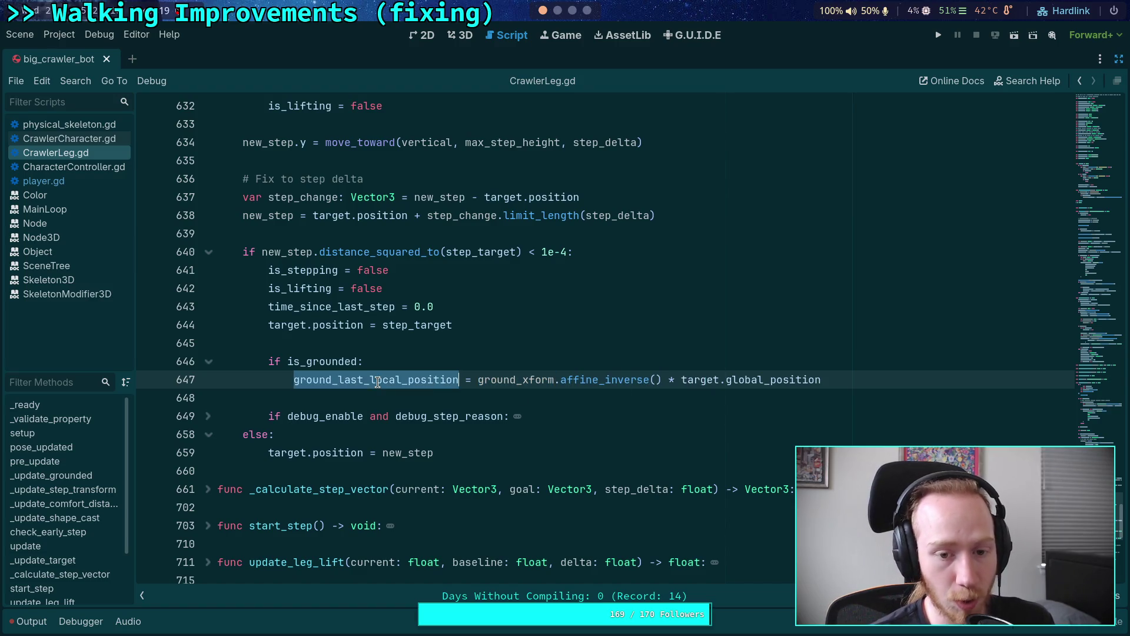
click(337, 402)
click(415, 359)
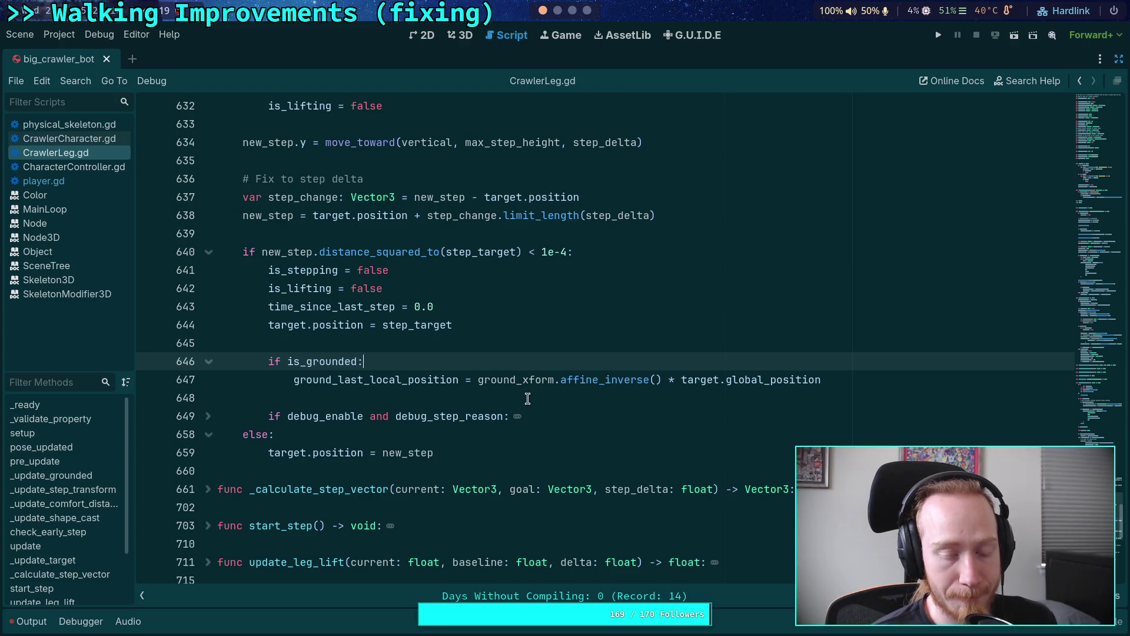
key(Return)
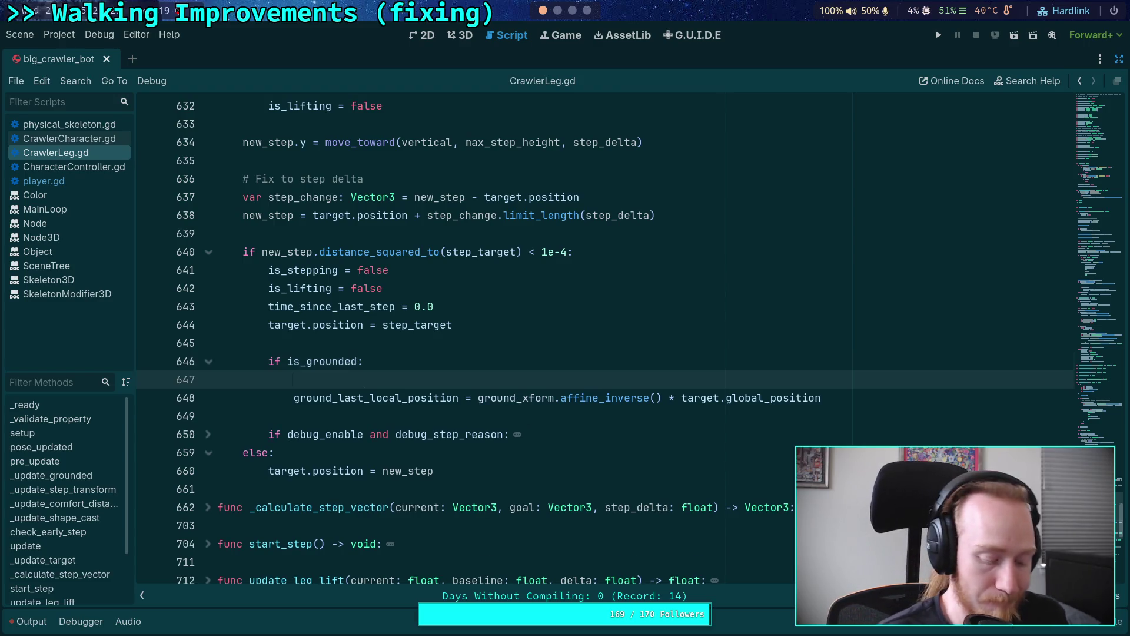
text(ground_l)
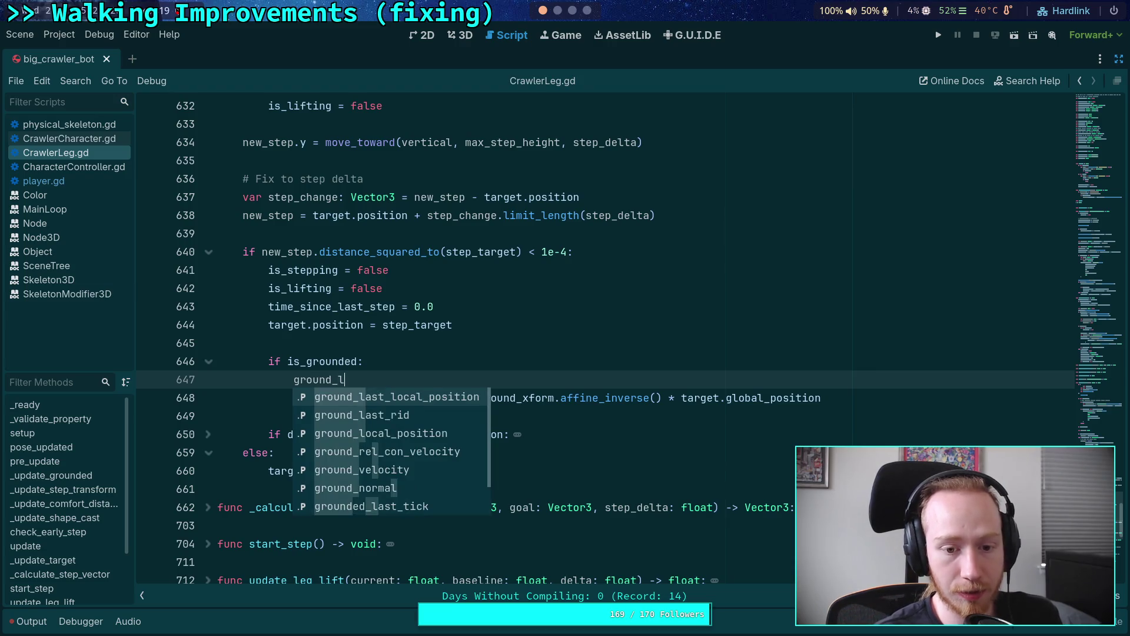
key(Down)
key(Return)
text(ground)
key(BackSpace)
key(BackSpace)
key(BackSpace)
text(rou)
key(Down)
key(Return)
click(485, 415)
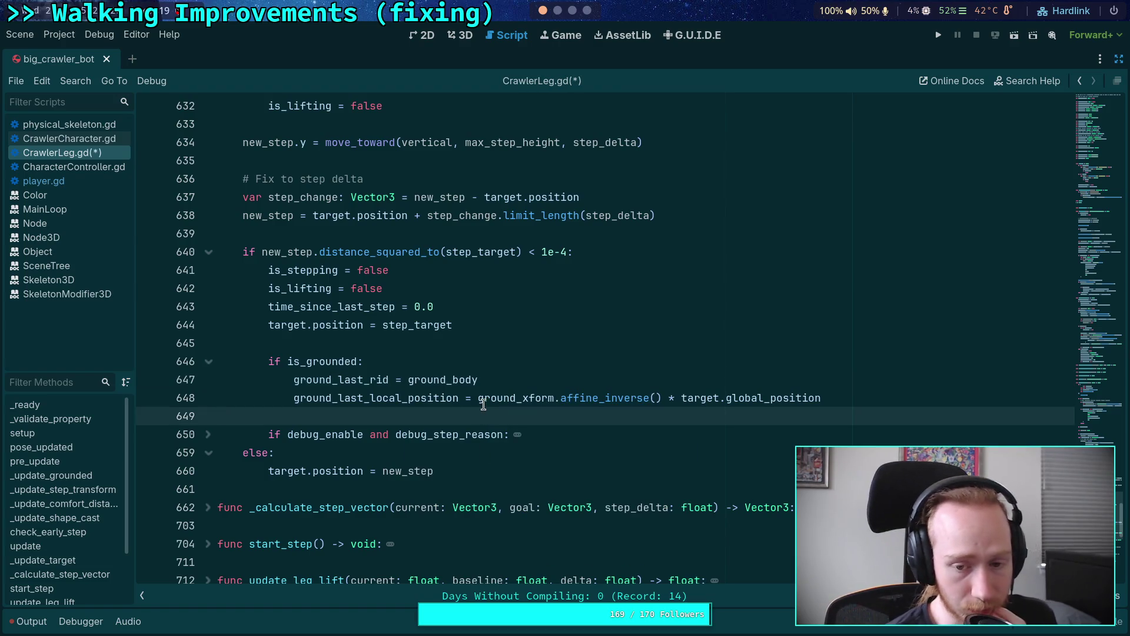
click(418, 369)
scroll(418, 369, up, 8)
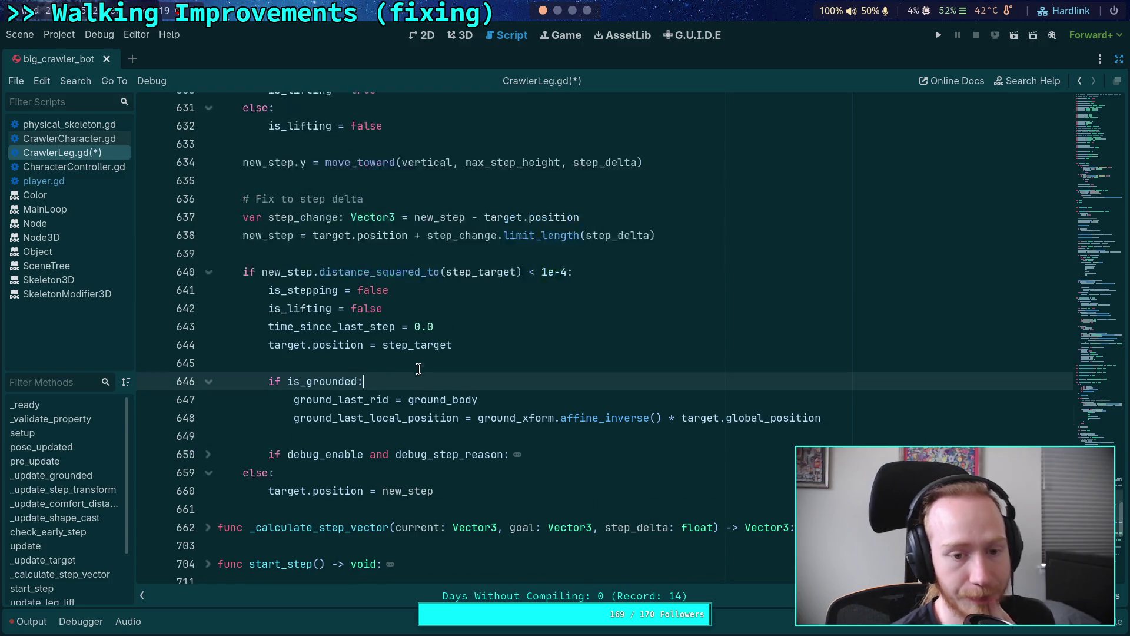
scroll(419, 369, down, 6)
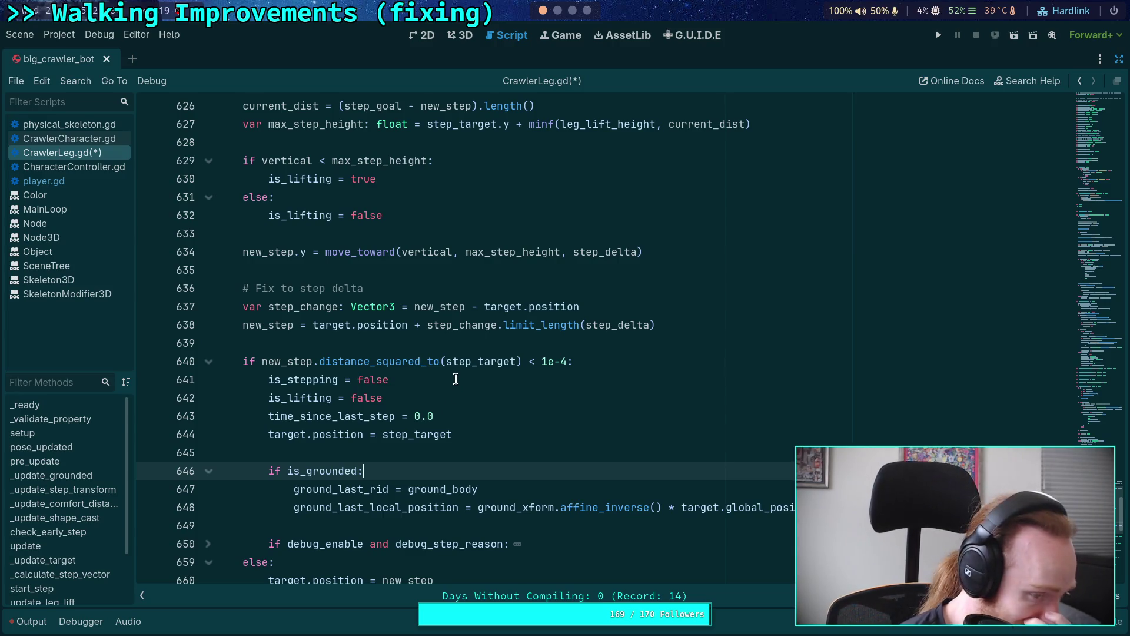
click(503, 488)
key(shift+Up)
key(BackSpace)
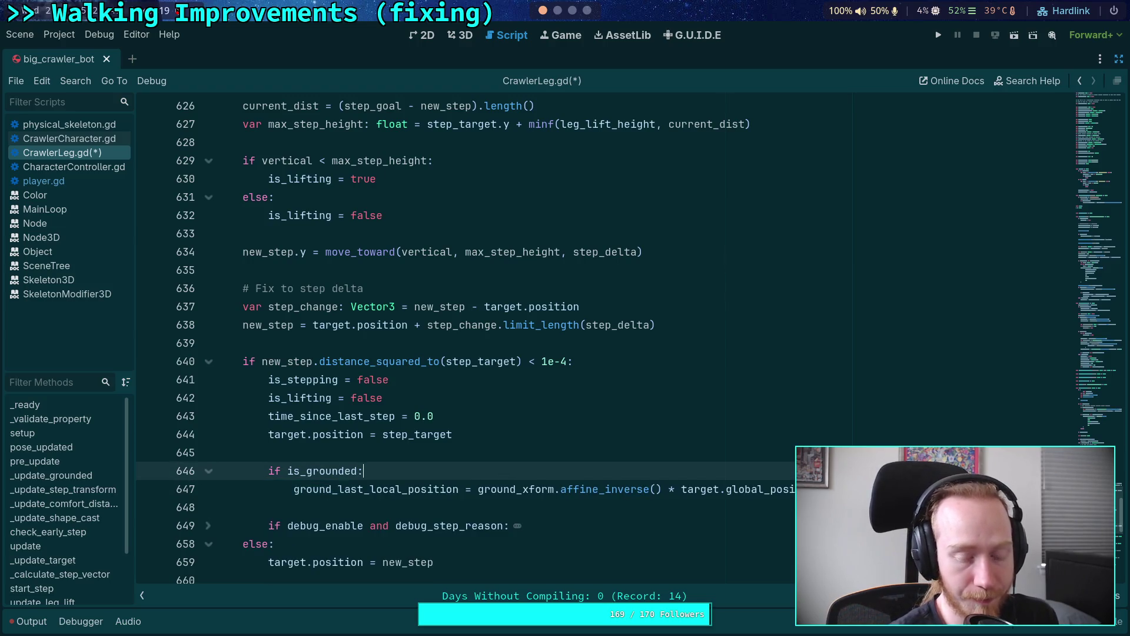
scroll(432, 443, up, 20)
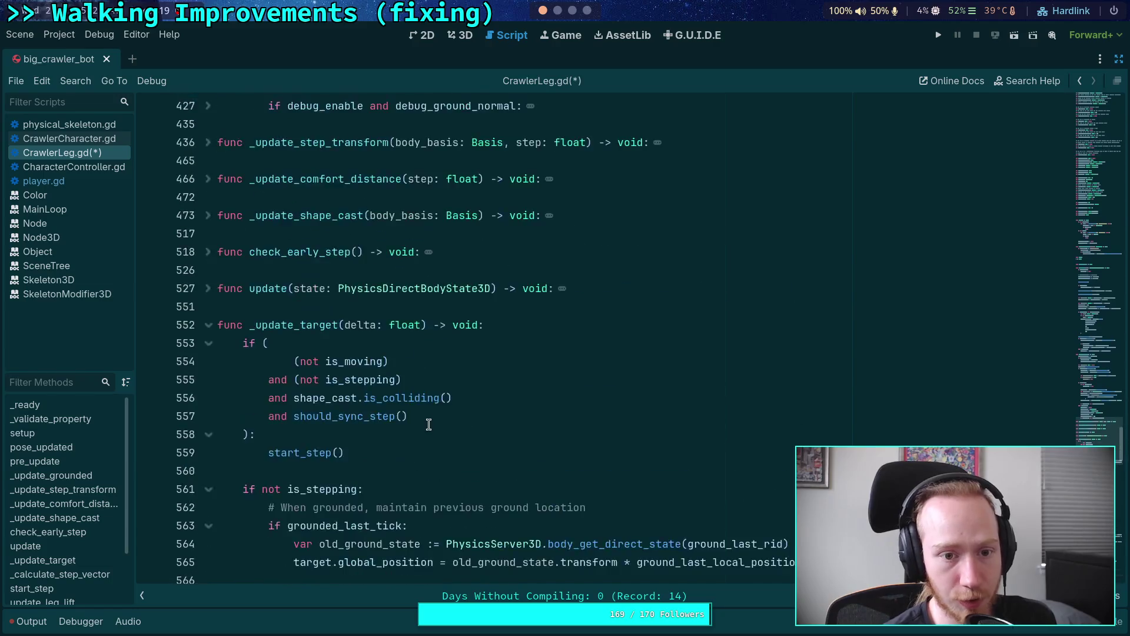
Review the grounded_last_tick block and delete its ground_last_local_position assignment on line 389.
scroll(426, 422, up, 5)
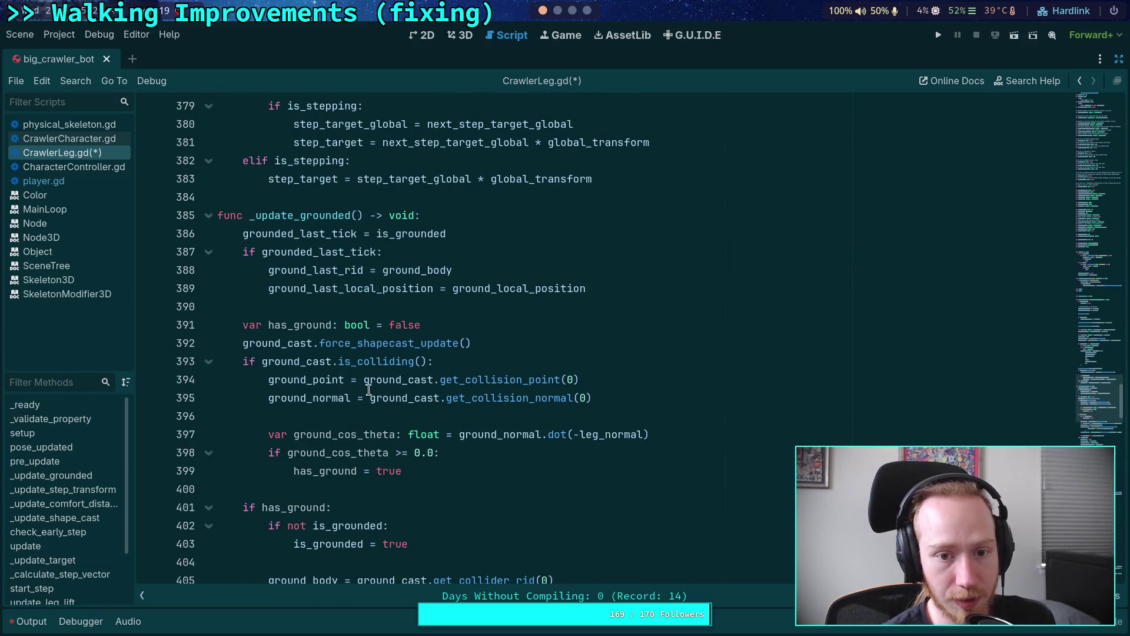
double_click(325, 236)
double_click(423, 233)
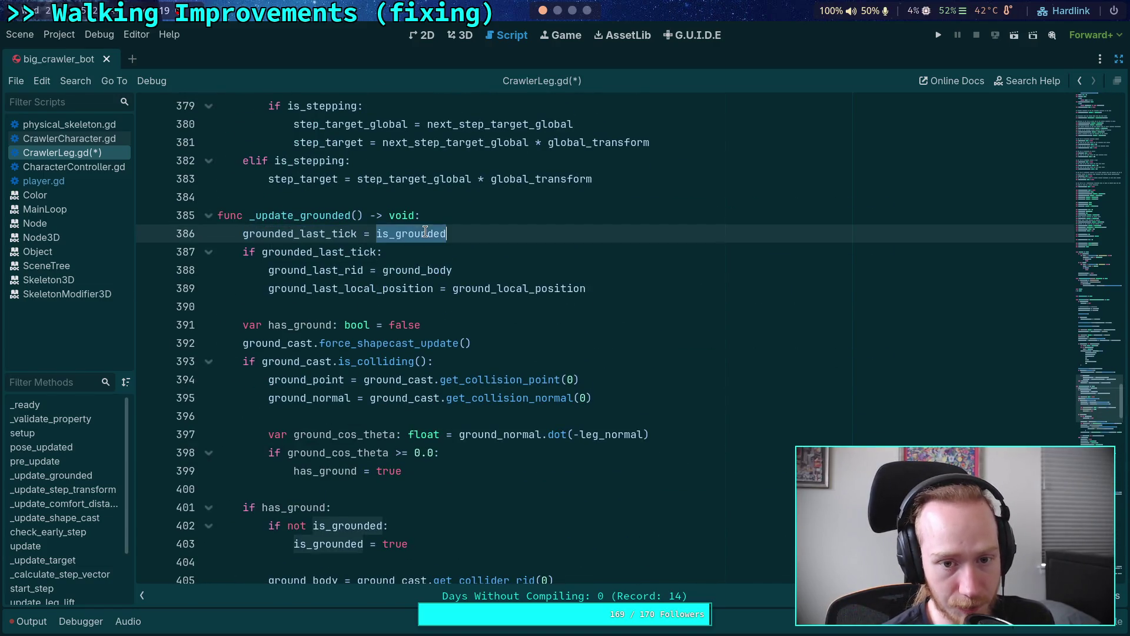
double_click(347, 251)
double_click(304, 270)
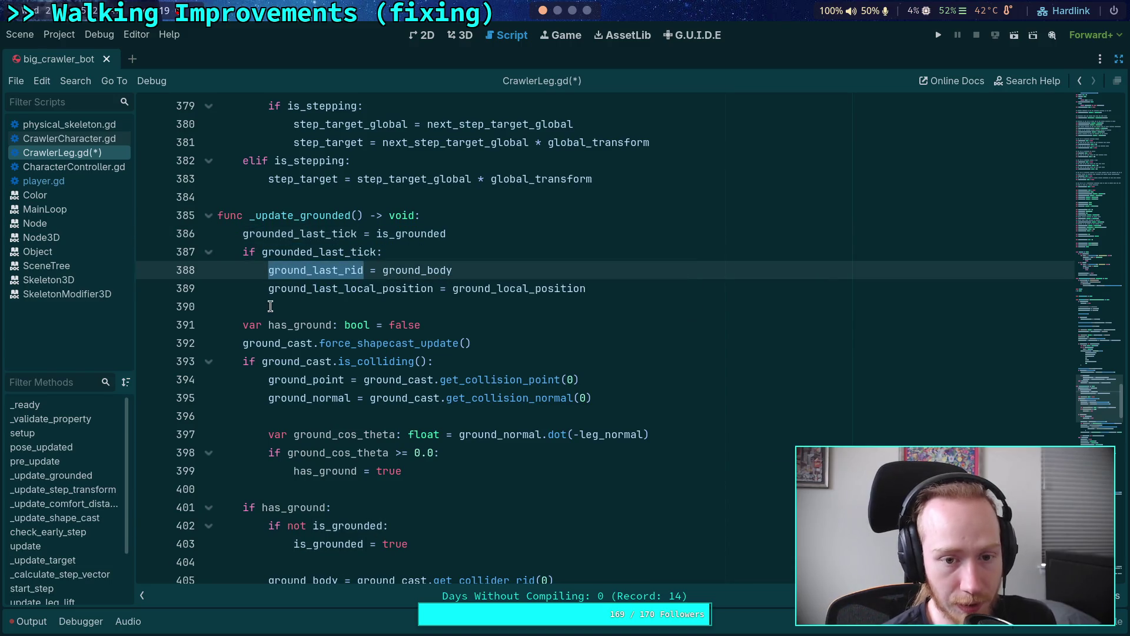
drag(581, 288, 580, 277)
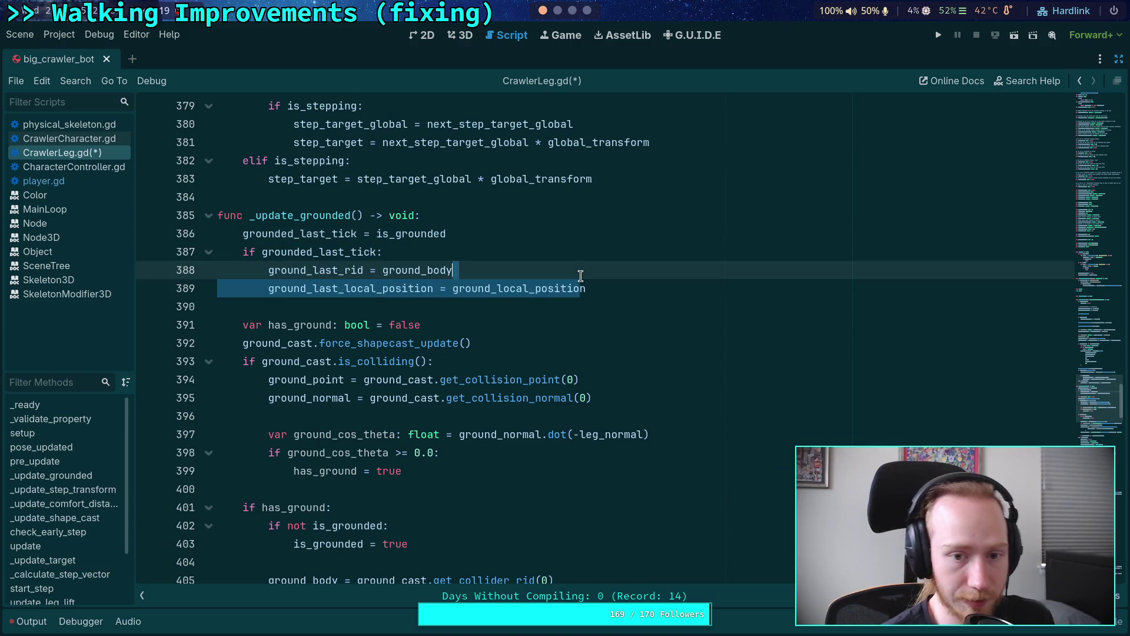
key(BackSpace)
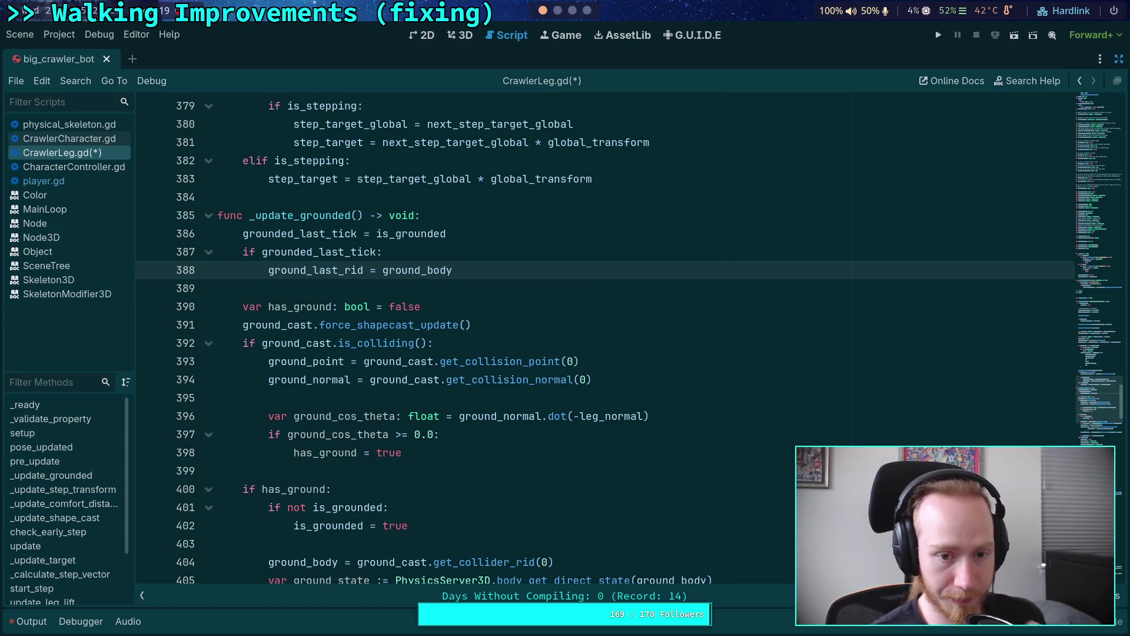
Recheck grounded_last_tick and highlight every use of ground_body in the script.
double_click(312, 234)
click(467, 269)
double_click(468, 269)
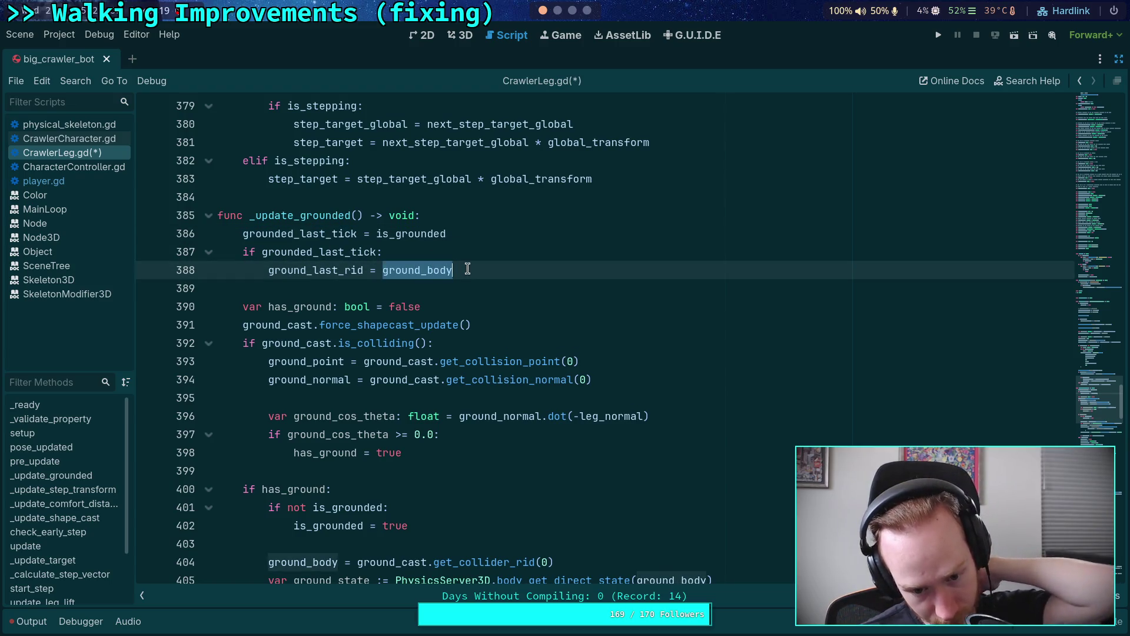
scroll(467, 269, down, 2)
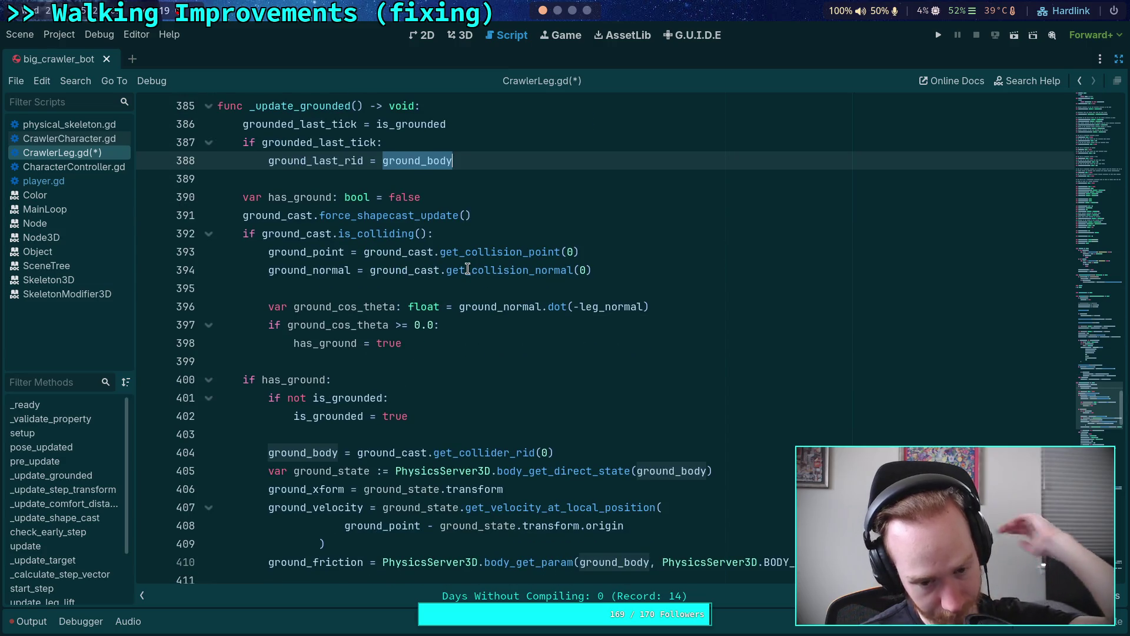
mouse_move(468, 267)
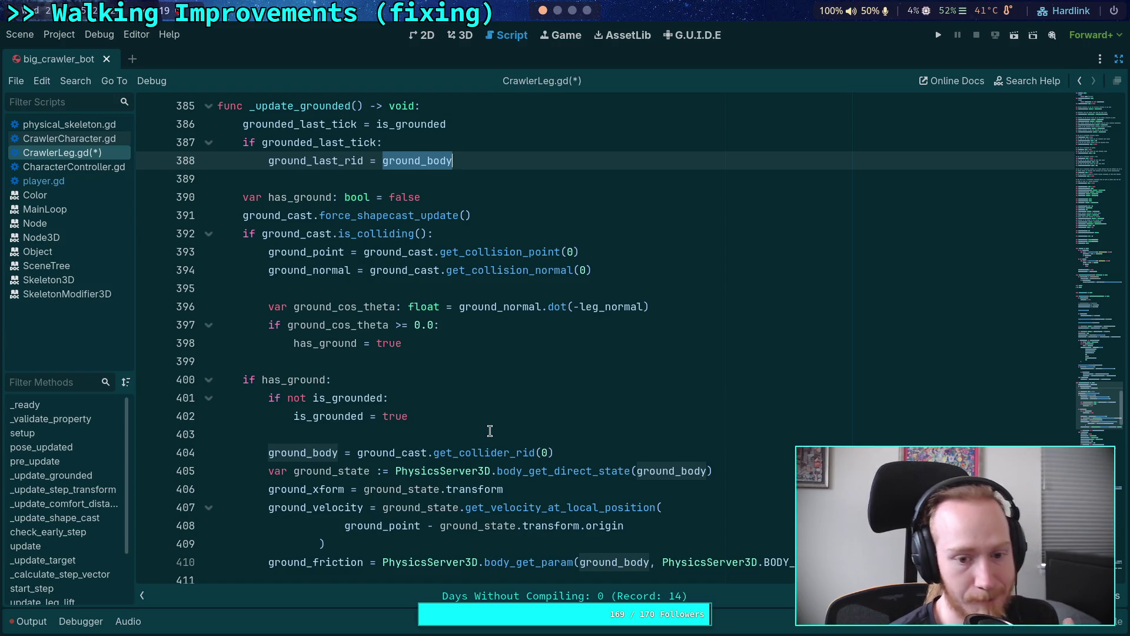
scroll(489, 431, down, 2)
scroll(493, 428, up, 2)
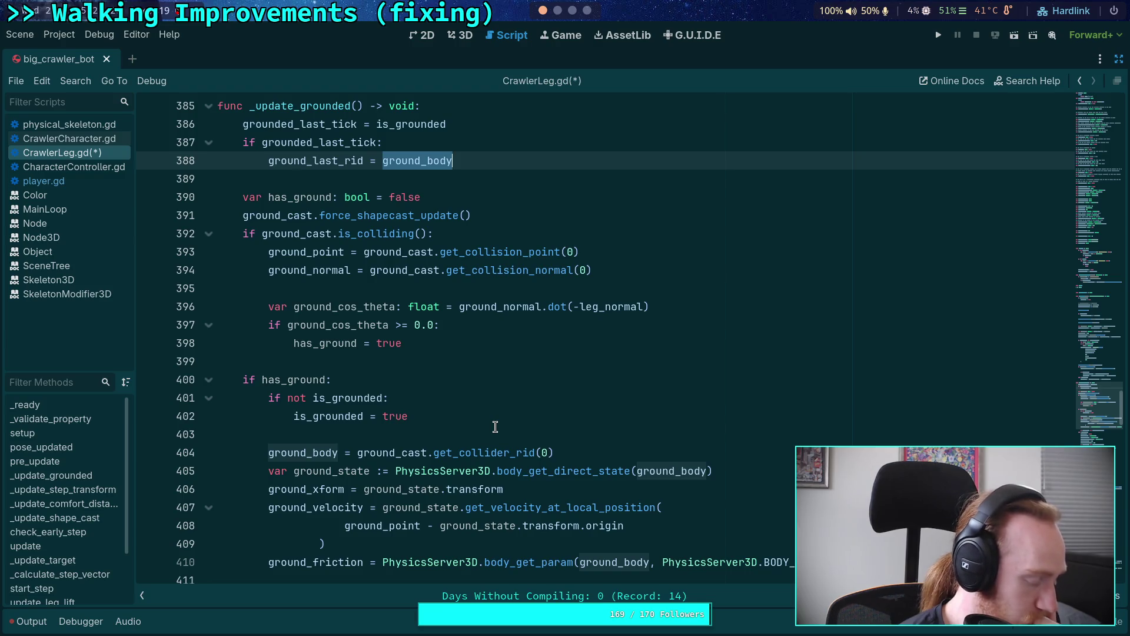
scroll(495, 427, down, 6)
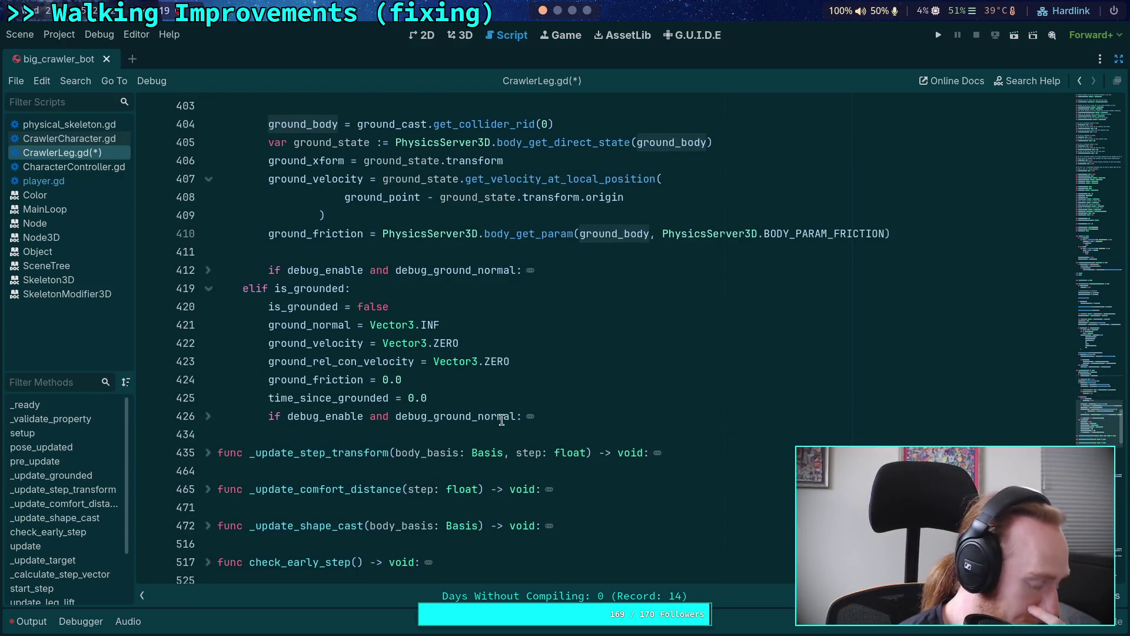
Unfold pose_updated at line 286 and place the caret after the is_grounded condition on line 308.
scroll(502, 420, down, 15)
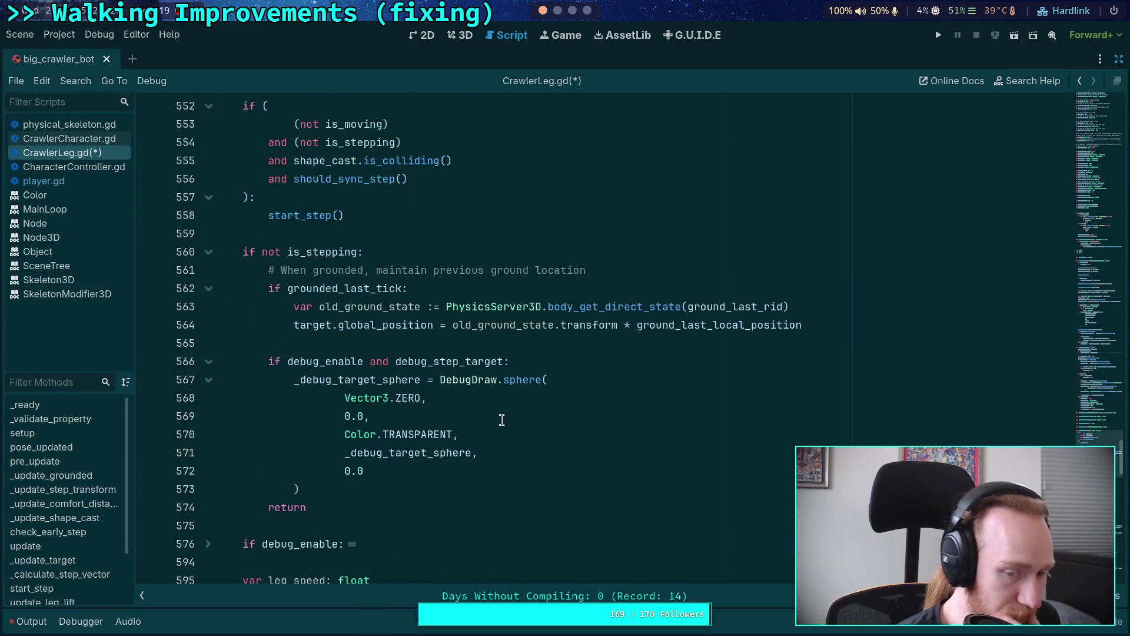
double_click(404, 324)
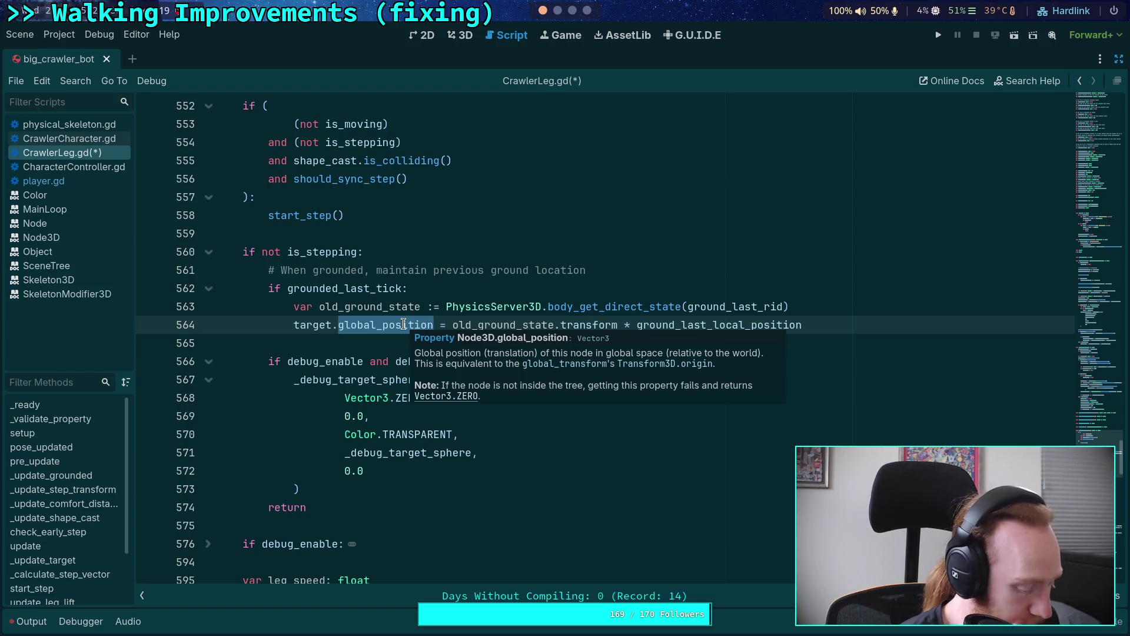
scroll(336, 305, up, 15)
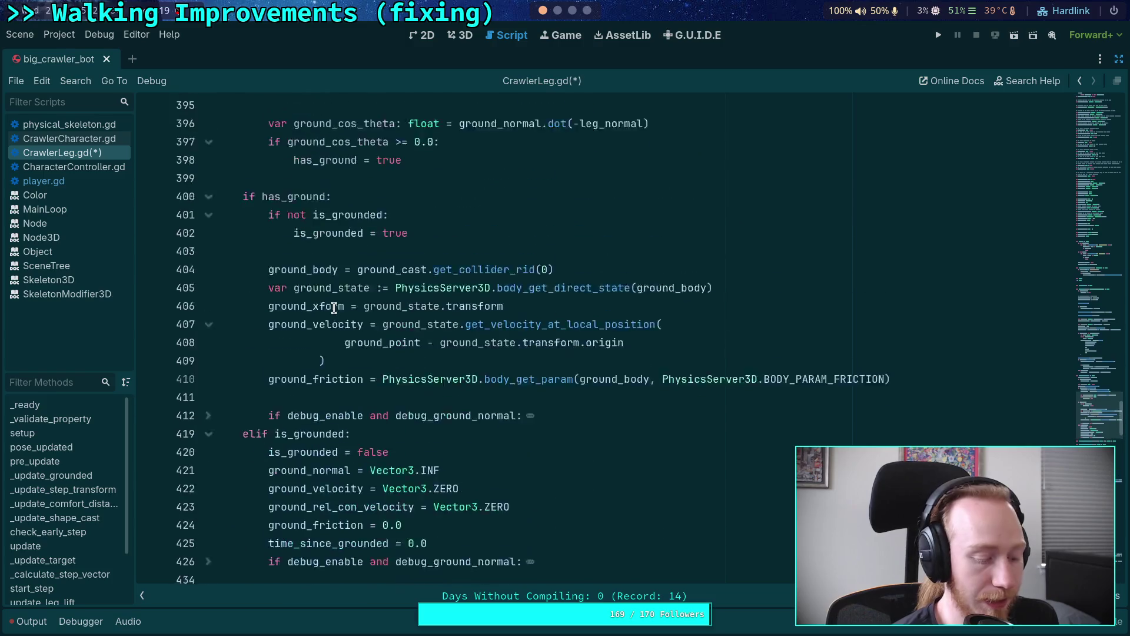
scroll(337, 306, up, 20)
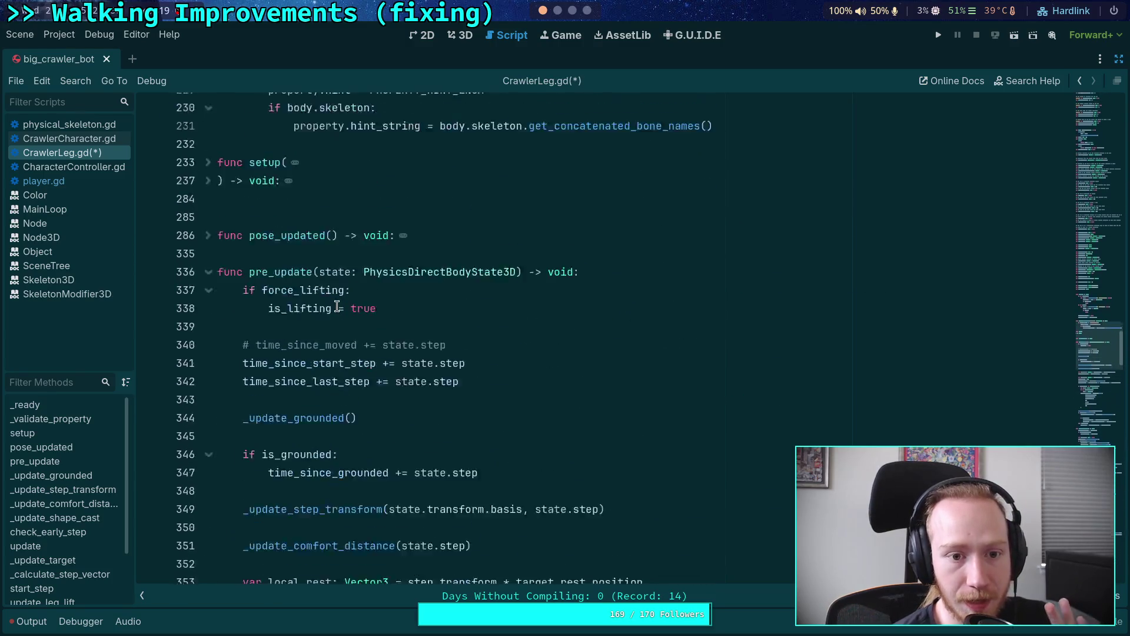
scroll(315, 361, down, 1)
click(208, 324)
scroll(412, 336, down, 7)
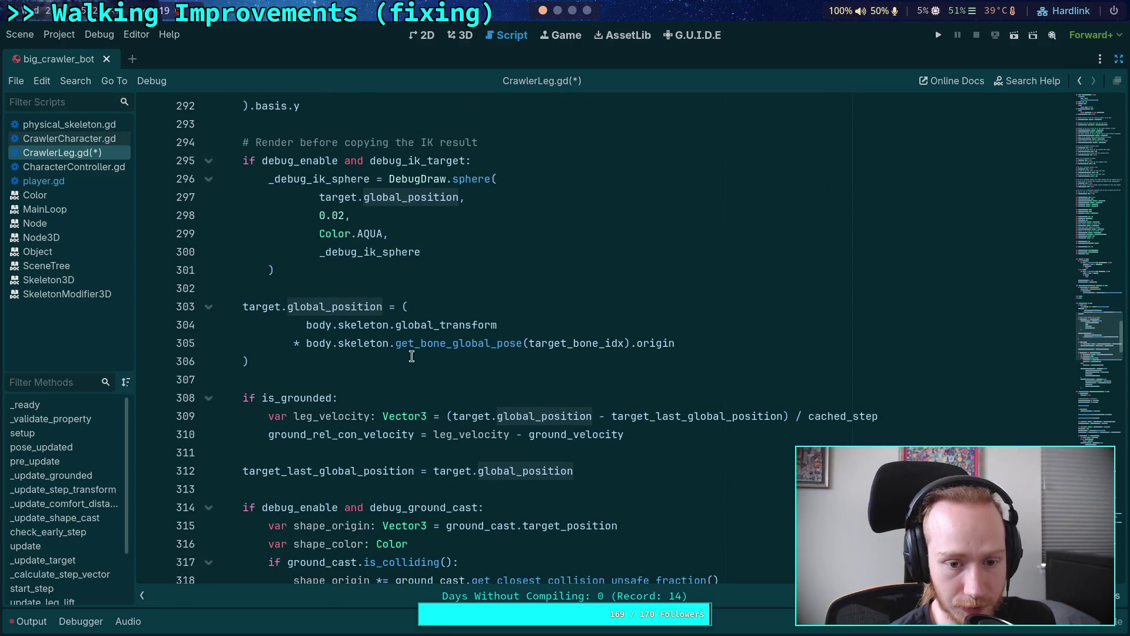
click(410, 393)
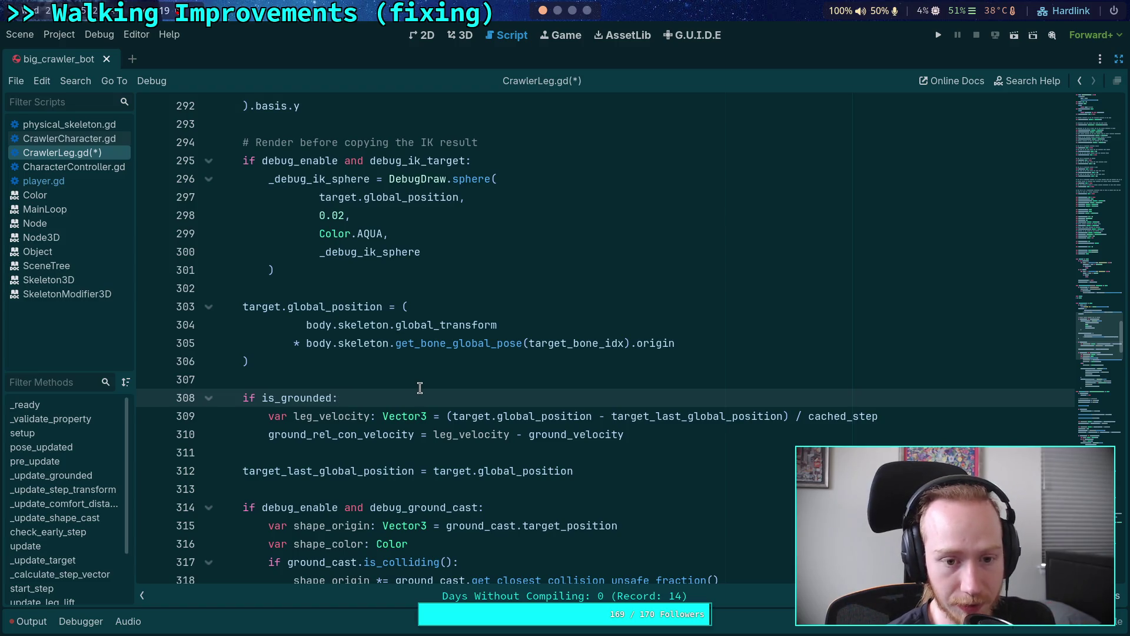
Add 'ground_last_local_position = ground_xform.affine_inverse() * target.global_position' under is_grounded via autocomplete.
key(Return)
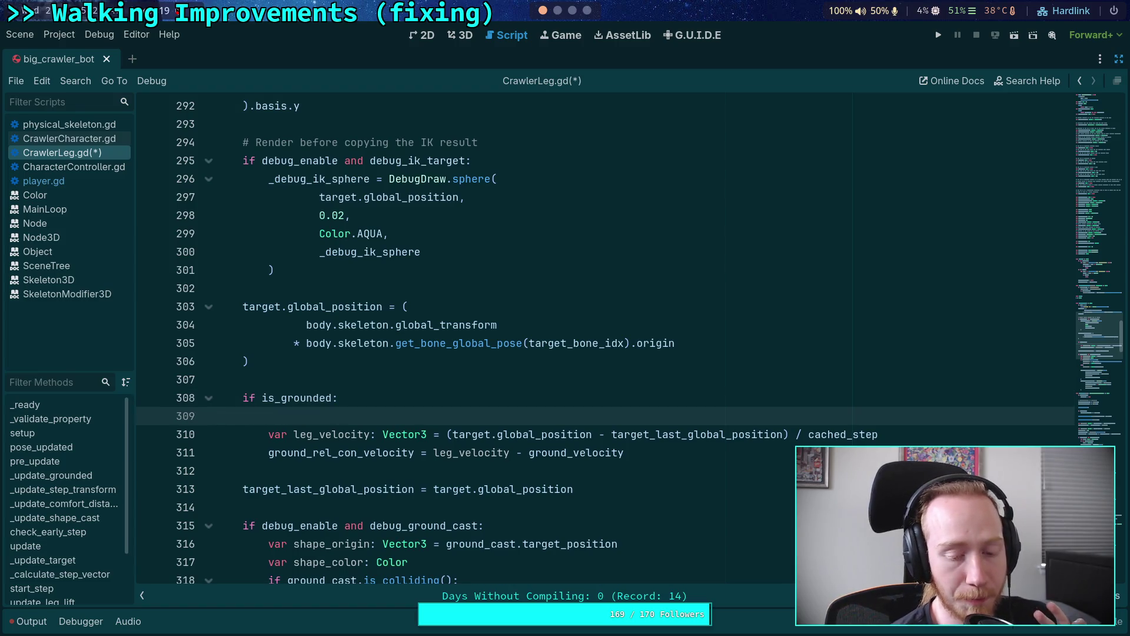
scroll(492, 369, down, 1)
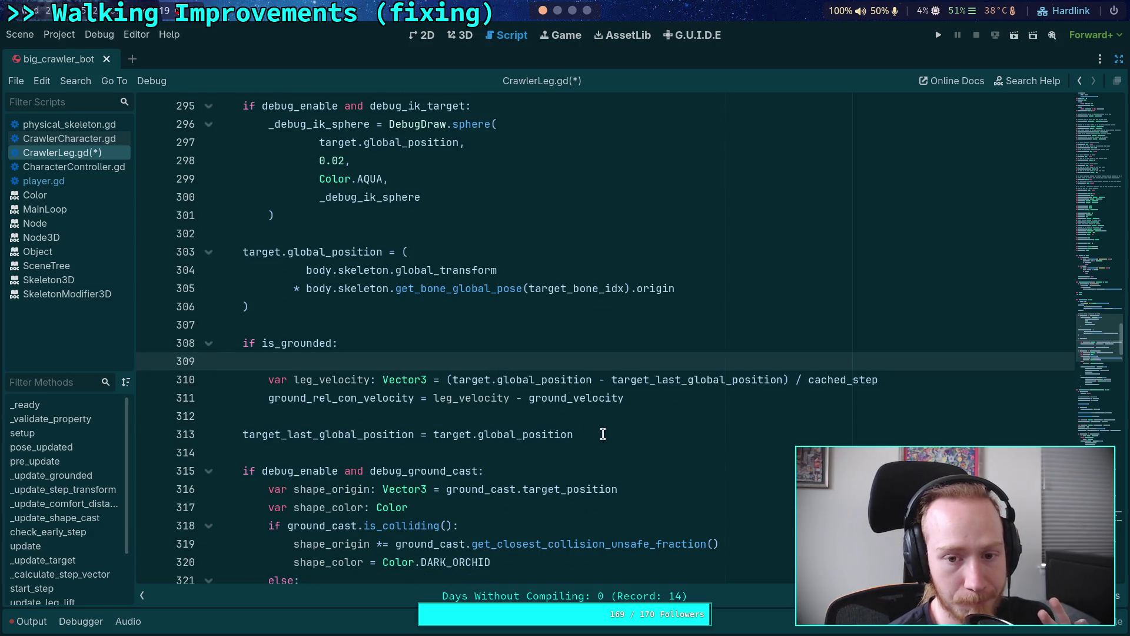
scroll(624, 447, up, 1)
scroll(677, 482, down, 2)
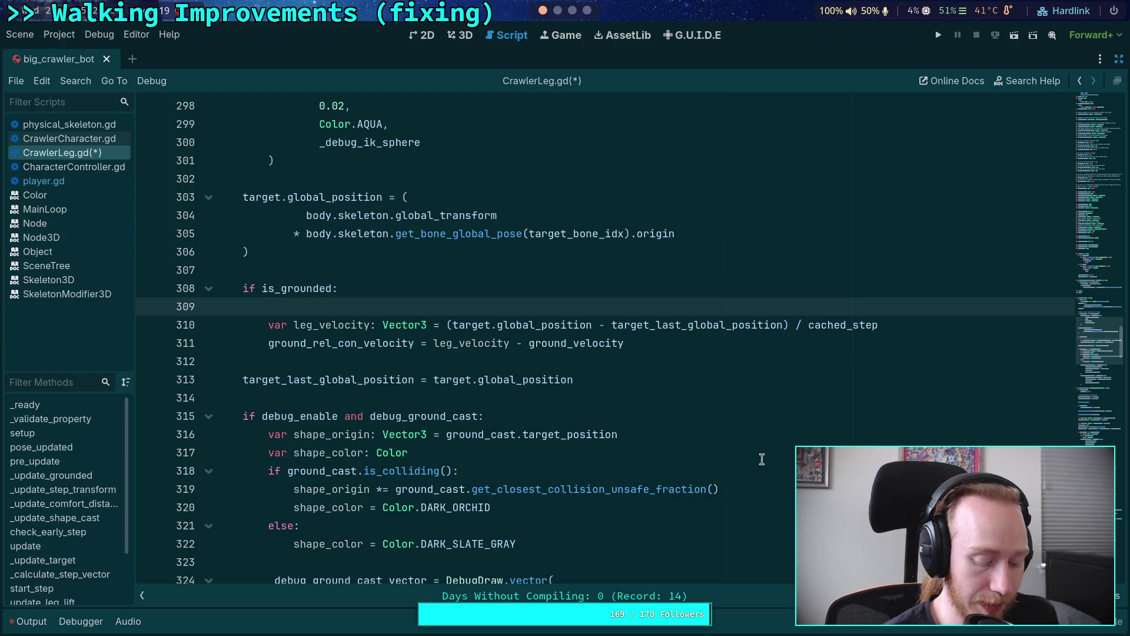
text(ground)
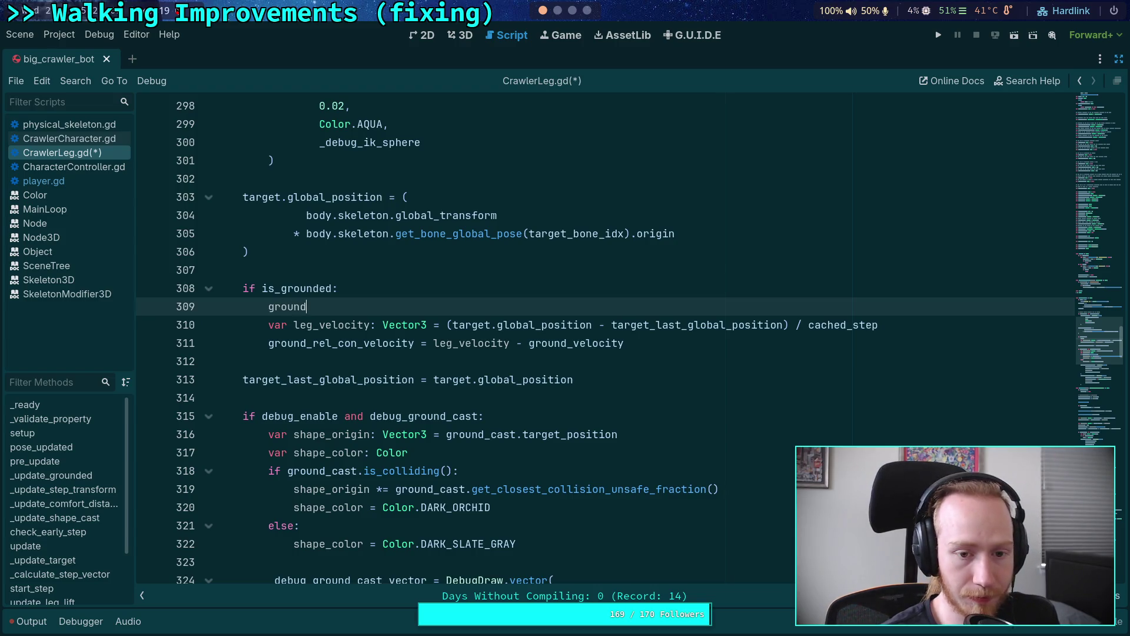
text(_l)
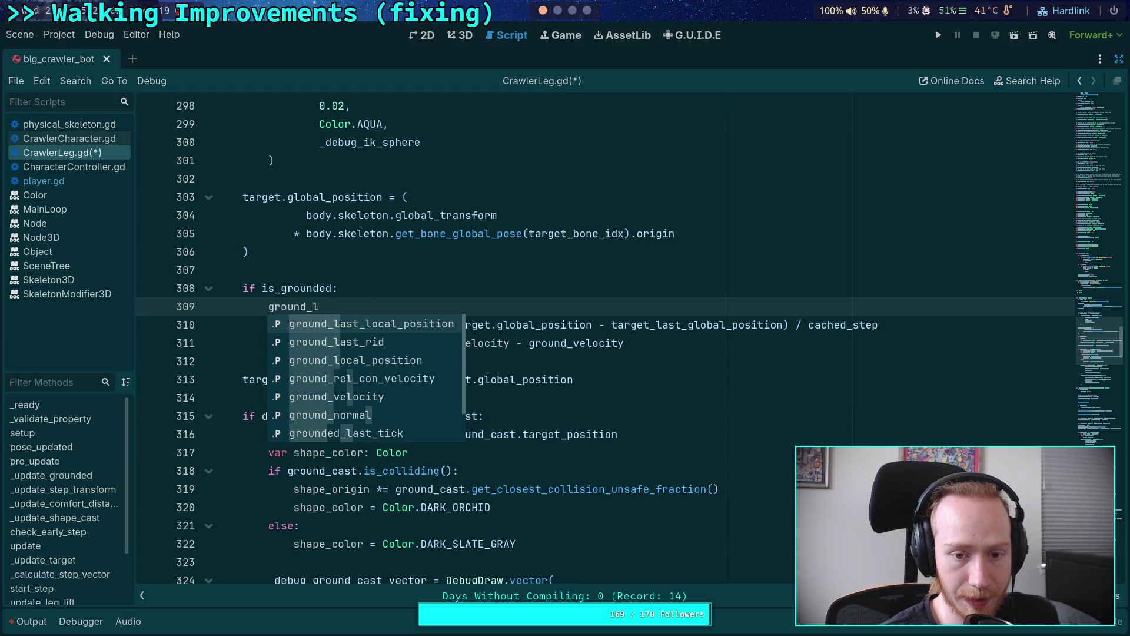
key(Return)
scroll(529, 459, up, 5)
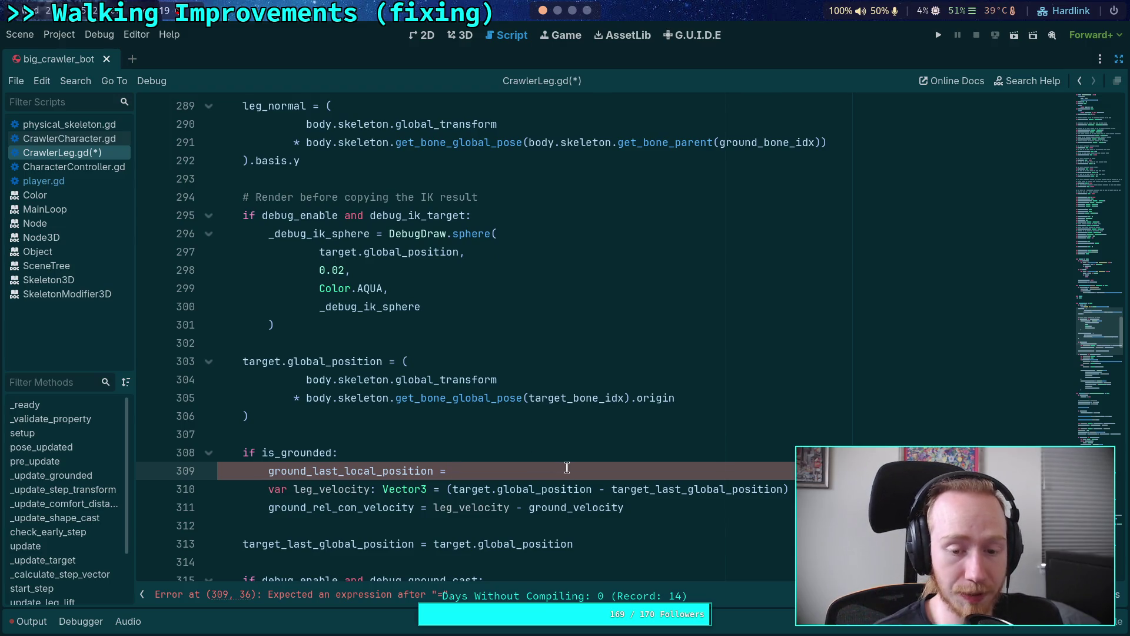
text(ground_)
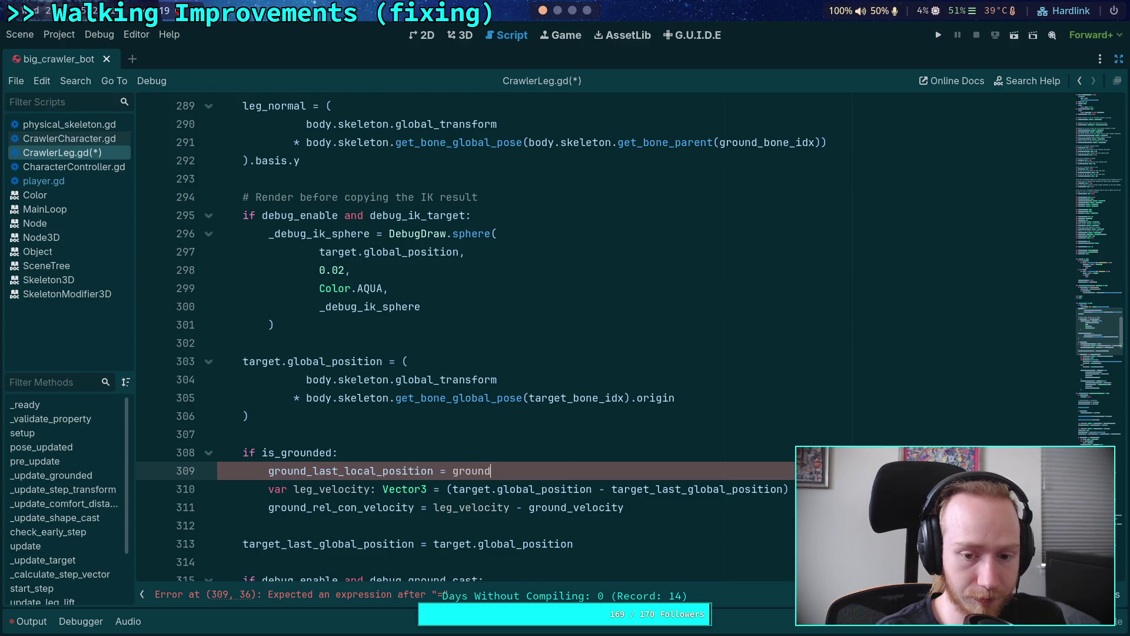
text(x)
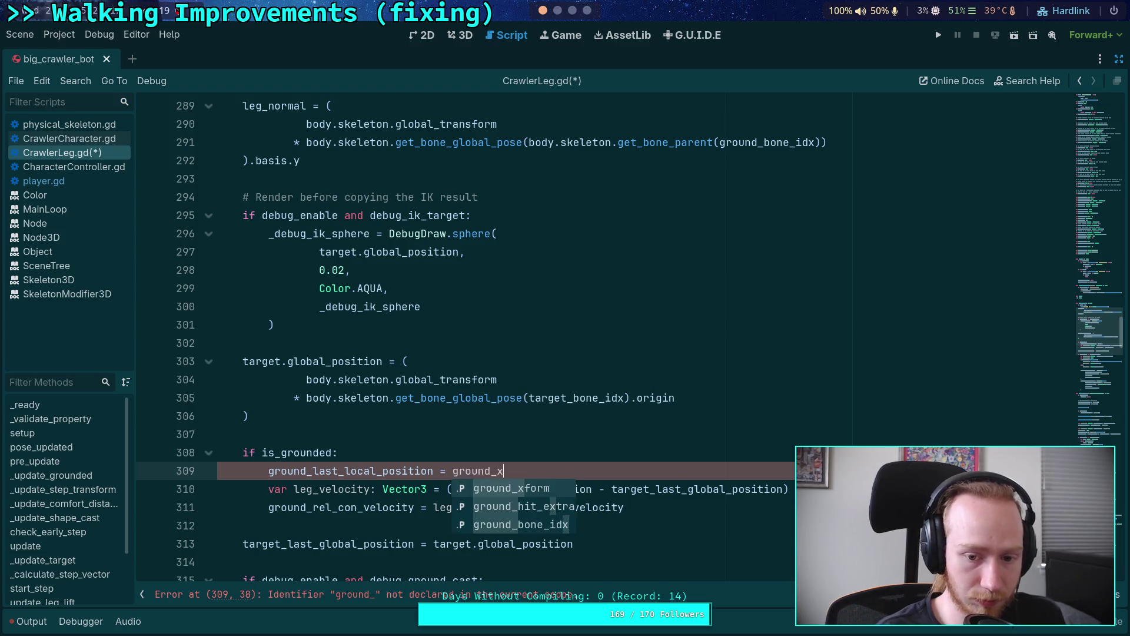
text(form.aff)
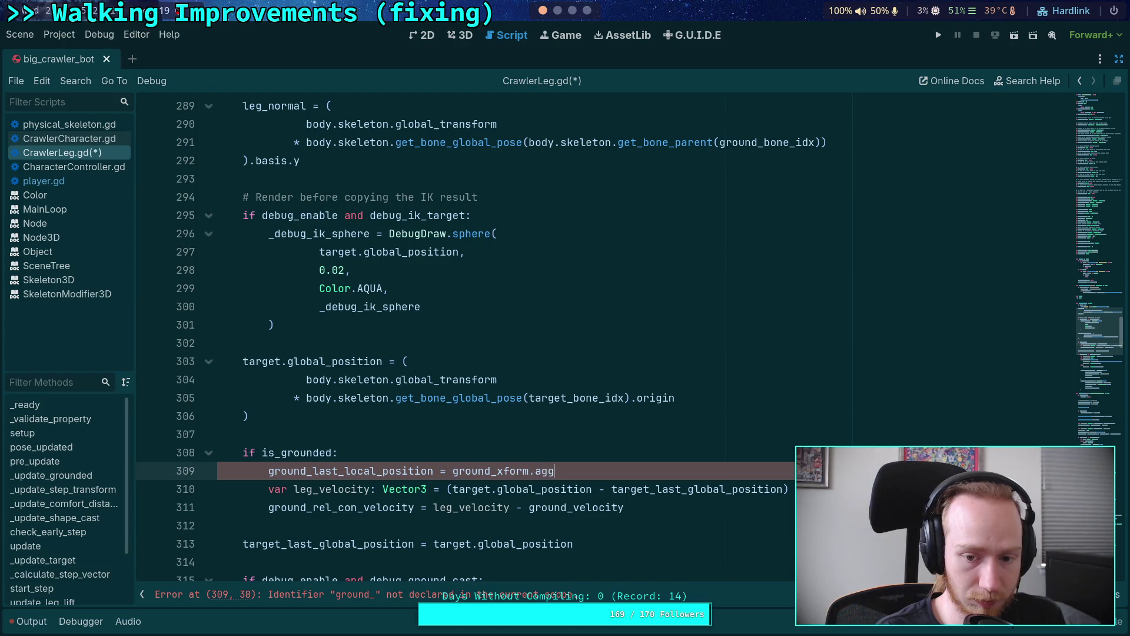
key(Return)
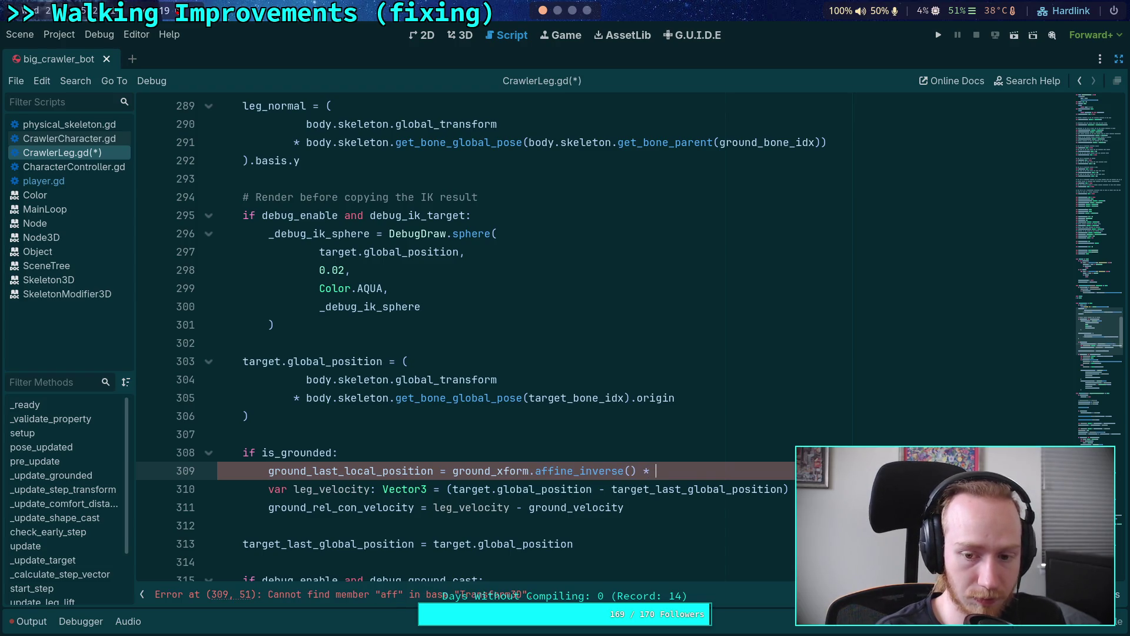
text(target.gl)
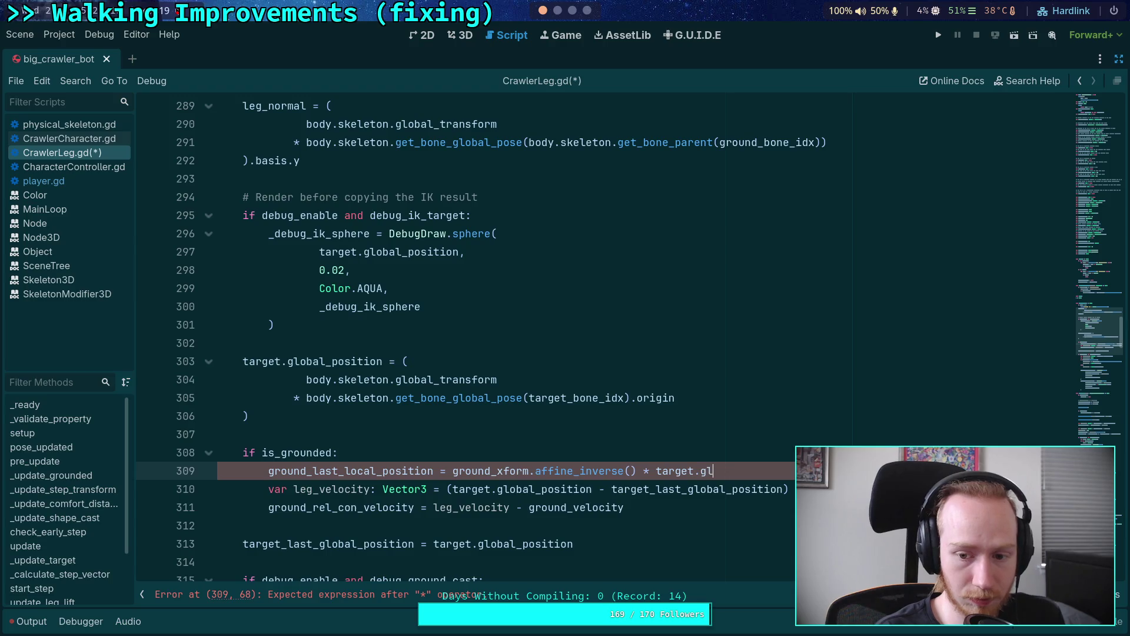
key(Return)
Save CrawlerLeg.gd and highlight ground_last_local_position to check where it is used.
key(ctrl+s)
double_click(361, 469)
scroll(394, 430, up, 2)
scroll(391, 429, down, 3)
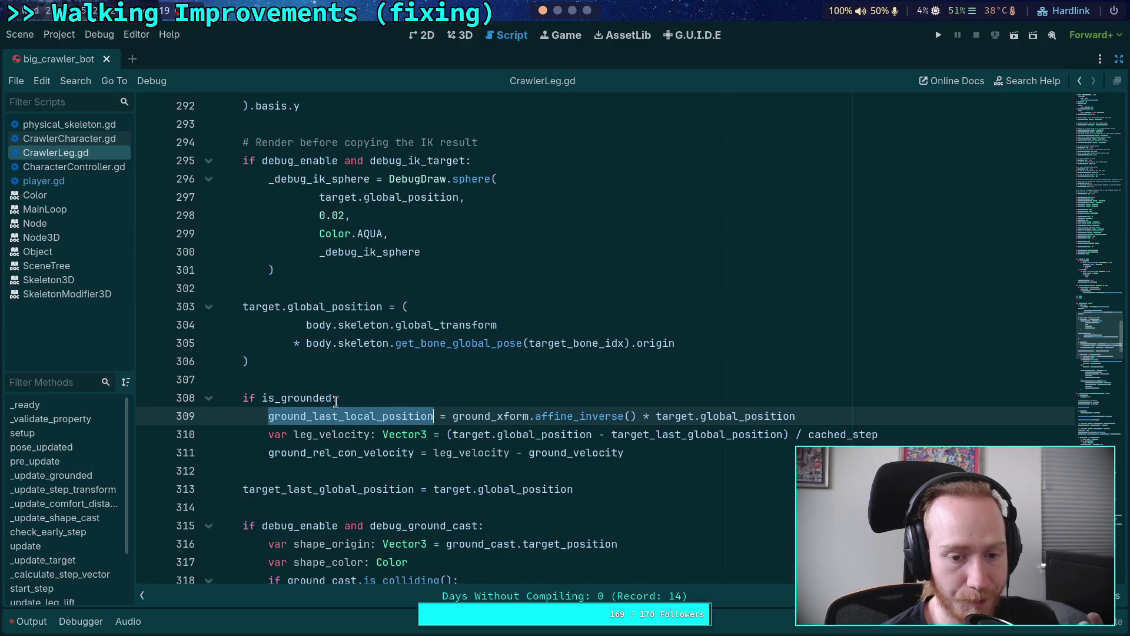
click(338, 412)
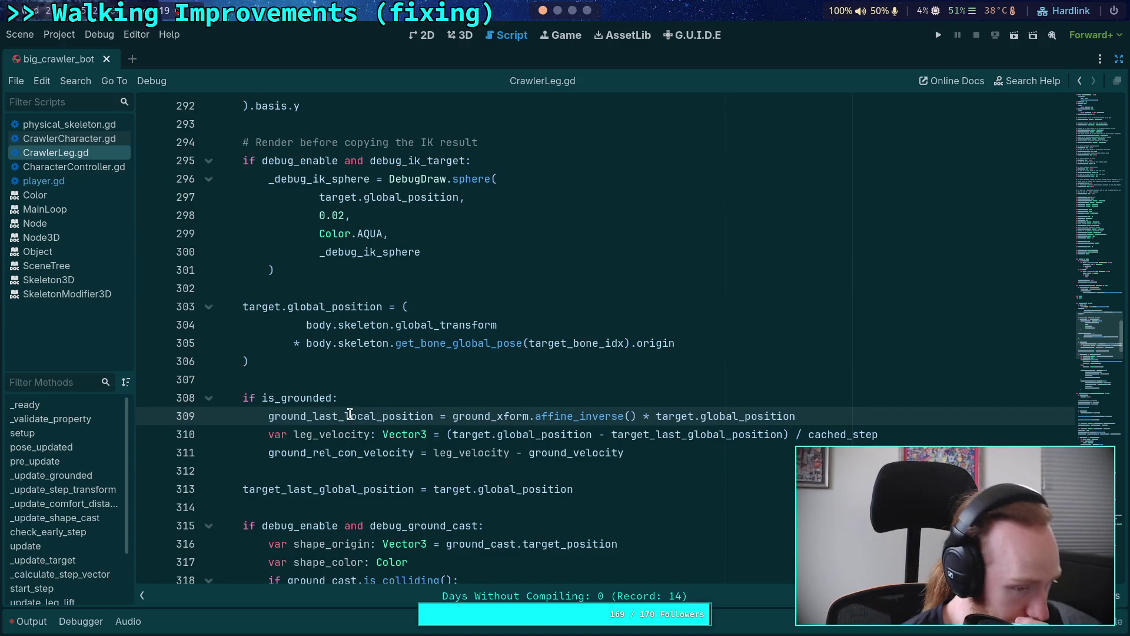
Select ground_last_local_position and scroll down through the script to find its other uses.
click(427, 474)
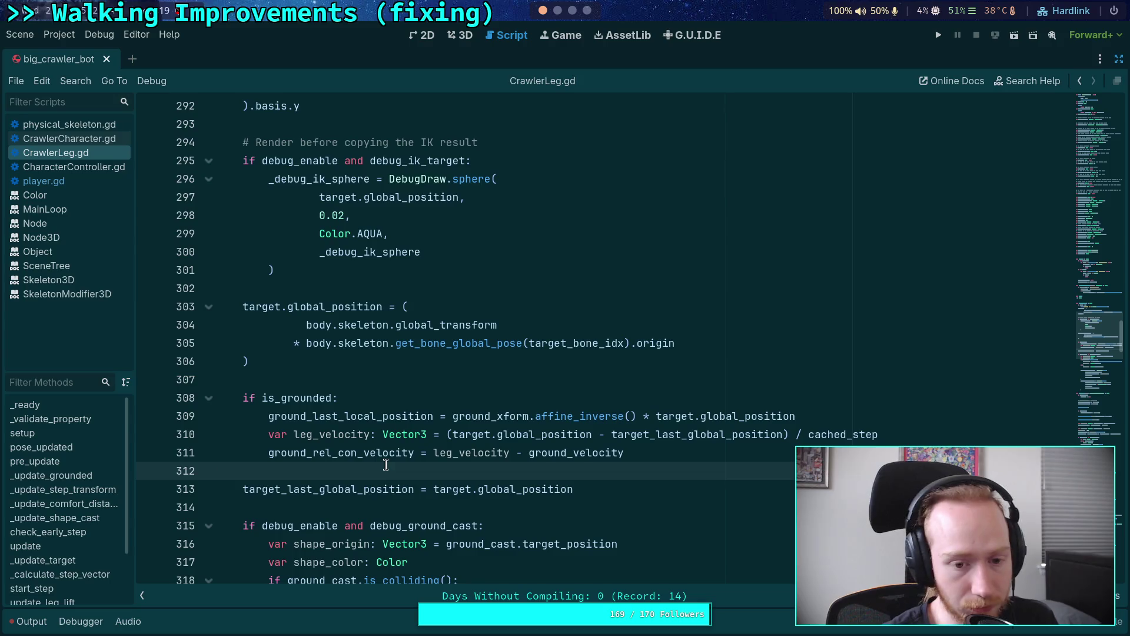
double_click(378, 418)
scroll(365, 424, down, 4)
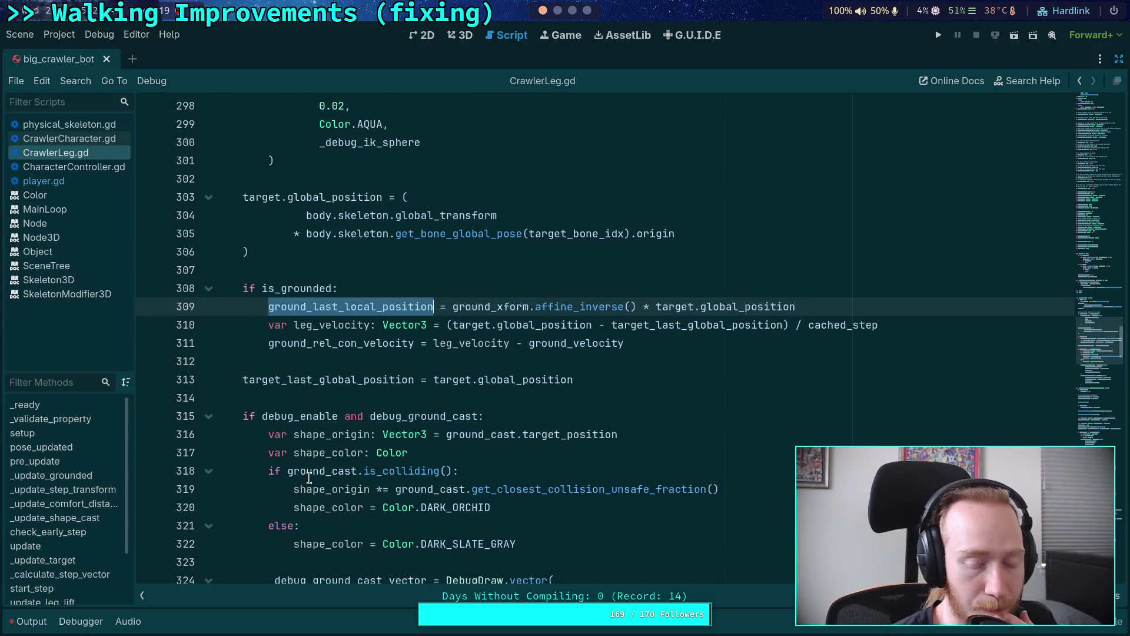
scroll(309, 478, down, 10)
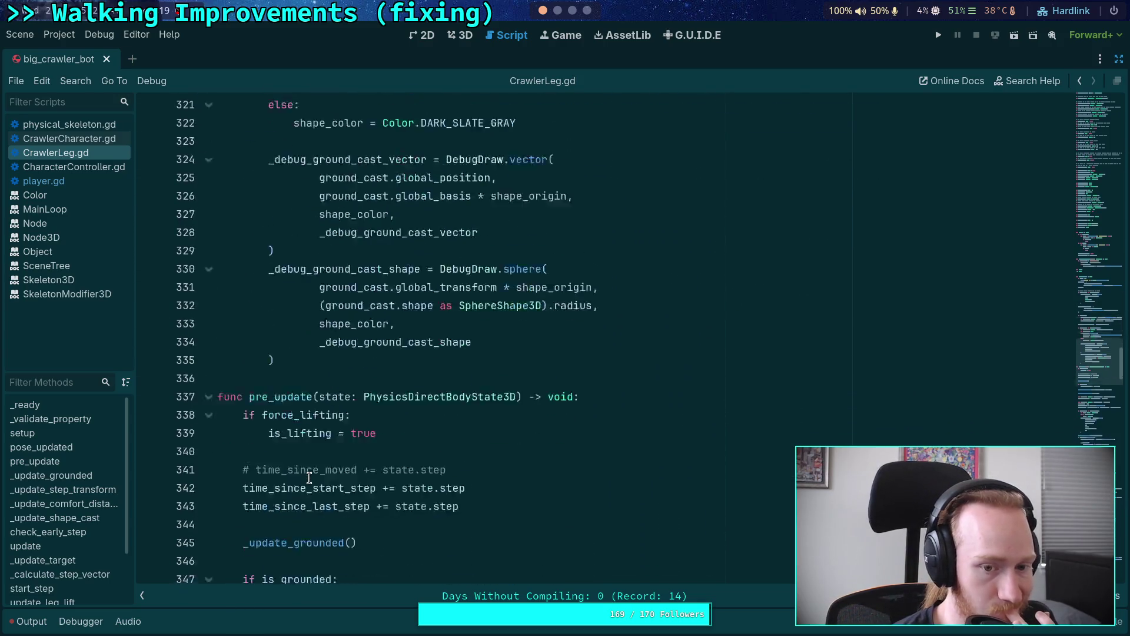
scroll(308, 460, down, 17)
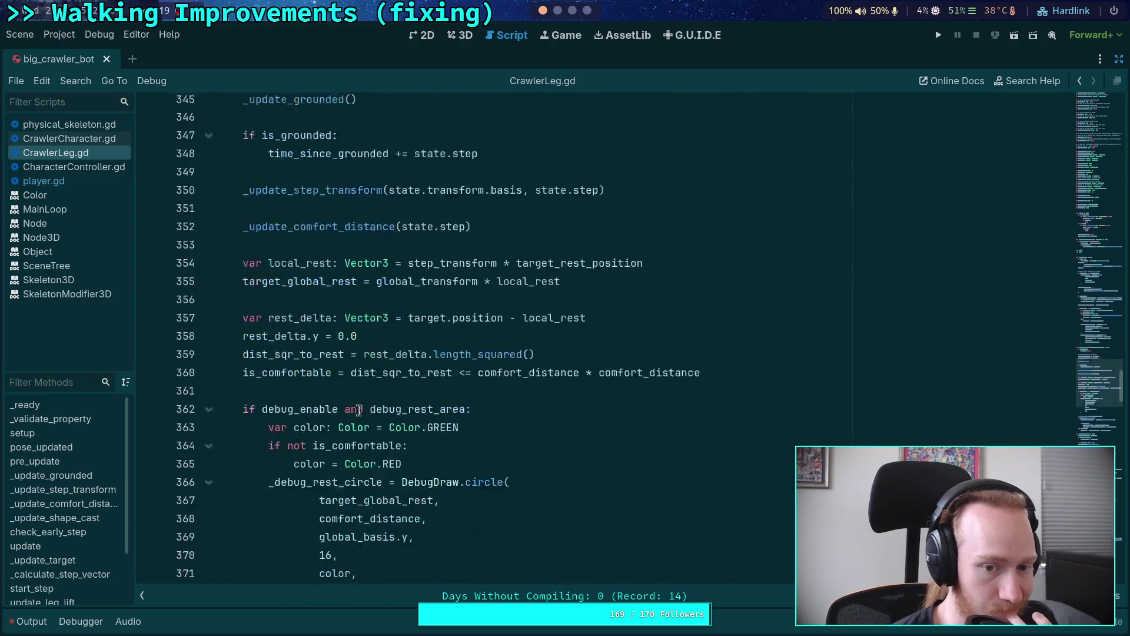
scroll(365, 401, down, 12)
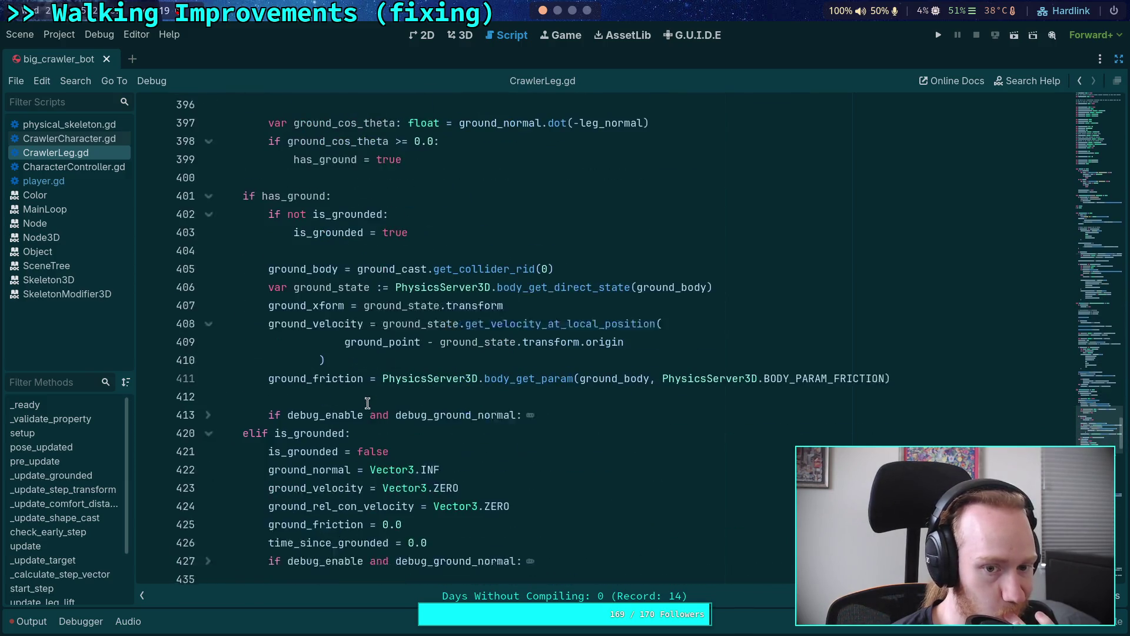
scroll(369, 393, down, 6)
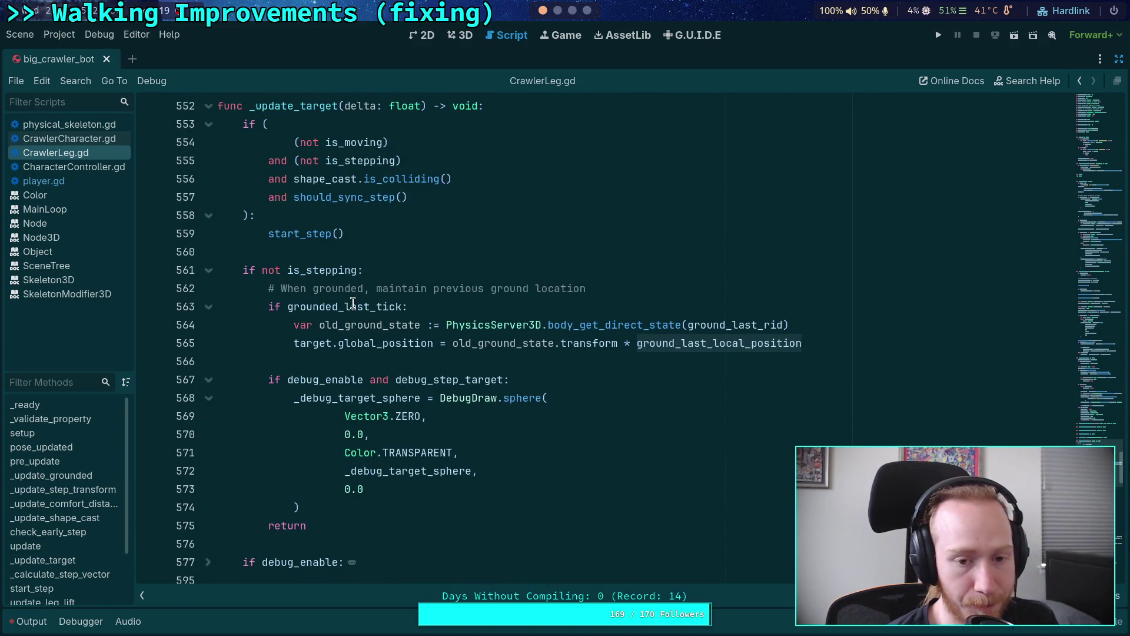
scroll(362, 411, up, 2)
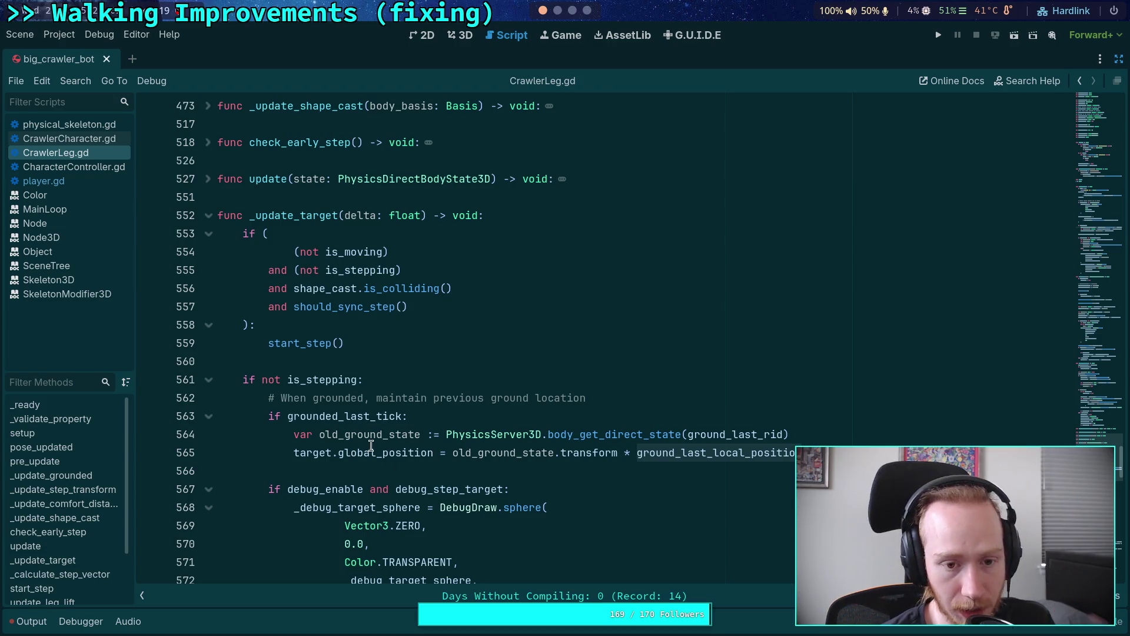
Collapse the debug_step_target block, insert a blank line above its return, and save.
click(207, 491)
scroll(272, 460, down, 3)
scroll(273, 460, up, 2)
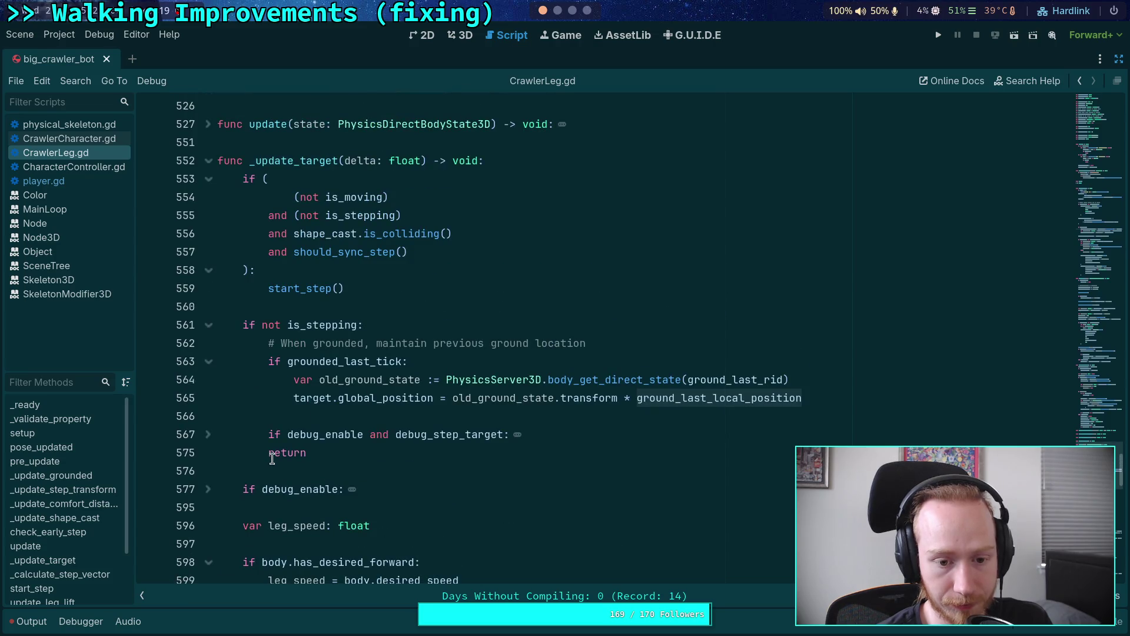
click(268, 455)
key(Return)
key(ctrl+s)
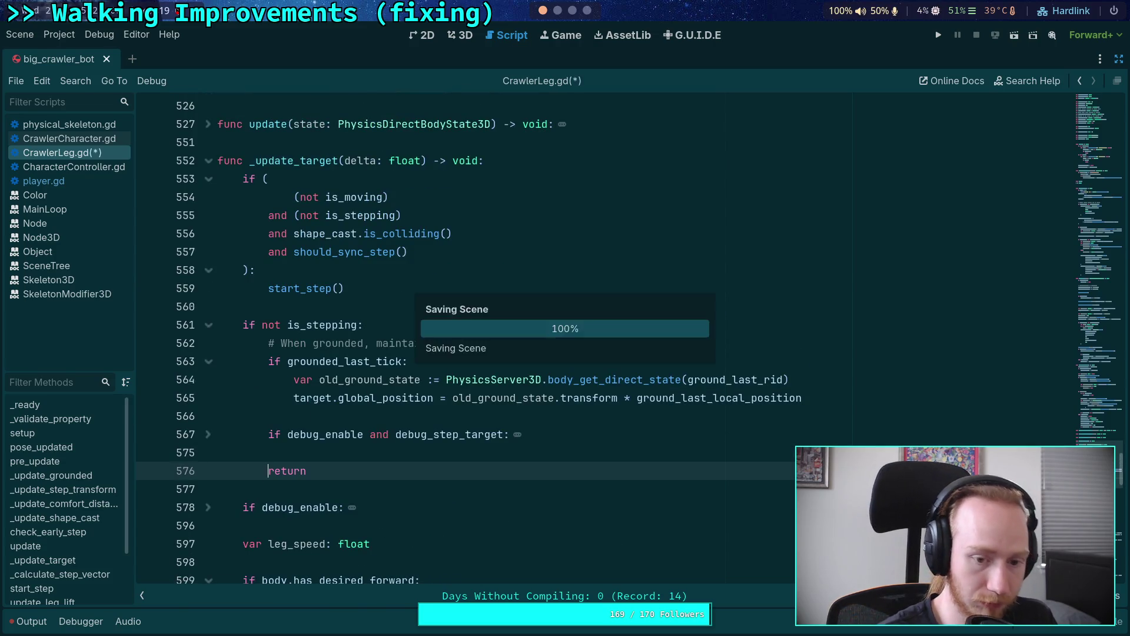
click(294, 415)
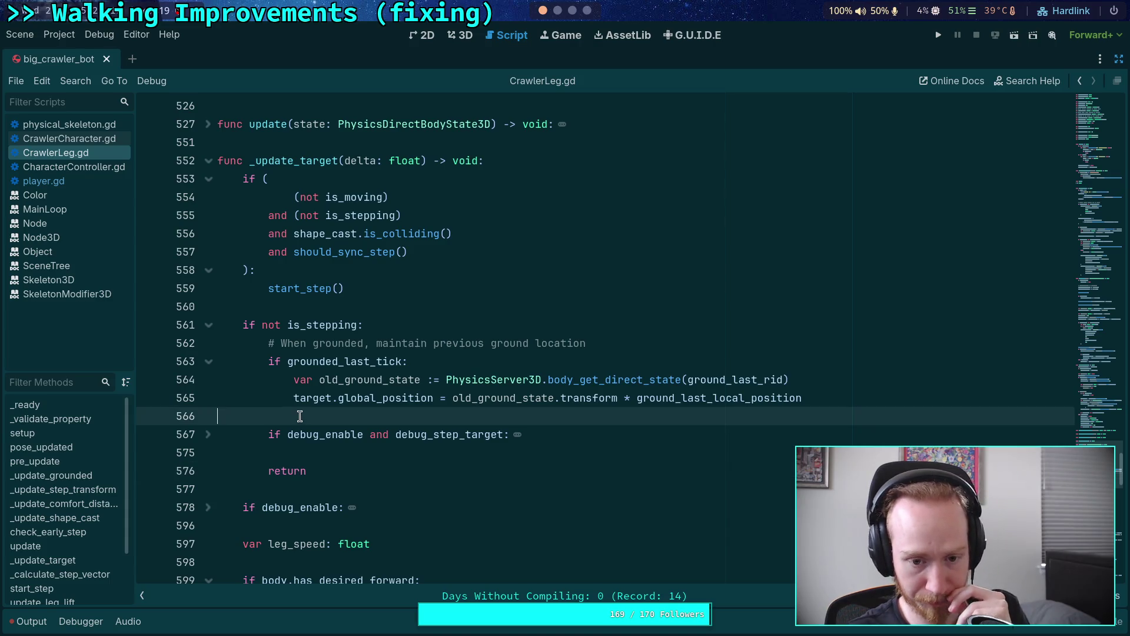
Select the redundant is_grounded save at lines 647–648.
scroll(329, 405, down, 10)
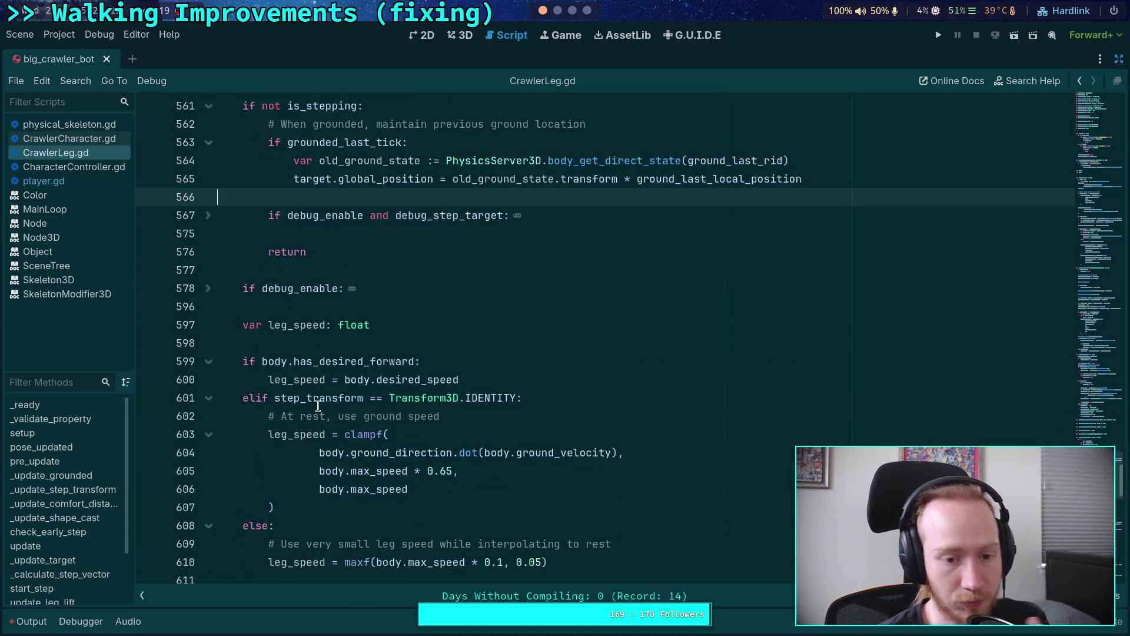
scroll(318, 406, down, 10)
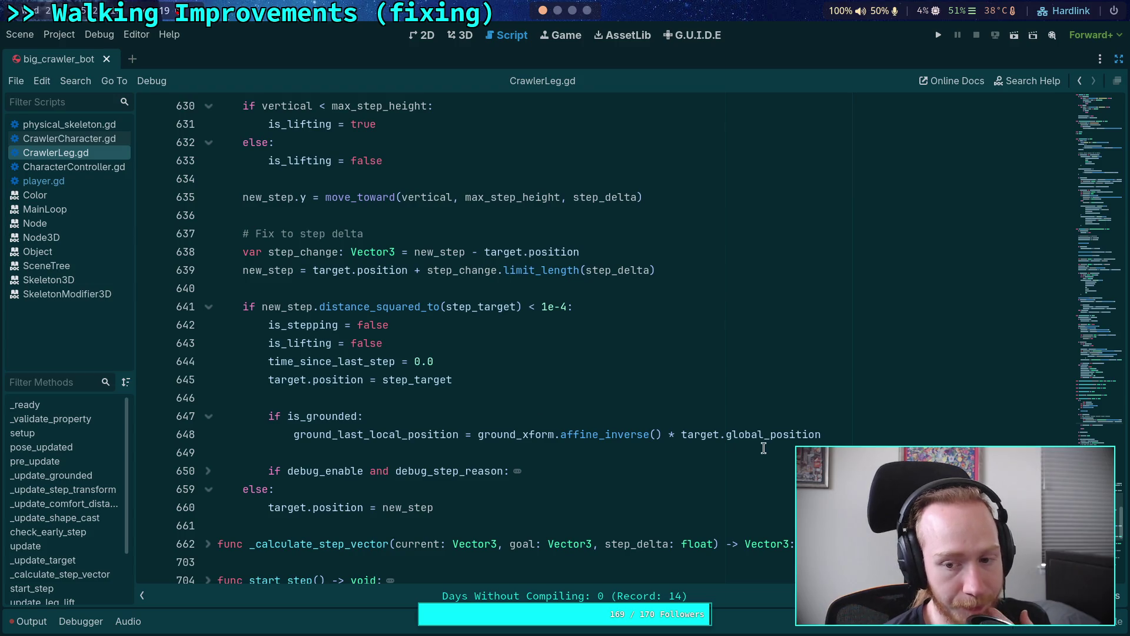
drag(822, 435, 187, 415)
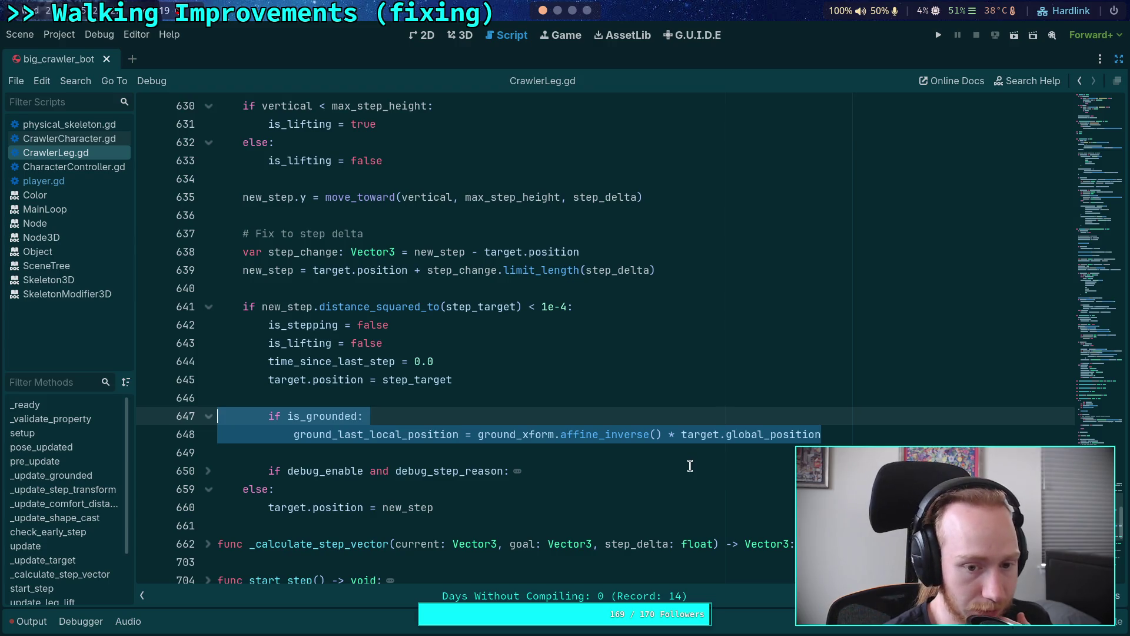
Delete the redundant grounded save, save CrawlerLeg.gd, and switch to the planet-game terminal diff.
key(BackSpace)
key(BackSpace)
key(BackSpace)
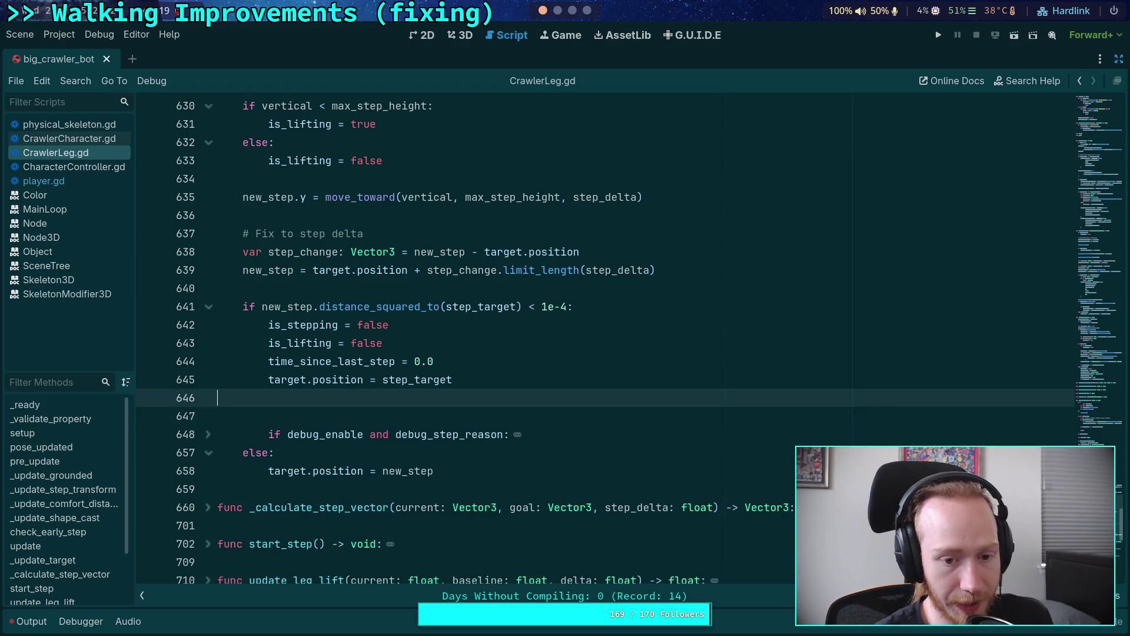
key(ctrl+s)
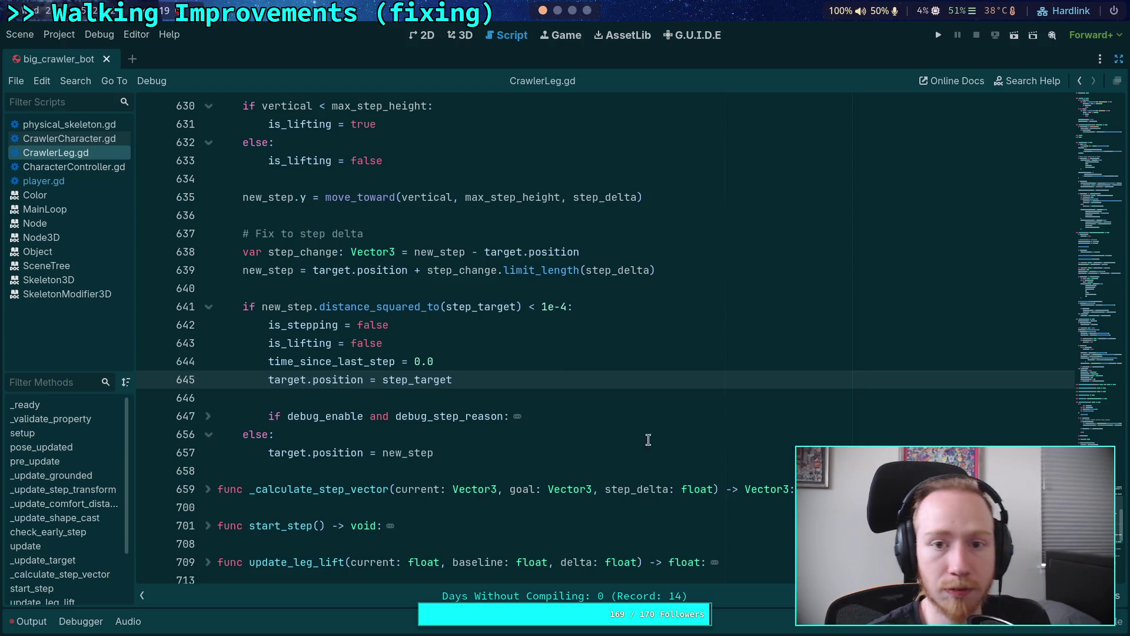
key(super+3)
click(448, 33)
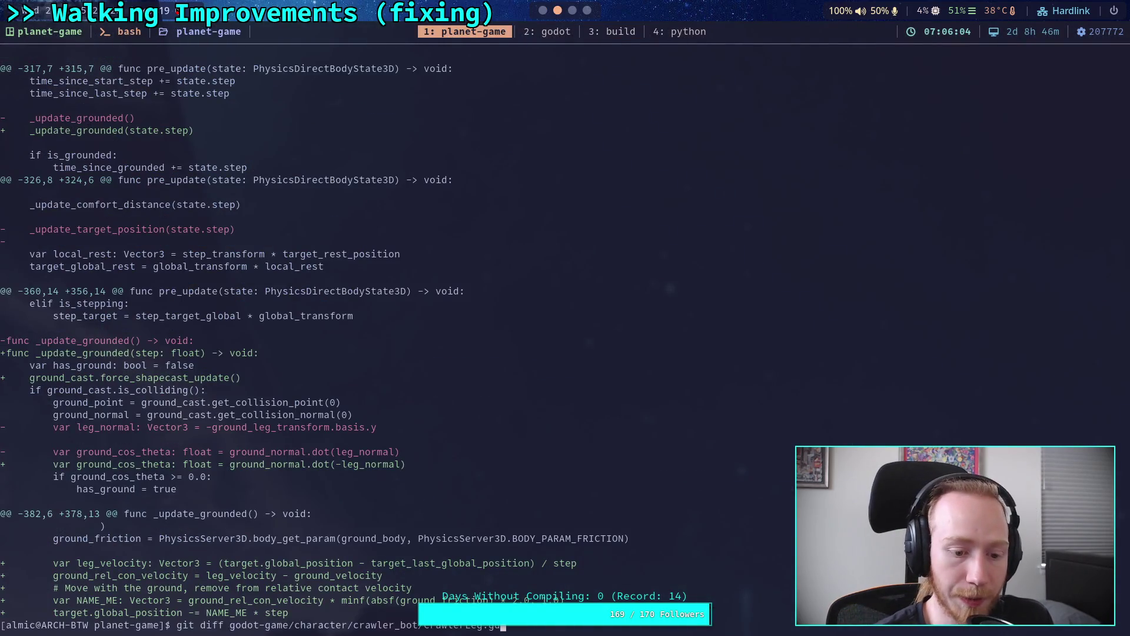
Page the git diff from its end back to the top, then forward to the pose_updated hunk.
key(space)
key(space)
key(space)
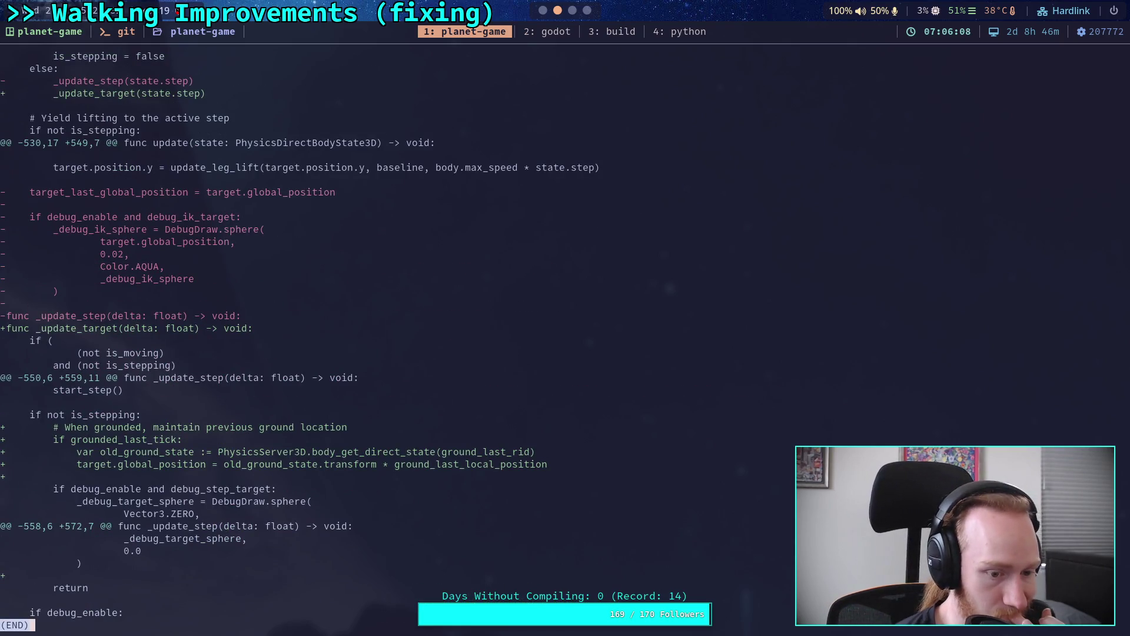
key(Up)
key(Down)
key(Up)
key(Up)
key(Up)
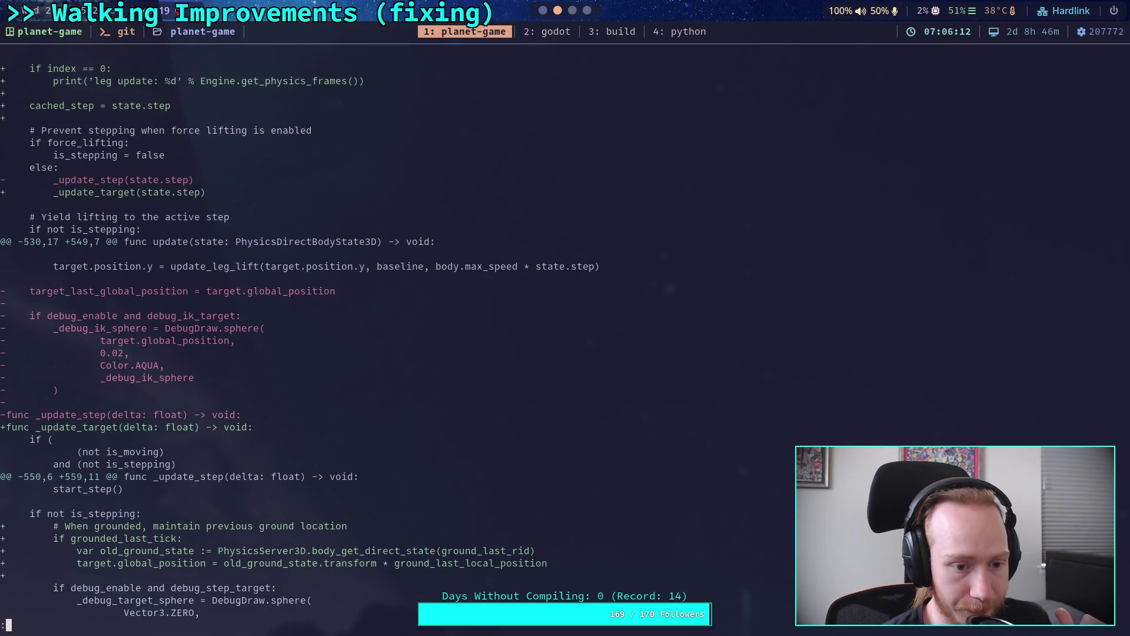
key(b)
key(b)
key(b)
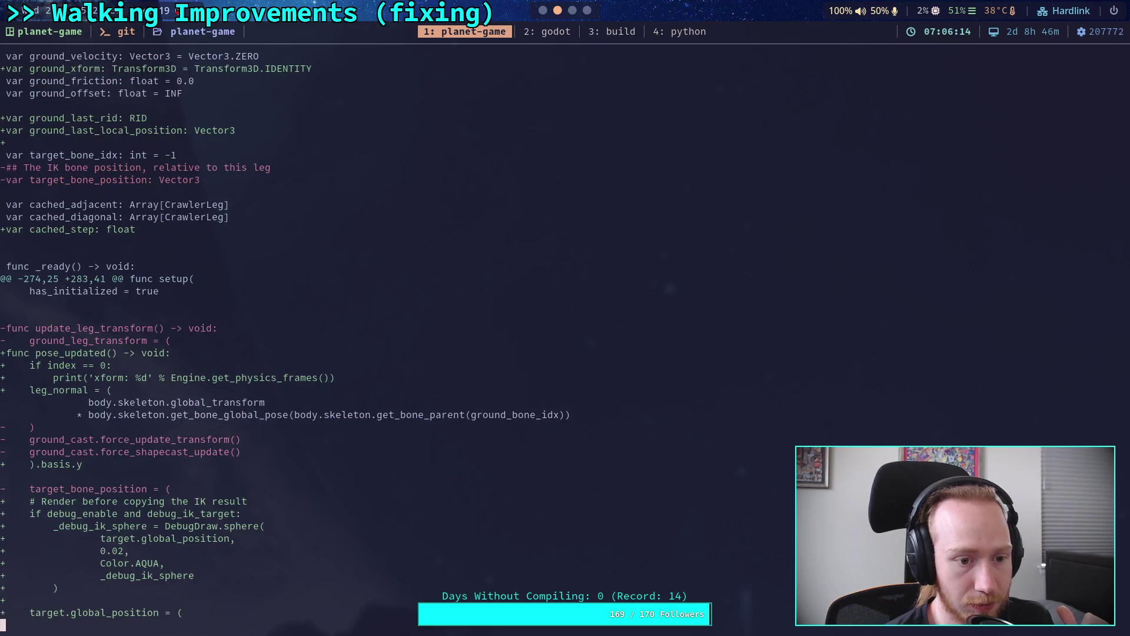
key(b)
key(b)
key(f)
key(f)
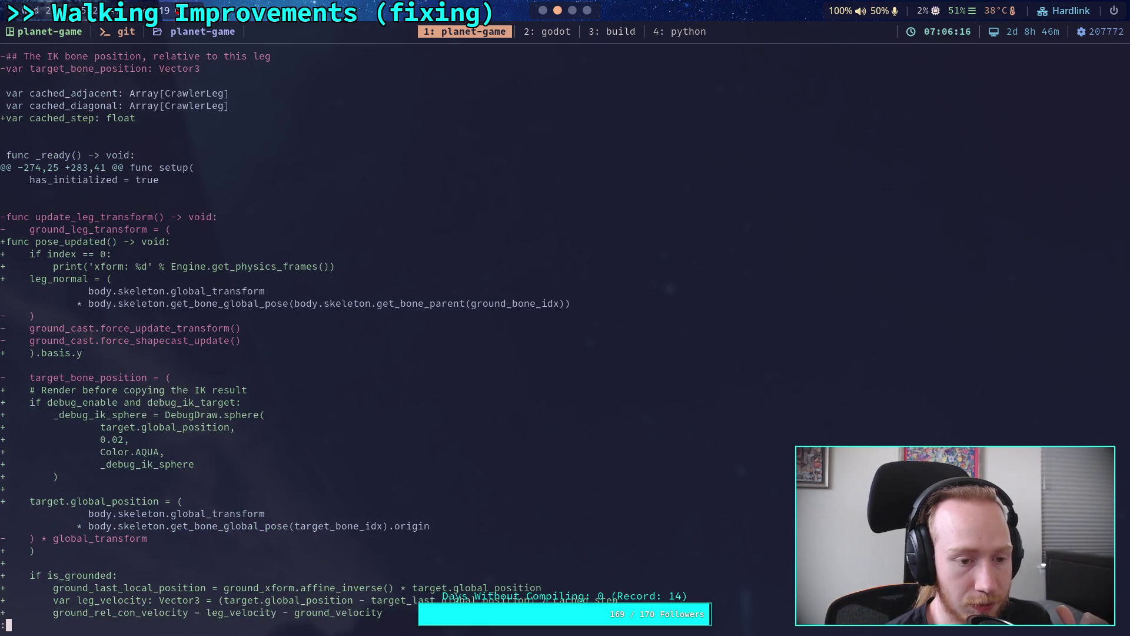
key(Down)
key(Down)
key(Down)
key(Down)
key(Down)
key(Down)
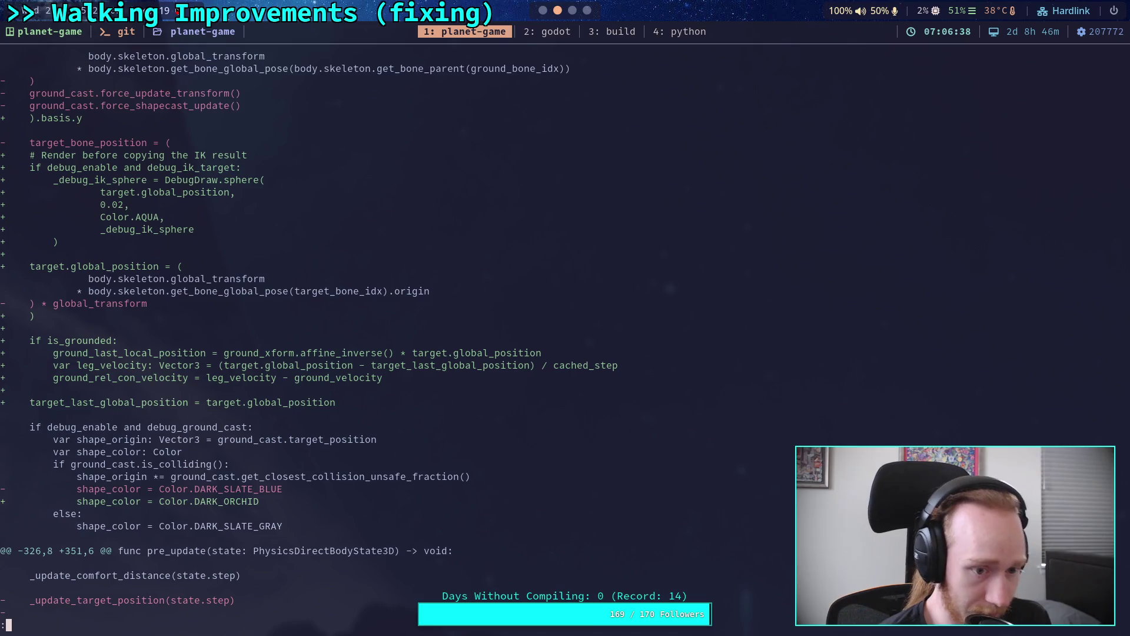
Scroll through the _update_grounded hunks: force_shapecast_update, negated leg_normal dot, and ground_xform assignment.
key(j)
key(j)
key(j)
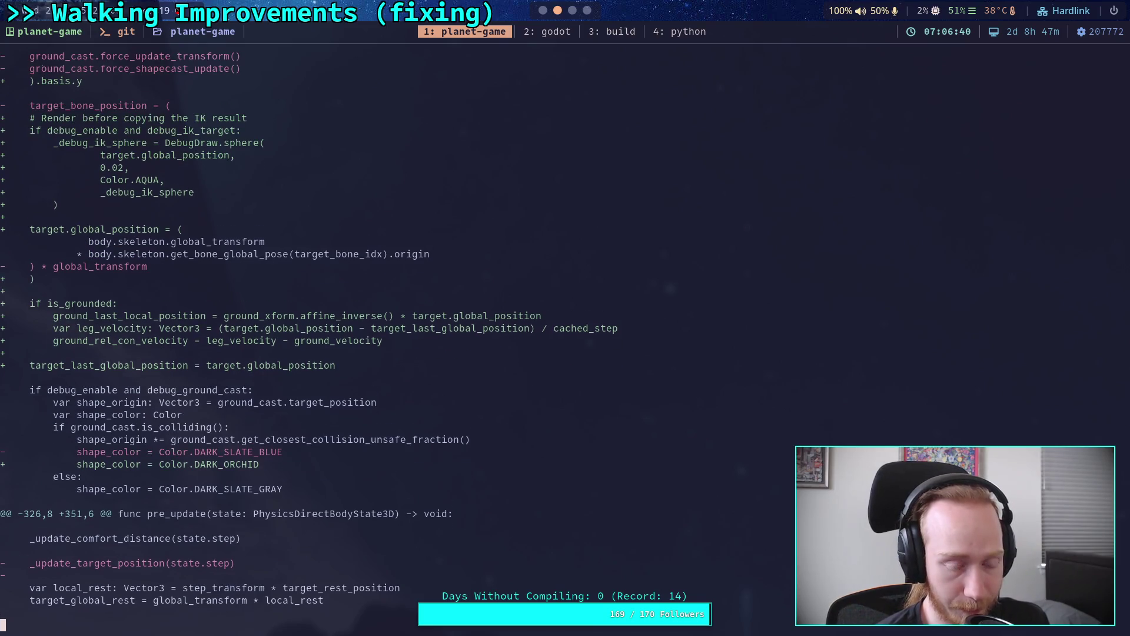
key(j)
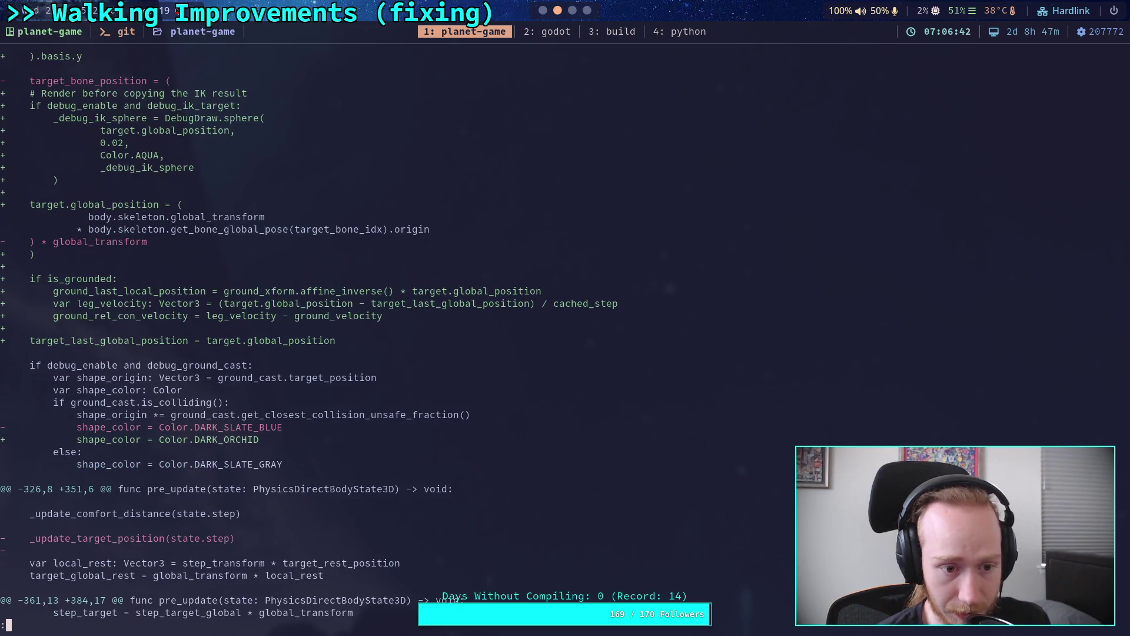
key(j)
key(j)
key(j)
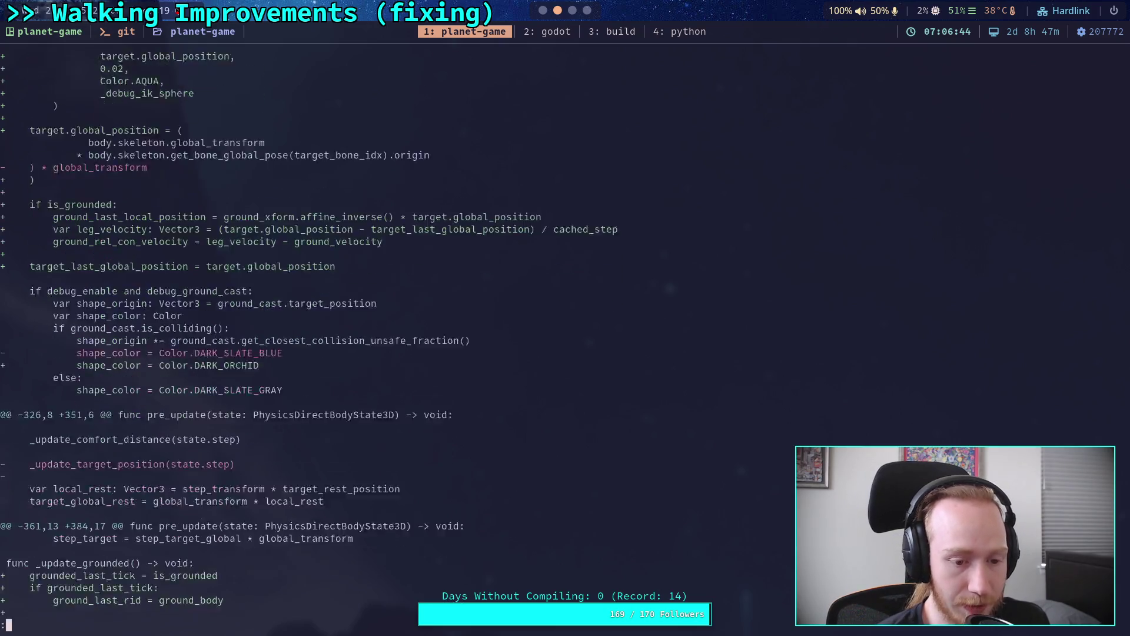
key(j)
key(j)
key(j)
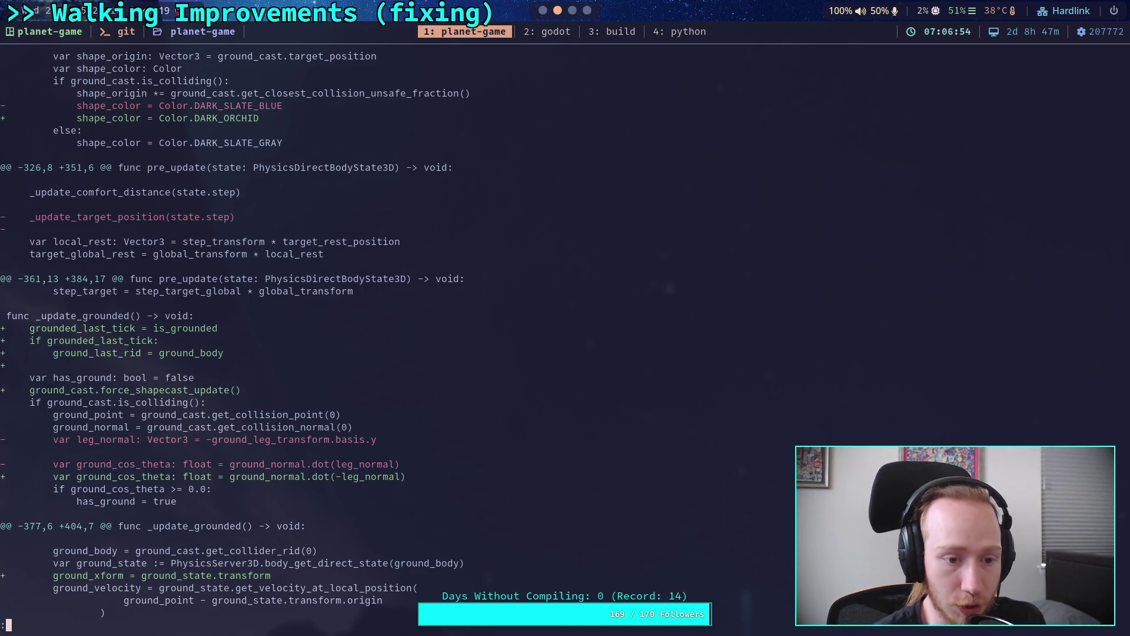
scroll(231, 334, up, 6)
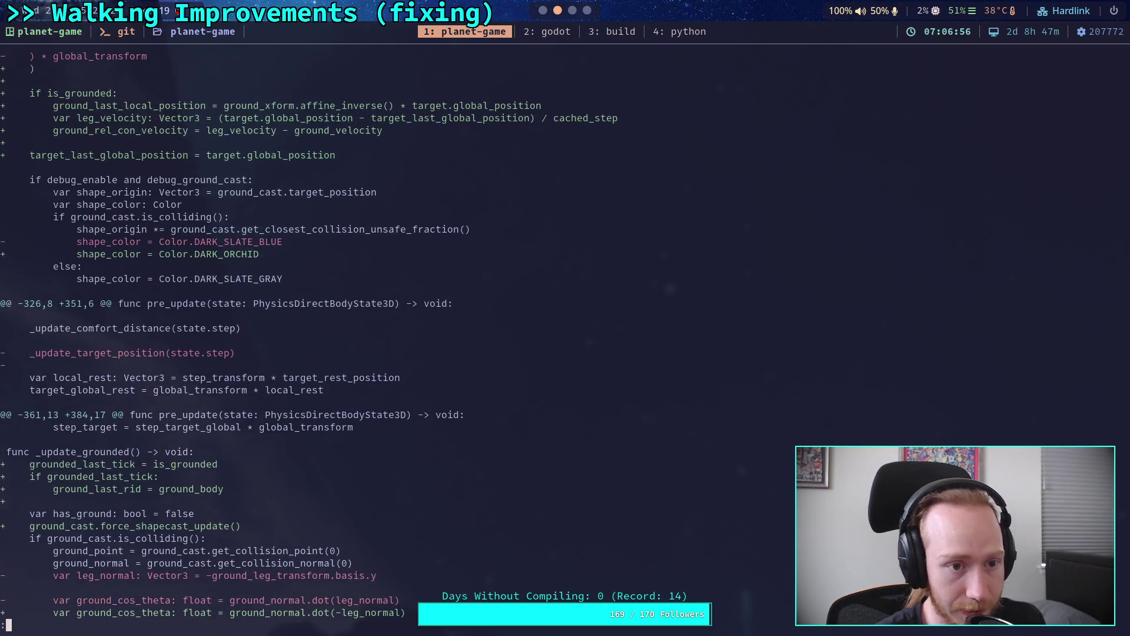
scroll(309, 335, down, 8)
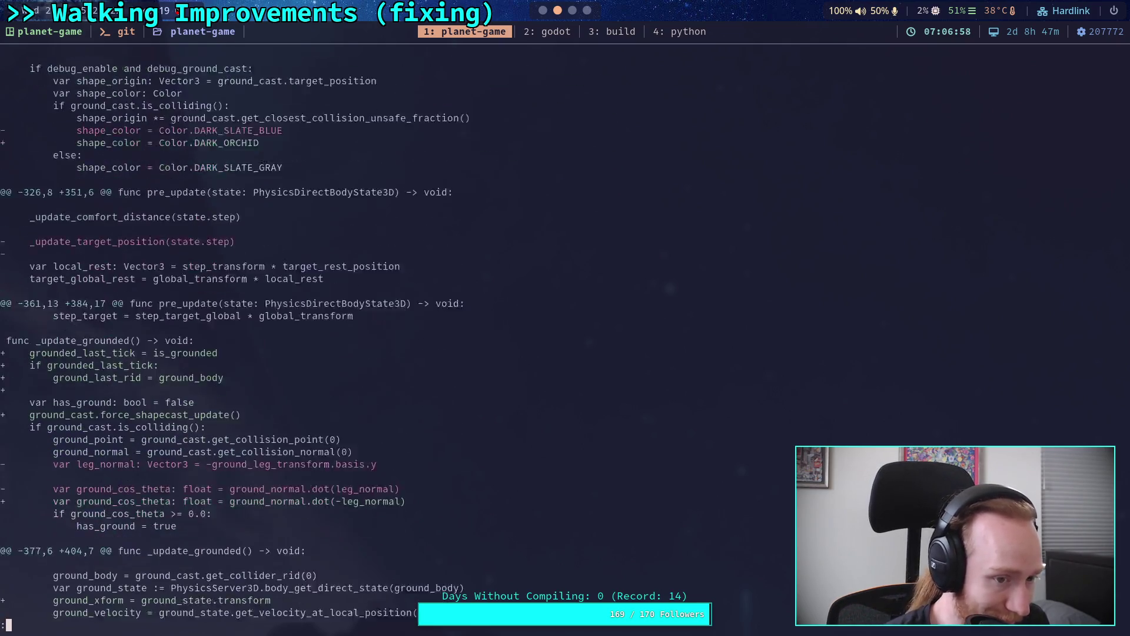
scroll(232, 334, down, 1)
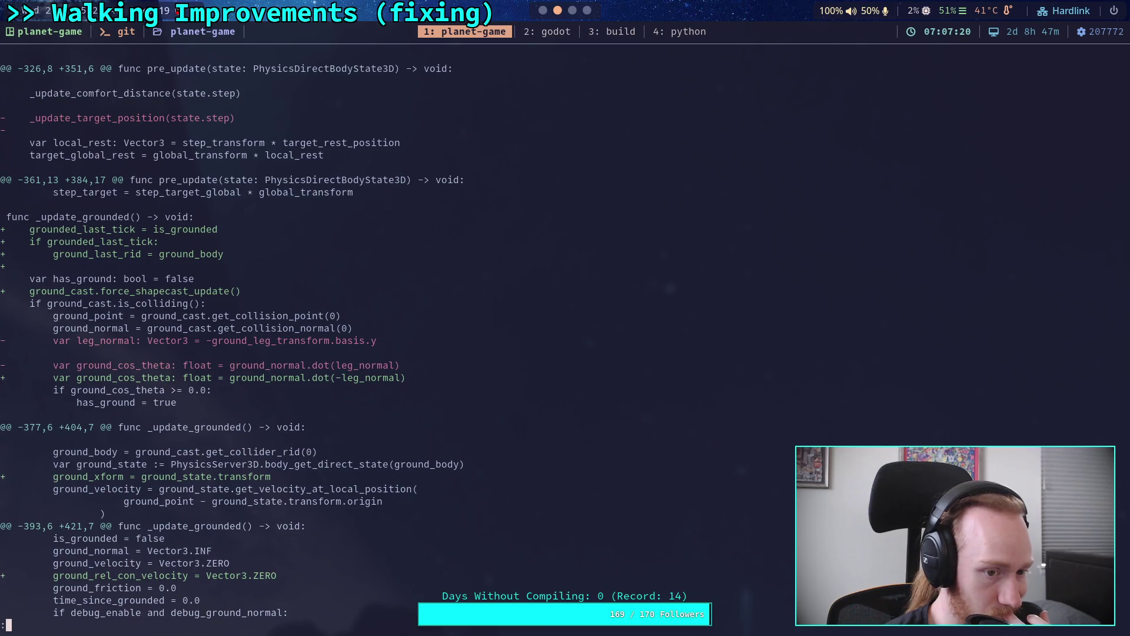
Scroll to the end of the diff, quit the pager, return to Godot and launch the game.
scroll(231, 335, down, 4)
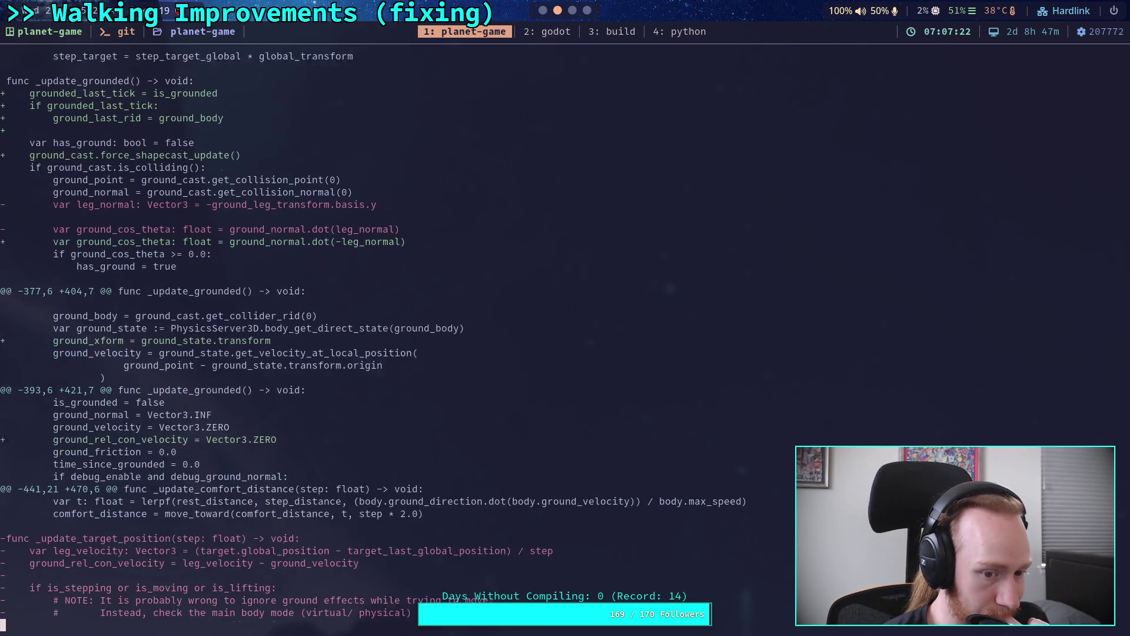
scroll(232, 335, down, 10)
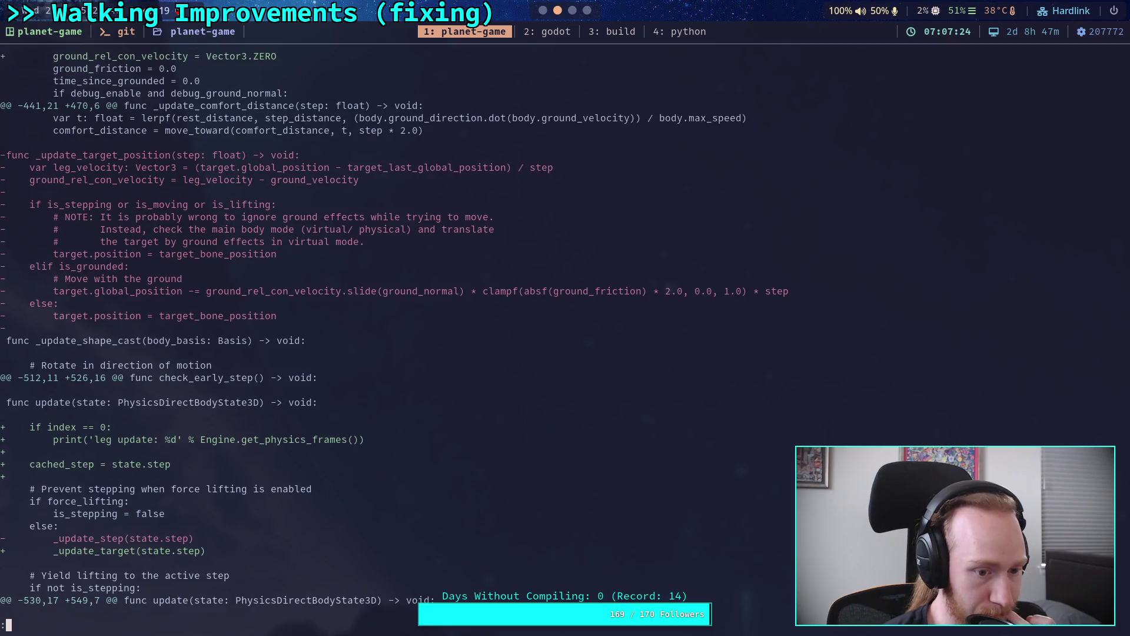
scroll(231, 334, down, 4)
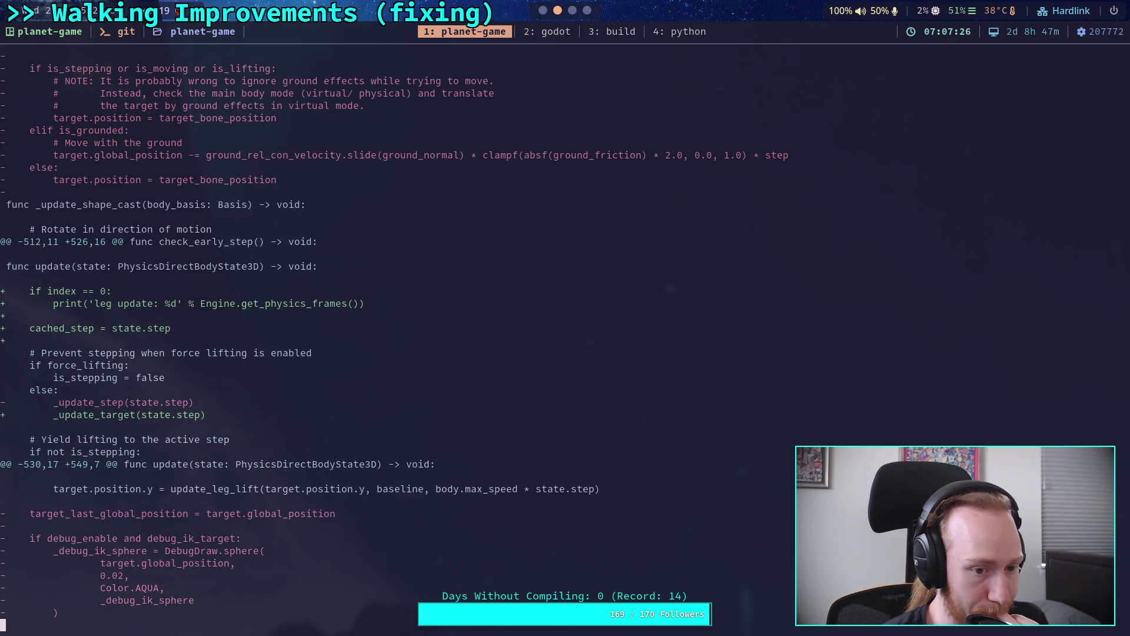
scroll(232, 334, down, 7)
scroll(231, 334, down, 2)
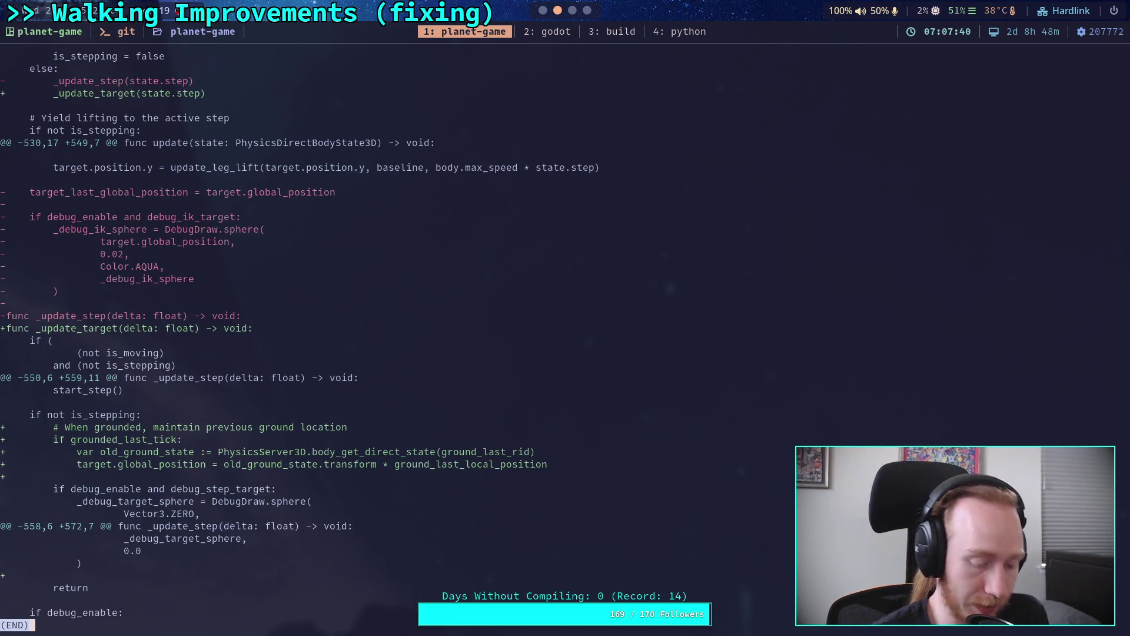
key(q)
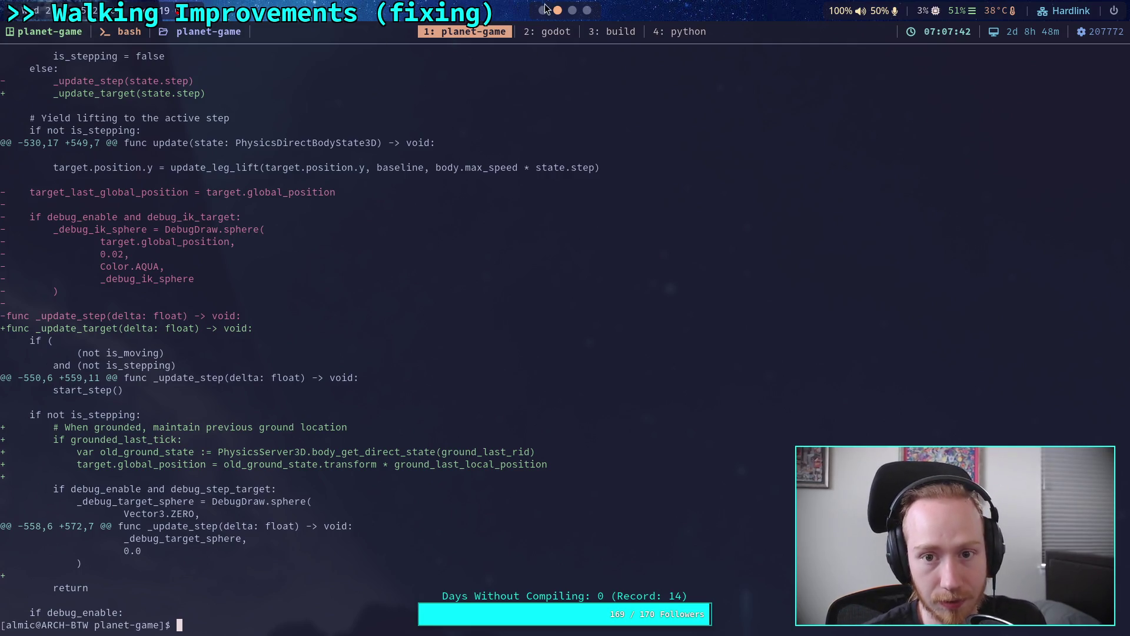
click(542, 10)
click(938, 34)
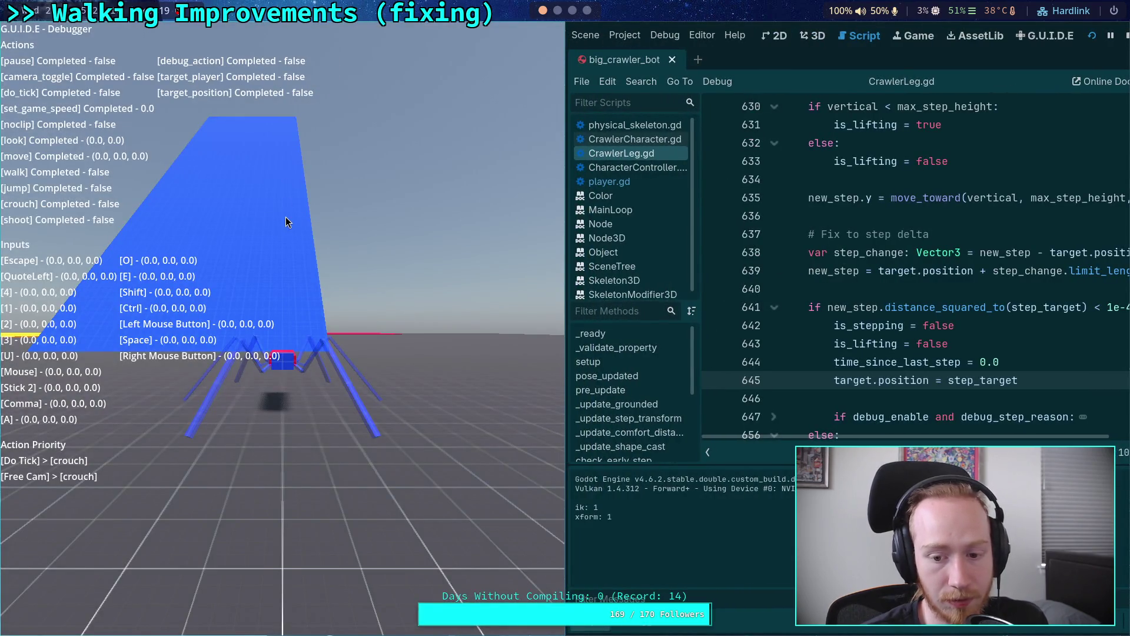
Unpause the crawler game, then stop it once the debug prints fill the output.
click(285, 218)
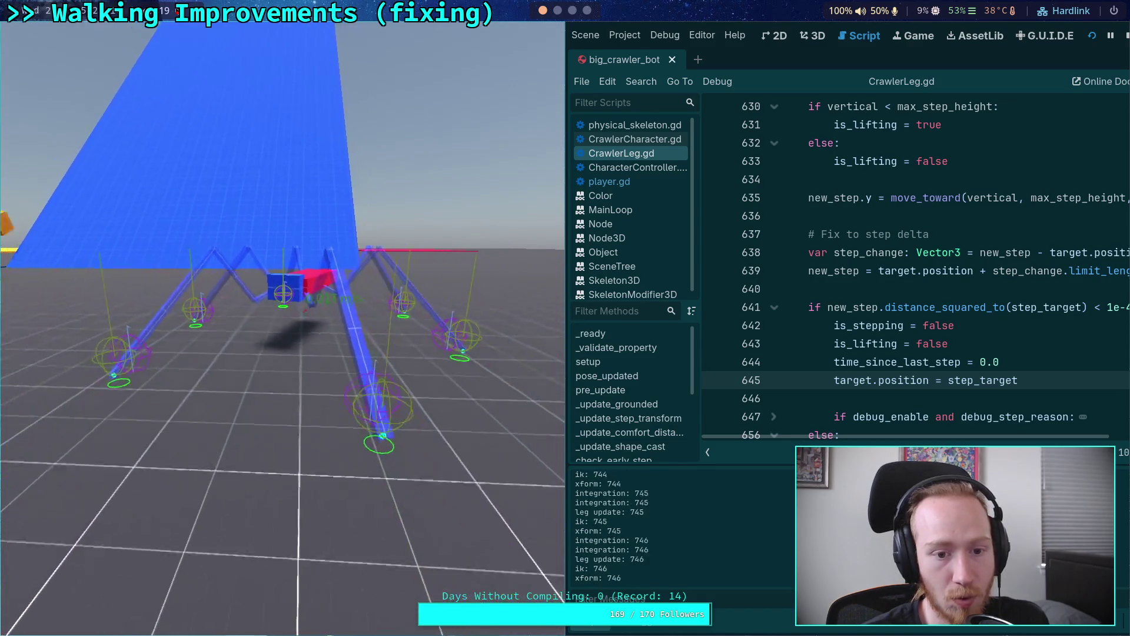
click(1126, 37)
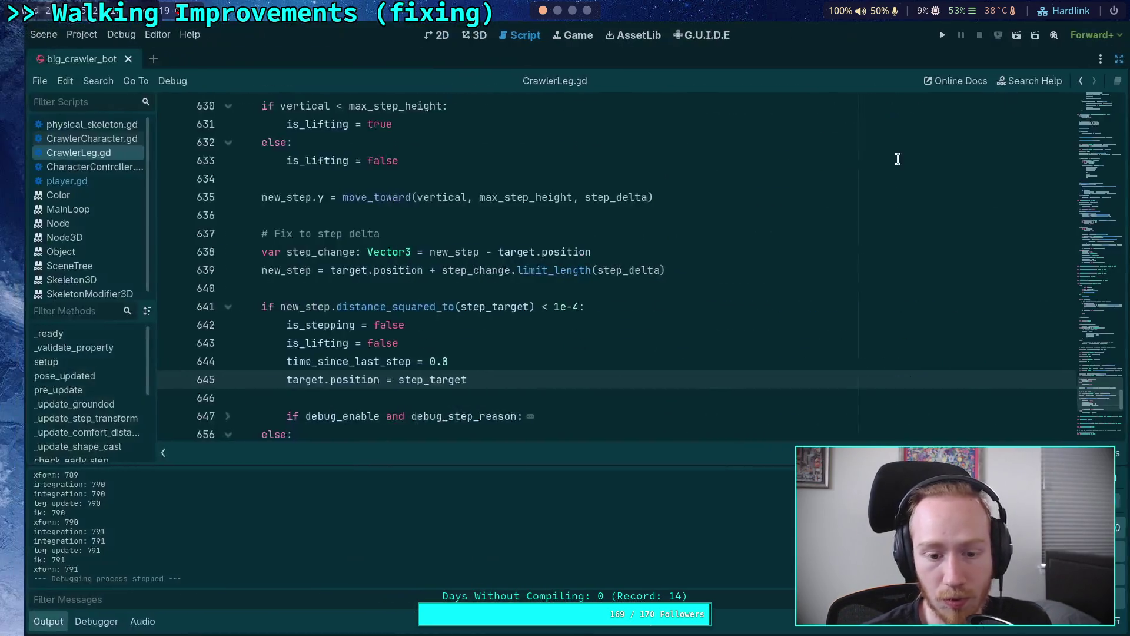
scroll(419, 319, up, 7)
scroll(419, 318, up, 15)
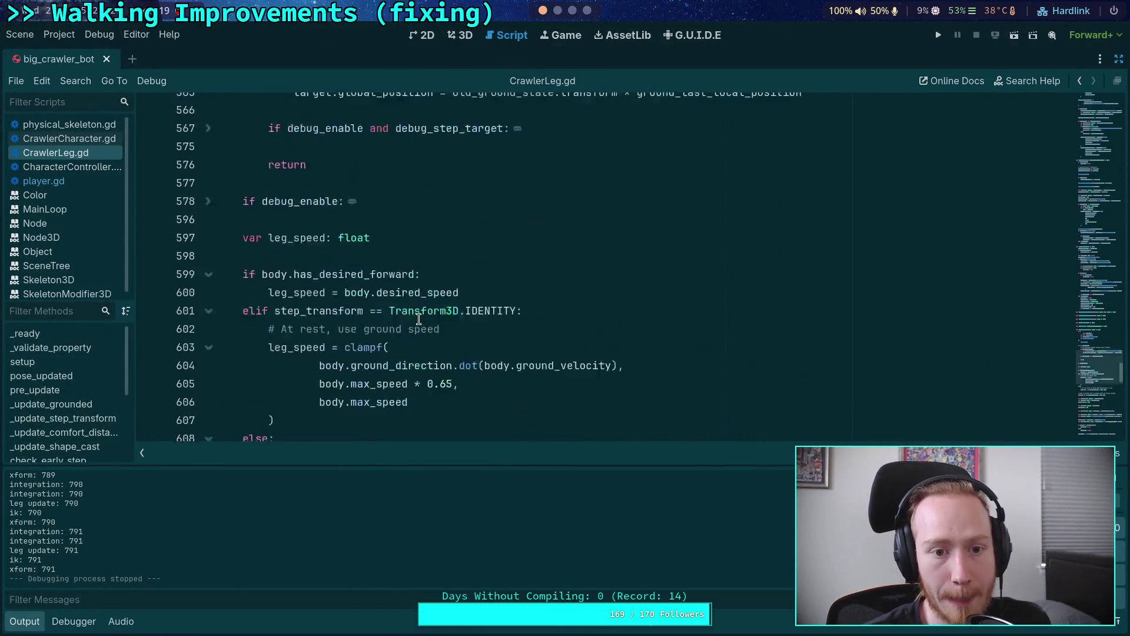
click(430, 290)
Search for 'print' and comment out the xform and leg update debug print blocks.
key(ctrl+f)
text(print)
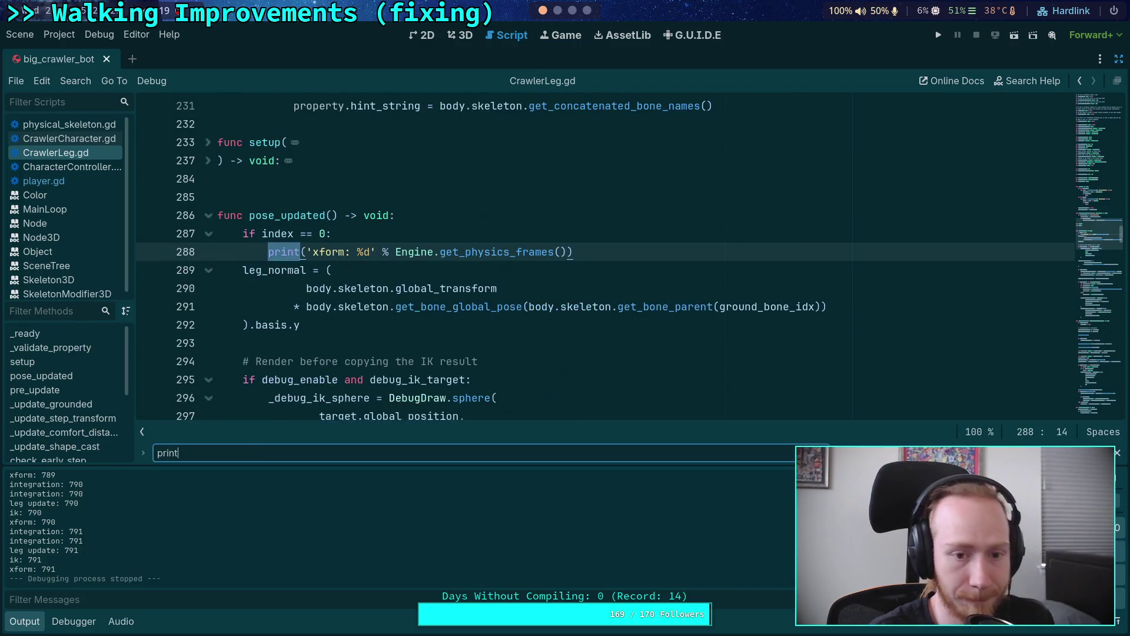
drag(243, 233, 288, 250)
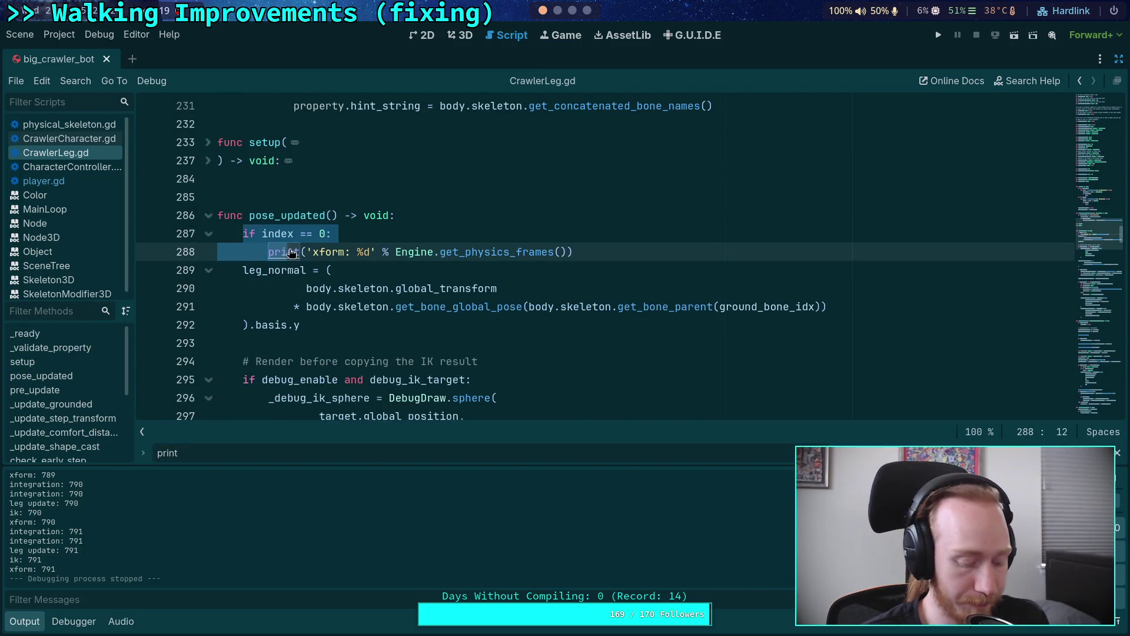
key(BackSpace)
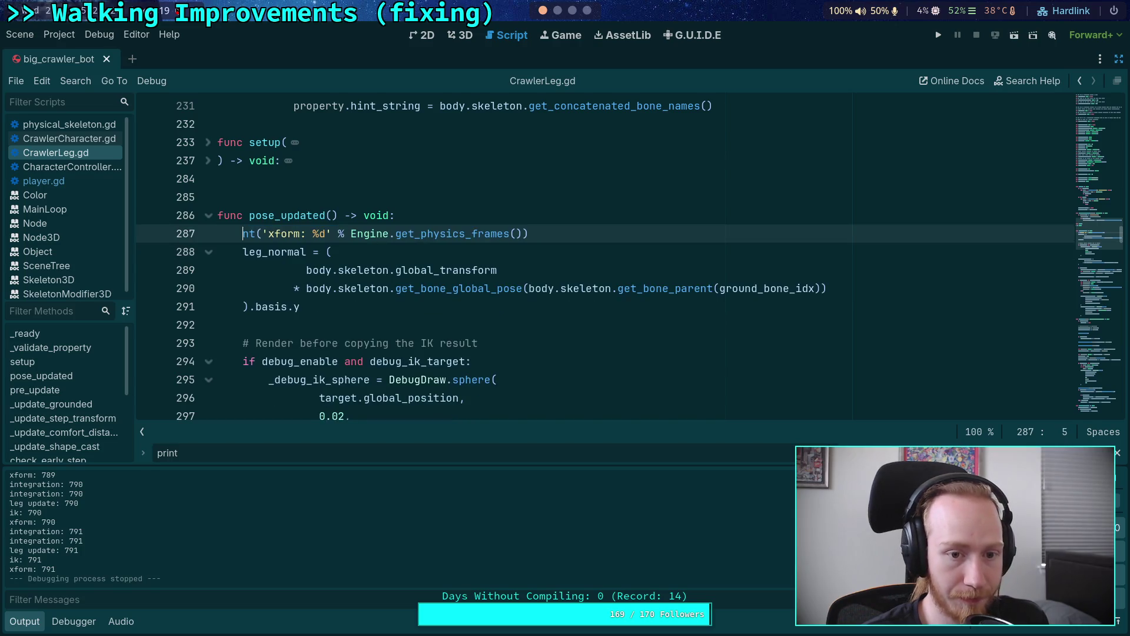
key(ctrl+z)
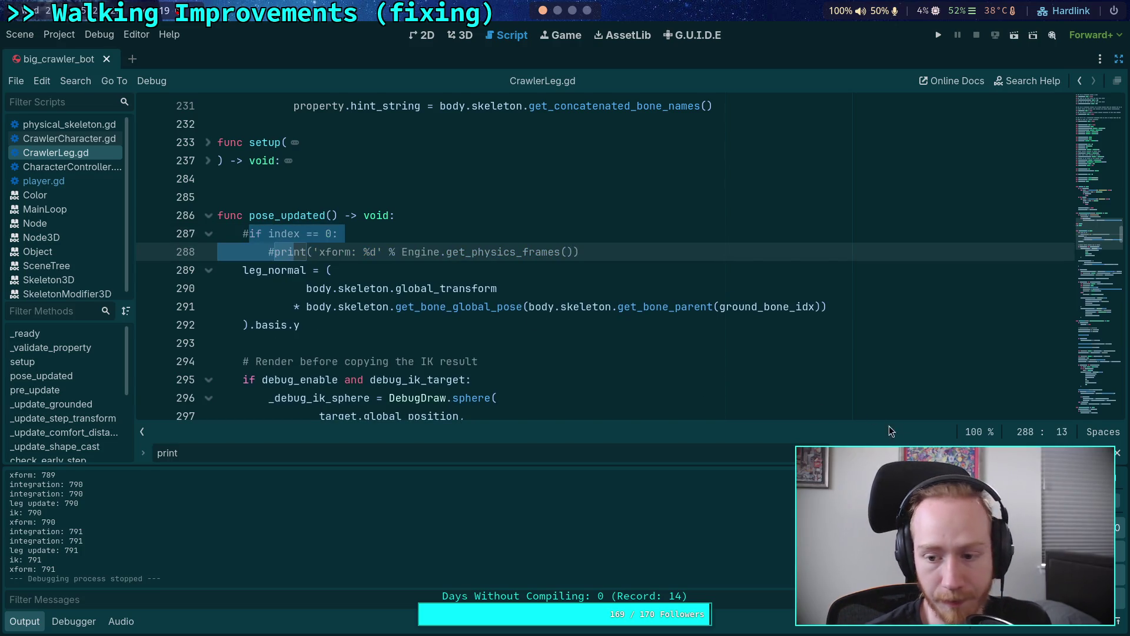
key(F3)
shift+click(262, 233)
key(ctrl+k)
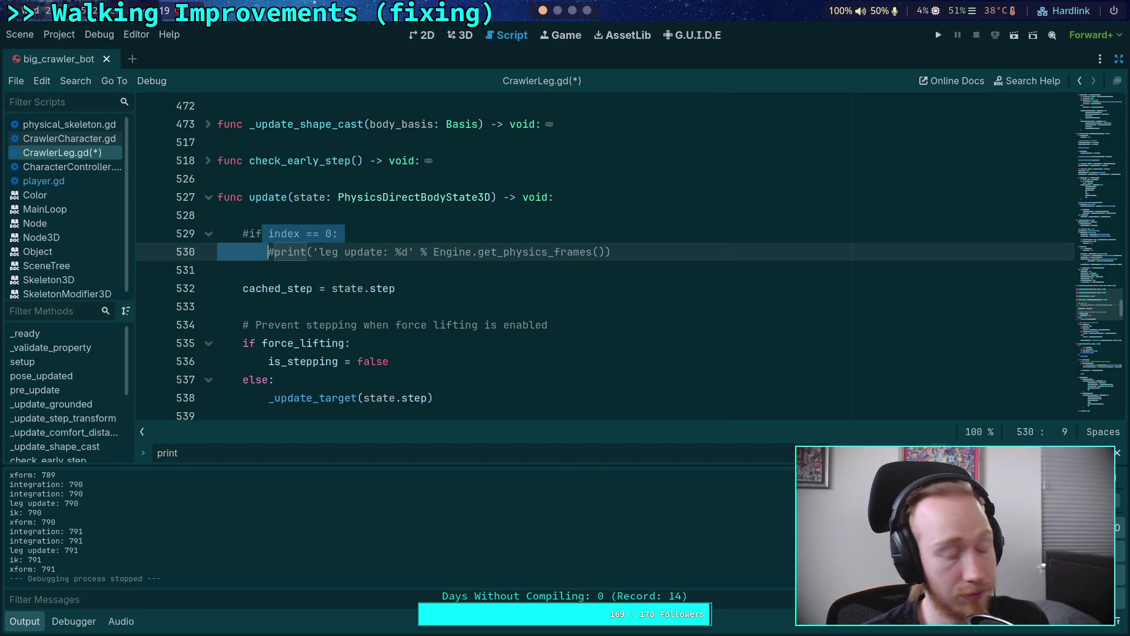
key(F3)
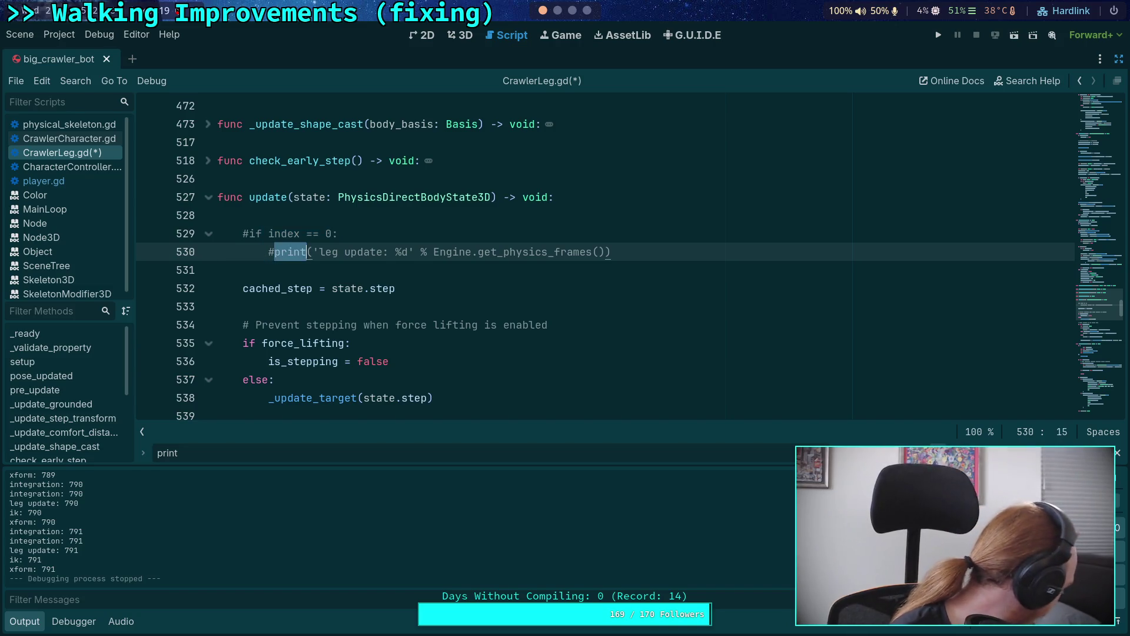
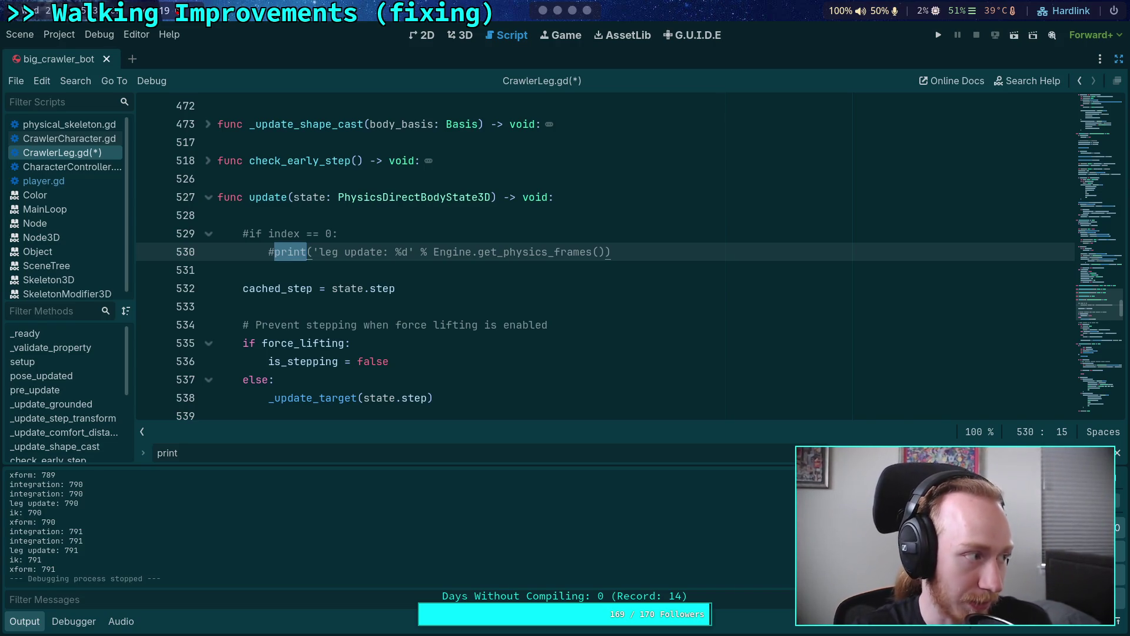
Jump to the next debug print in the leg script, then save and test-run the game.
click(369, 287)
key(F3)
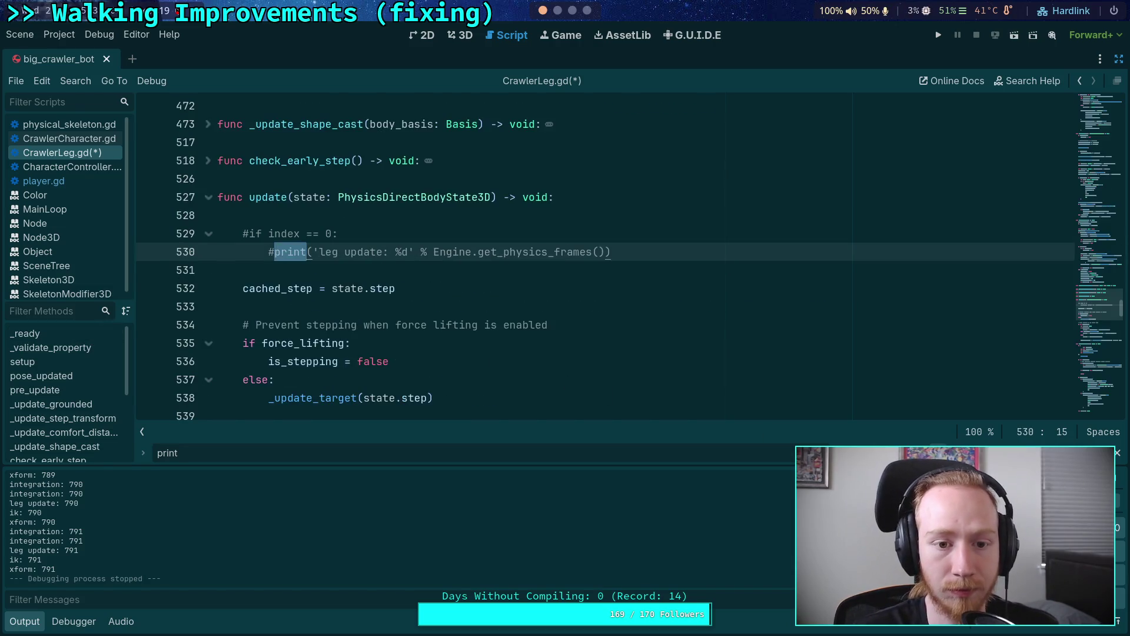
key(F5)
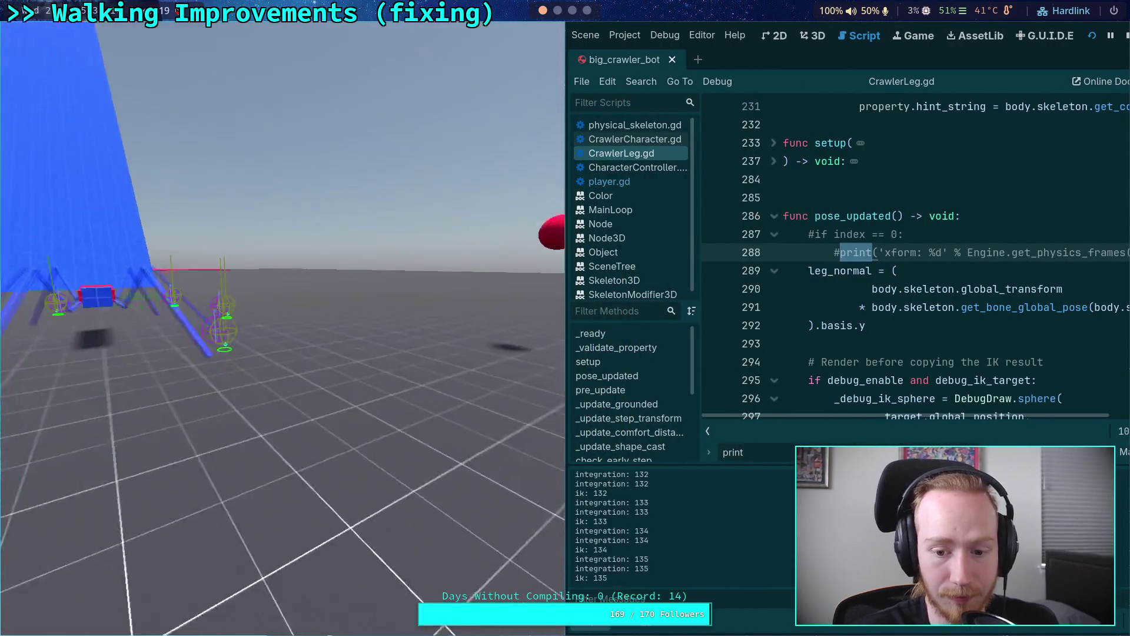
click(1125, 37)
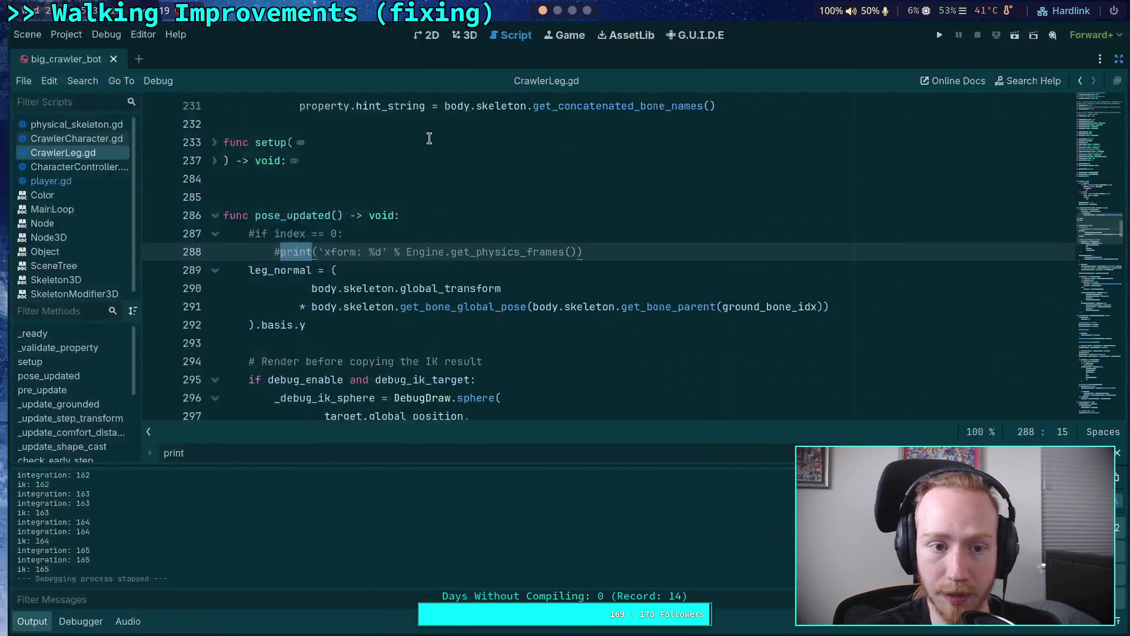
Comment out the ik debug print in CrawlerCharacter.gd with #.
click(111, 138)
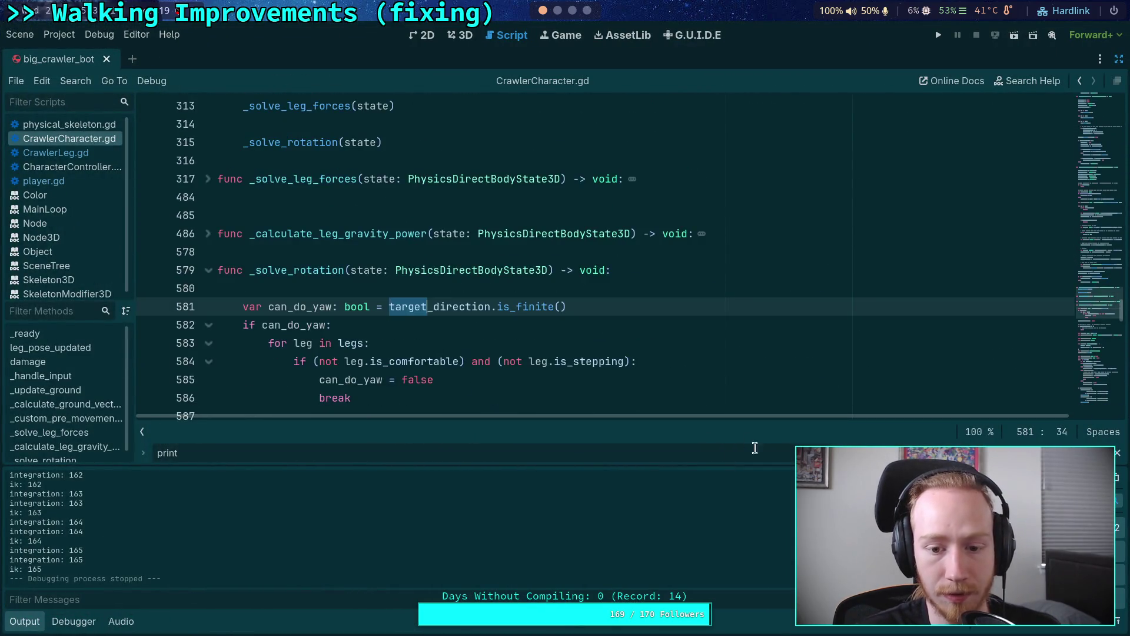
key(F3)
click(245, 252)
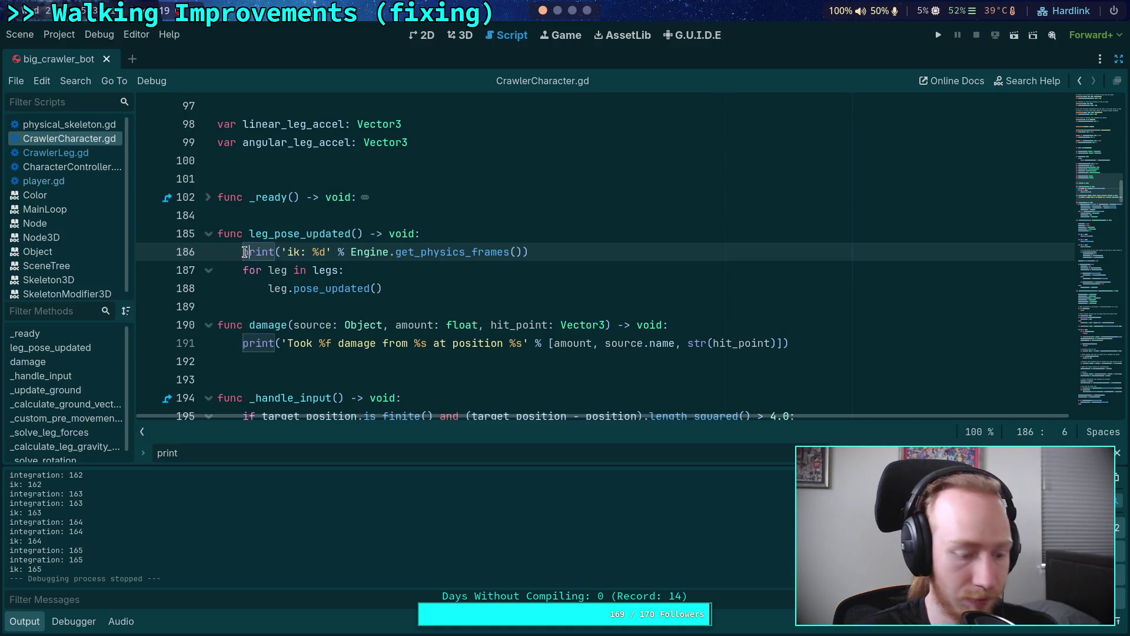
text(#)
click(243, 345)
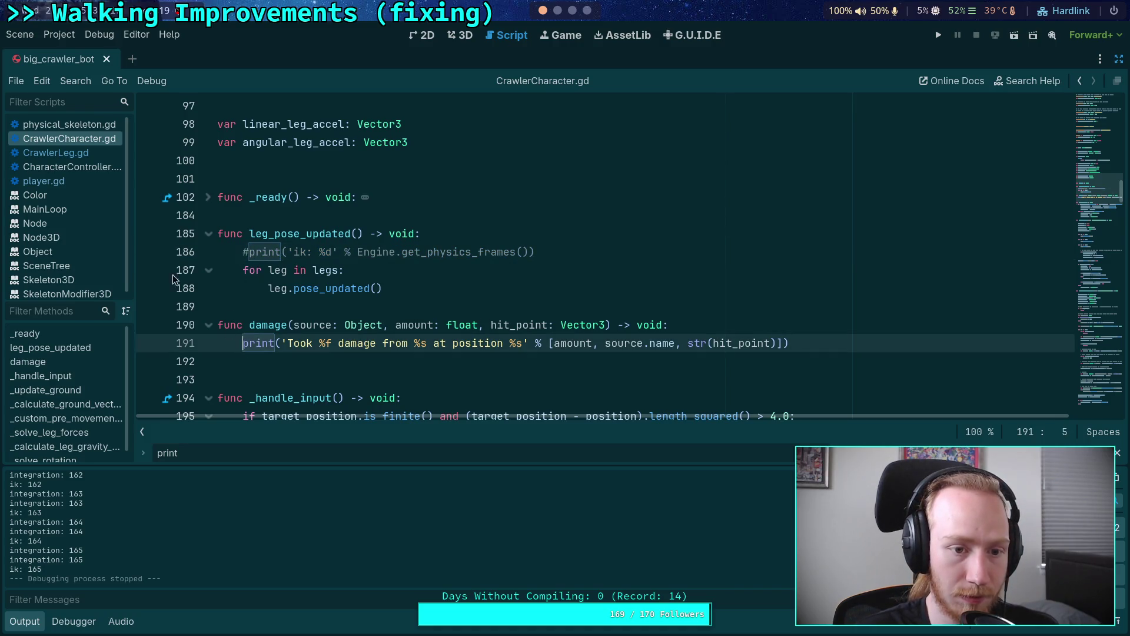
Comment out the integration print in CharacterController.gd's _integrate_forces.
click(67, 167)
scroll(459, 272, up, 4)
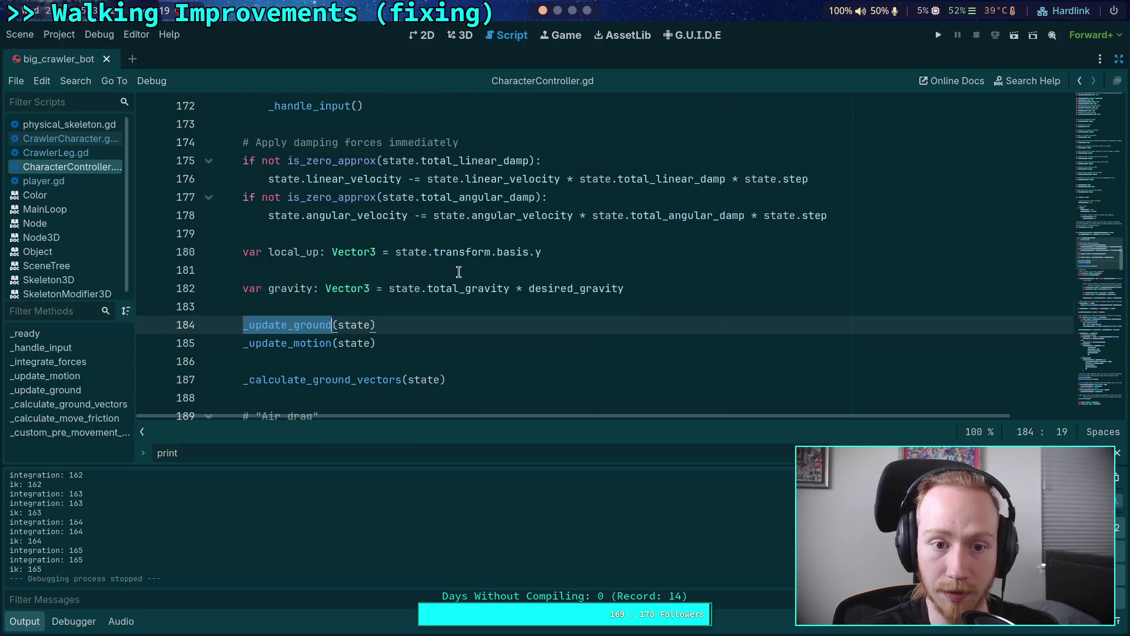
key(F3)
key(F3)
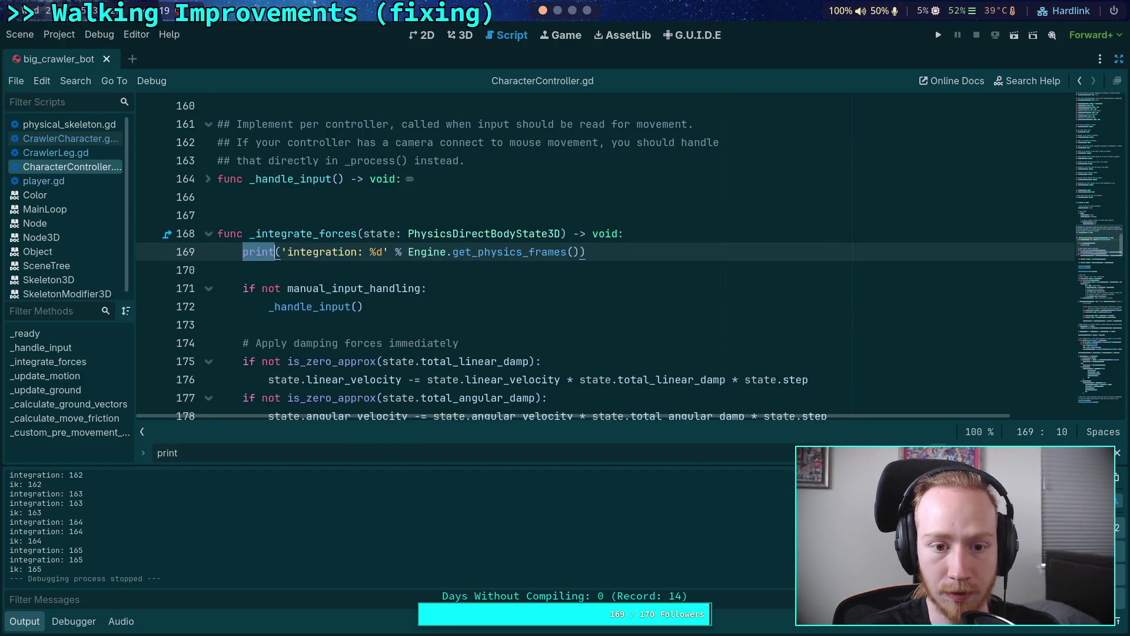
text(#)
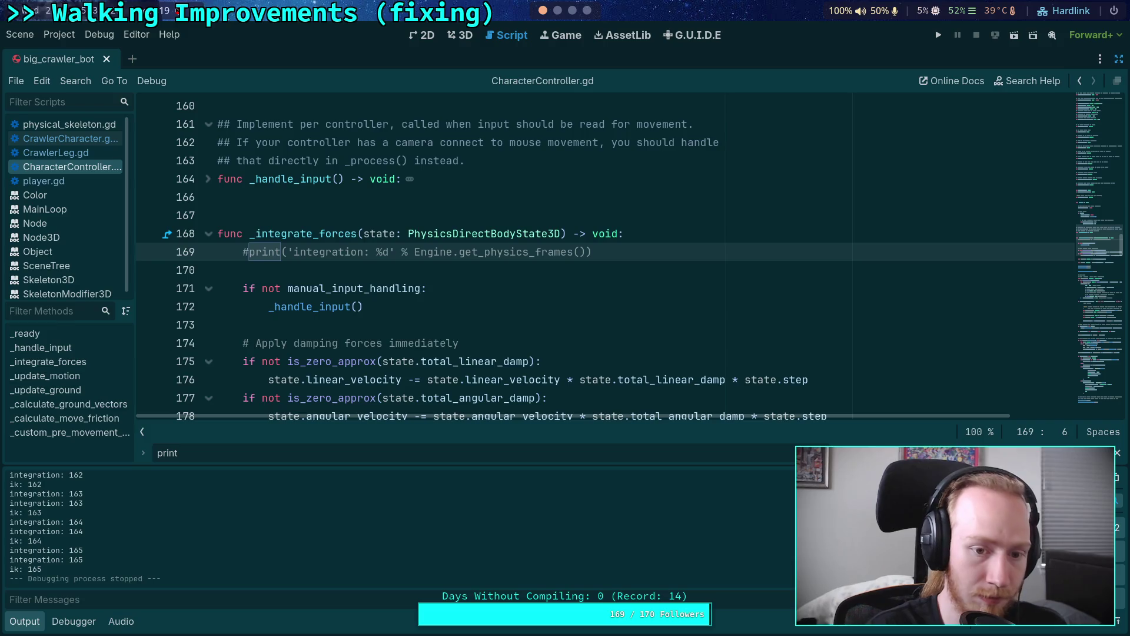
Test-run the game, then comment out the InputManager.pause() call in player.gd.
click(937, 36)
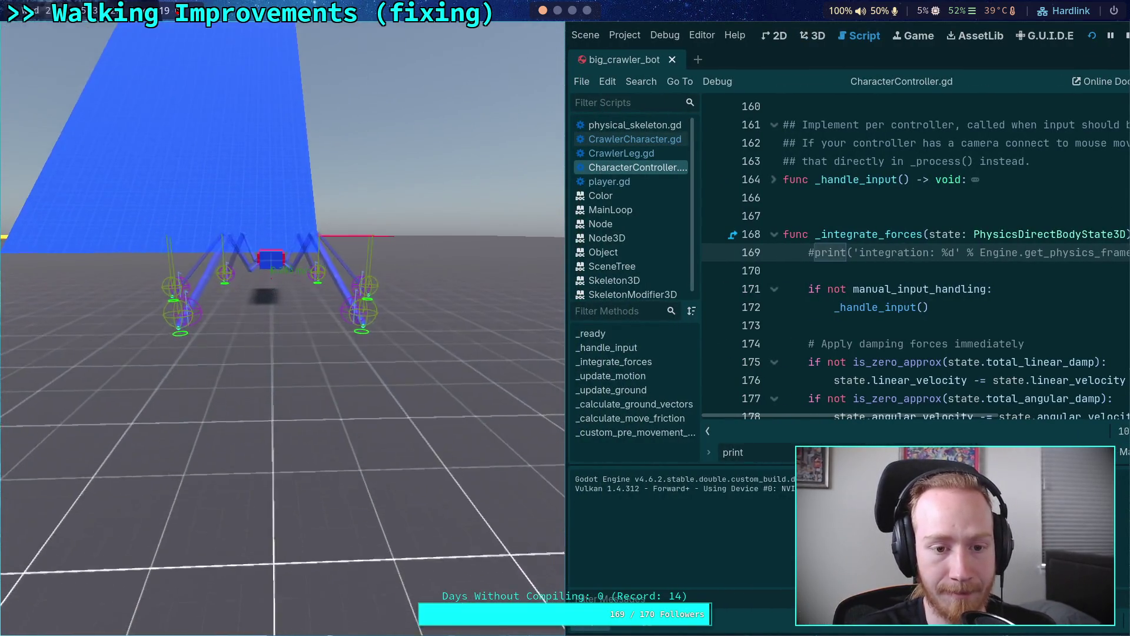
click(1125, 36)
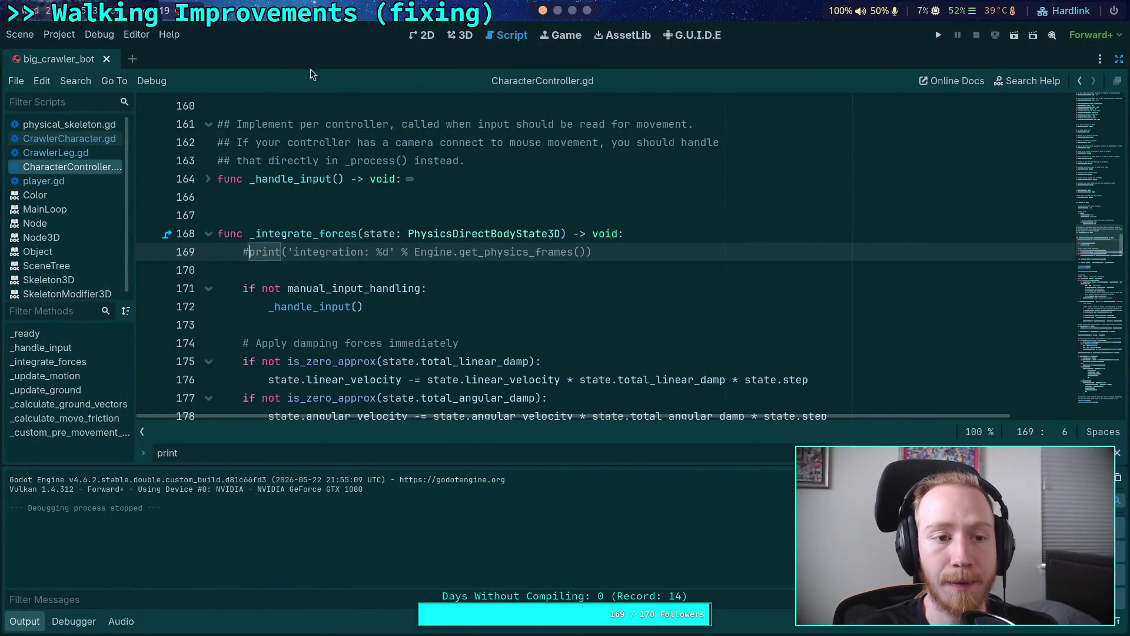
click(55, 182)
key(ctrl+k)
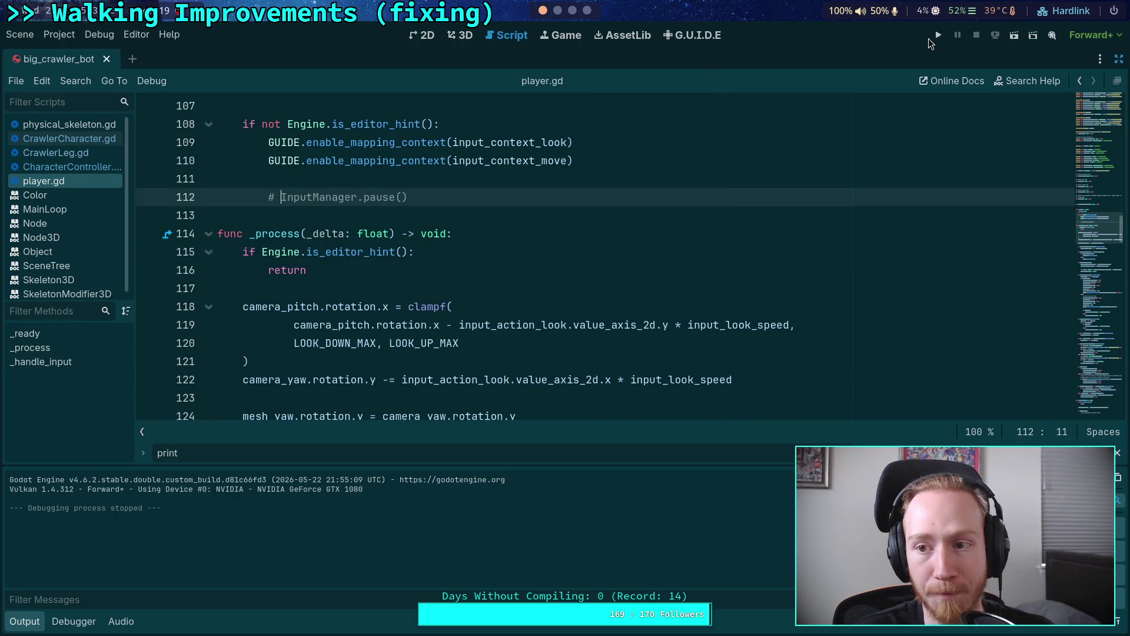
click(938, 35)
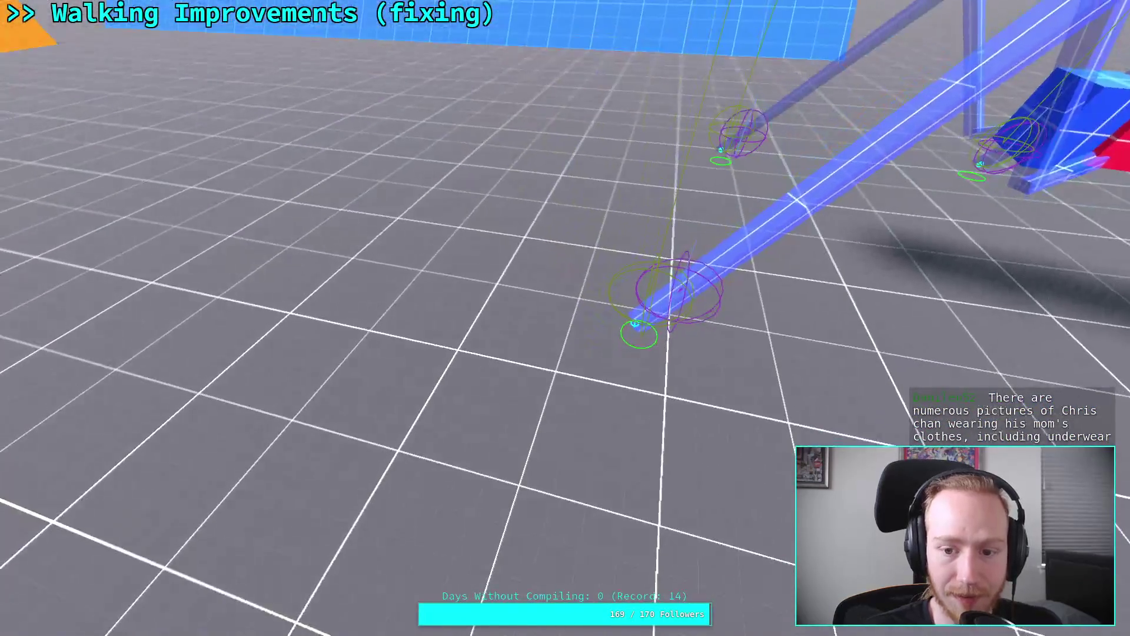
key(Escape)
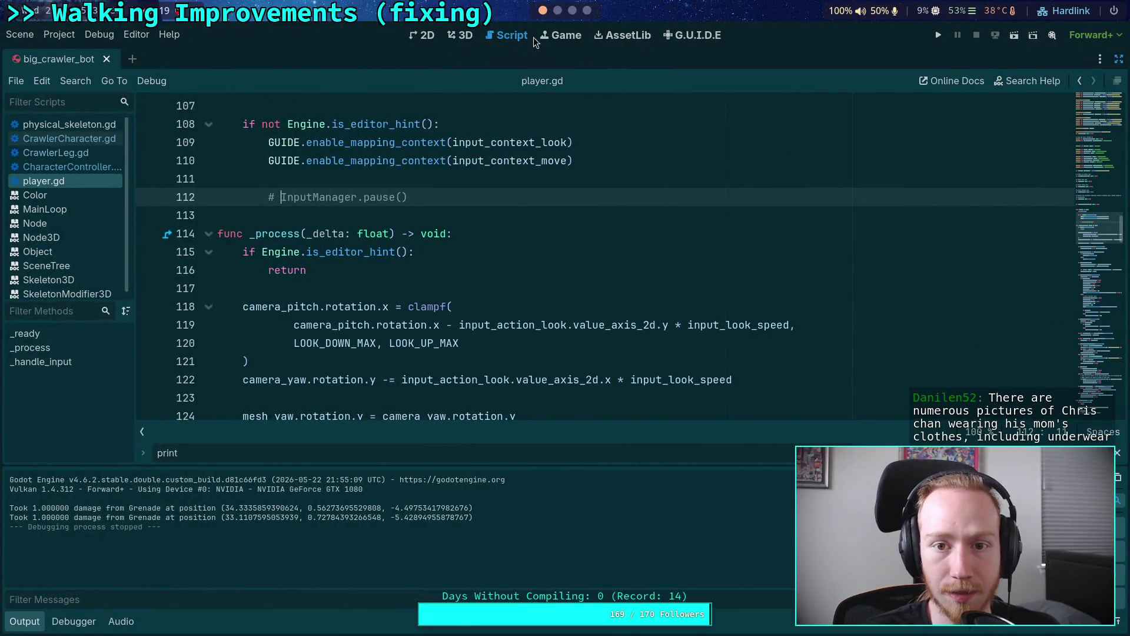
click(460, 36)
Close big_crawler_bot, open the test_world scene and center the view on the CrawlerBot.
click(107, 59)
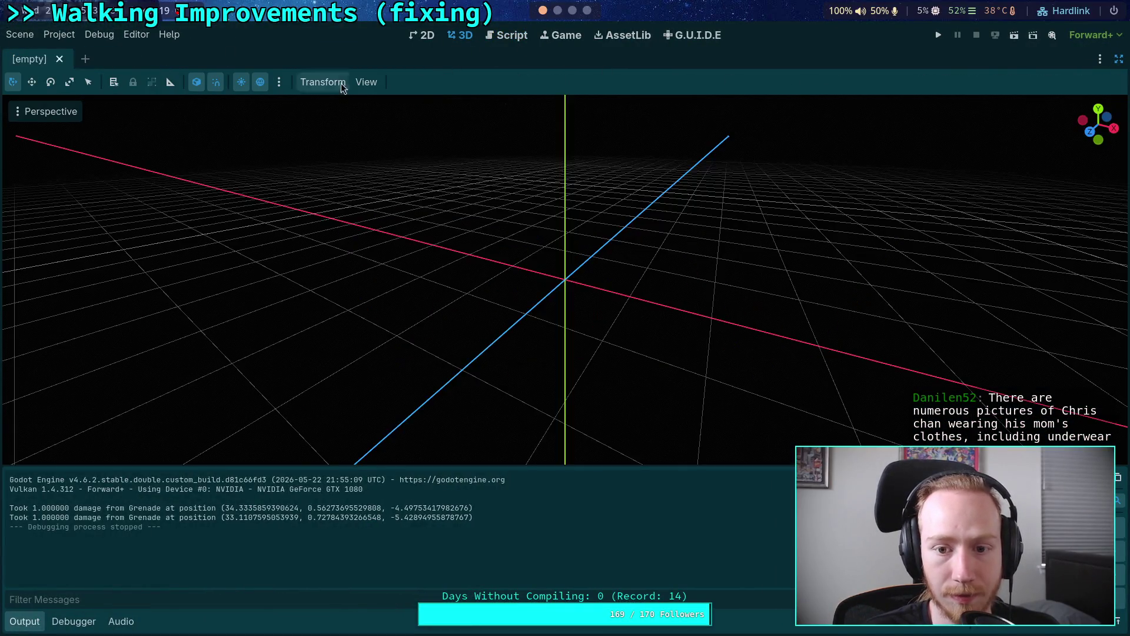
click(1119, 59)
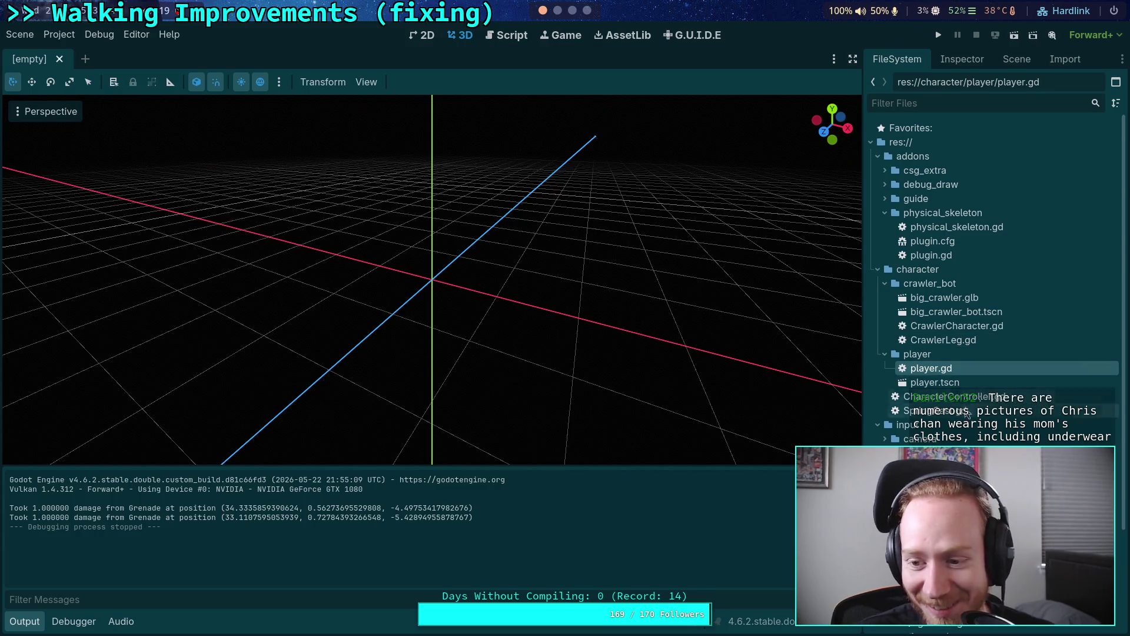
scroll(971, 361, down, 5)
key(ctrl+shift+t)
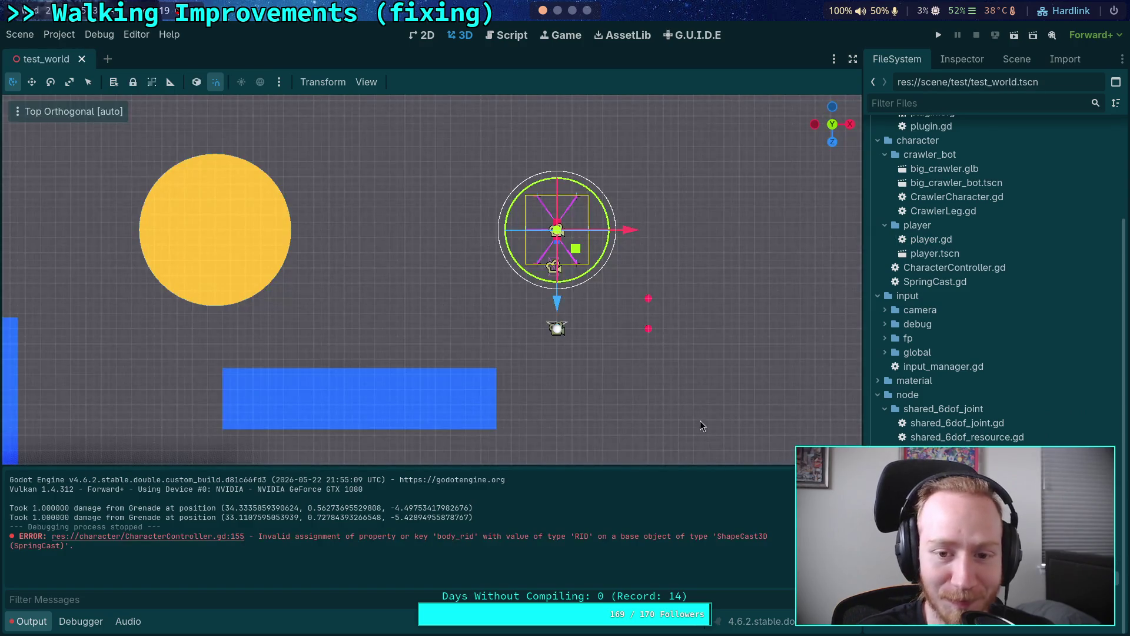
scroll(565, 294, up, 4)
key(f)
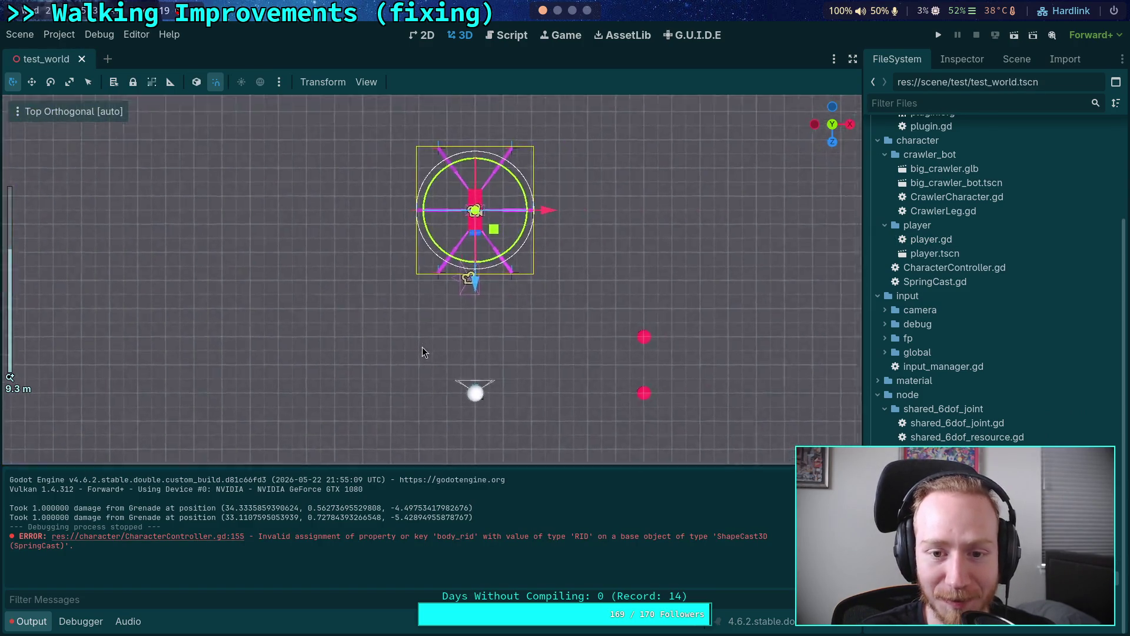
Set the CrawlerBot's Camera3D to Orthogonal projection with a larger size, then save and run.
click(1017, 59)
click(942, 262)
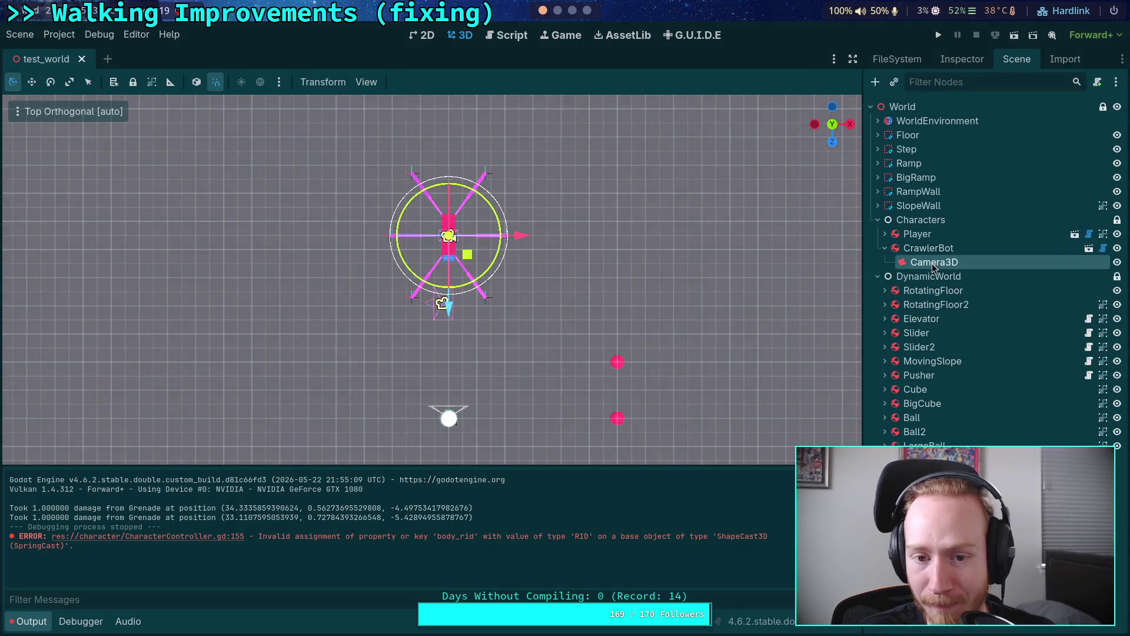
click(962, 58)
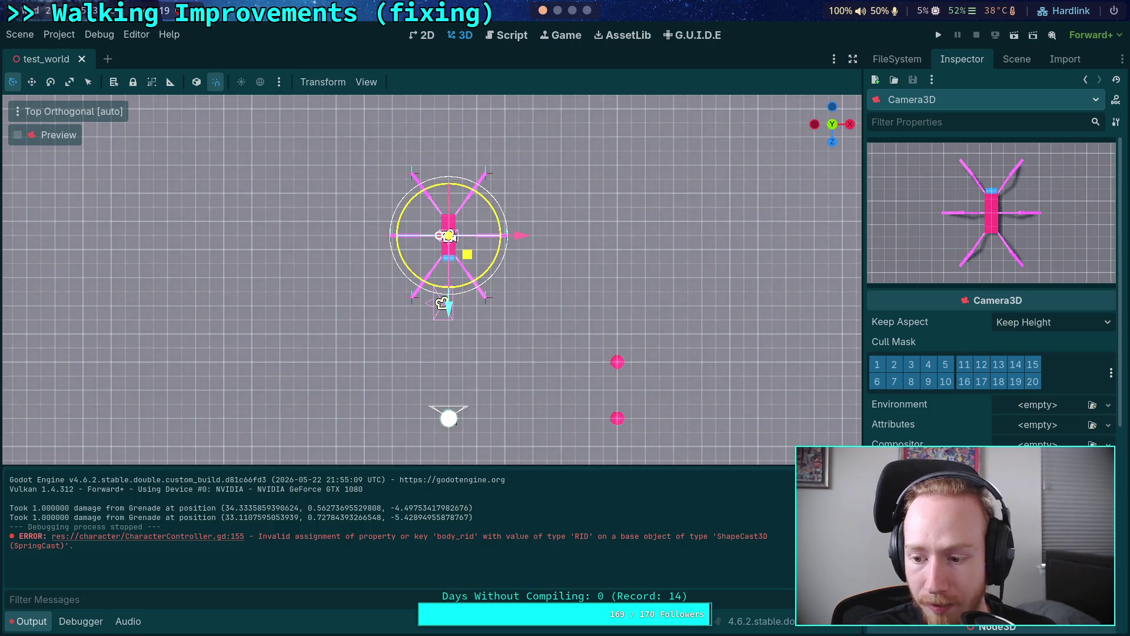
click(449, 236)
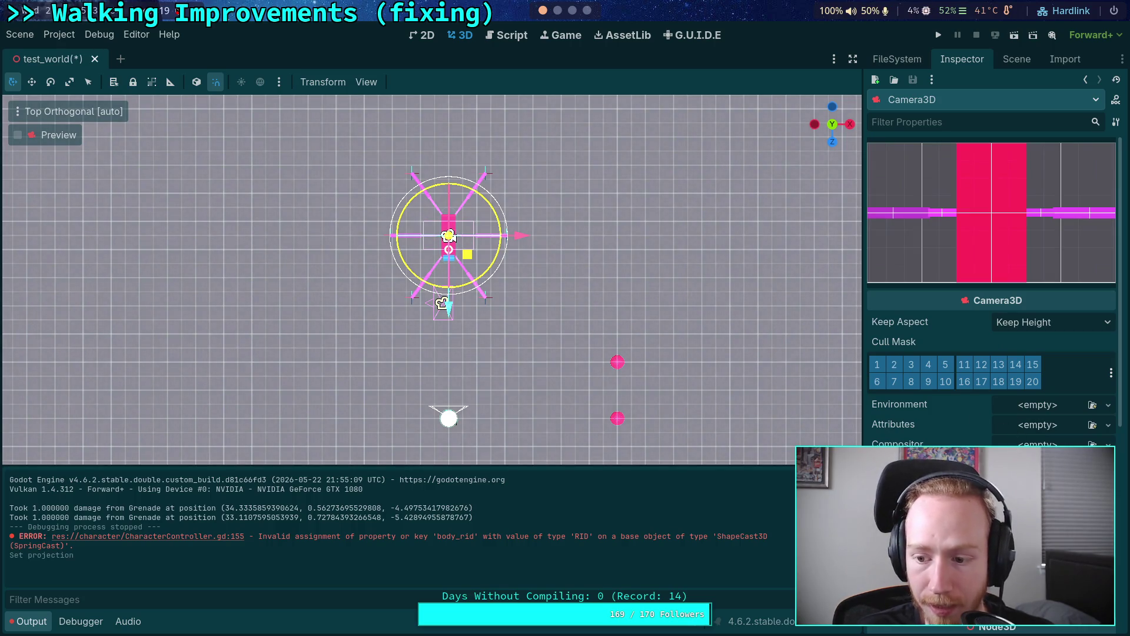
drag(928, 408, 936, 408)
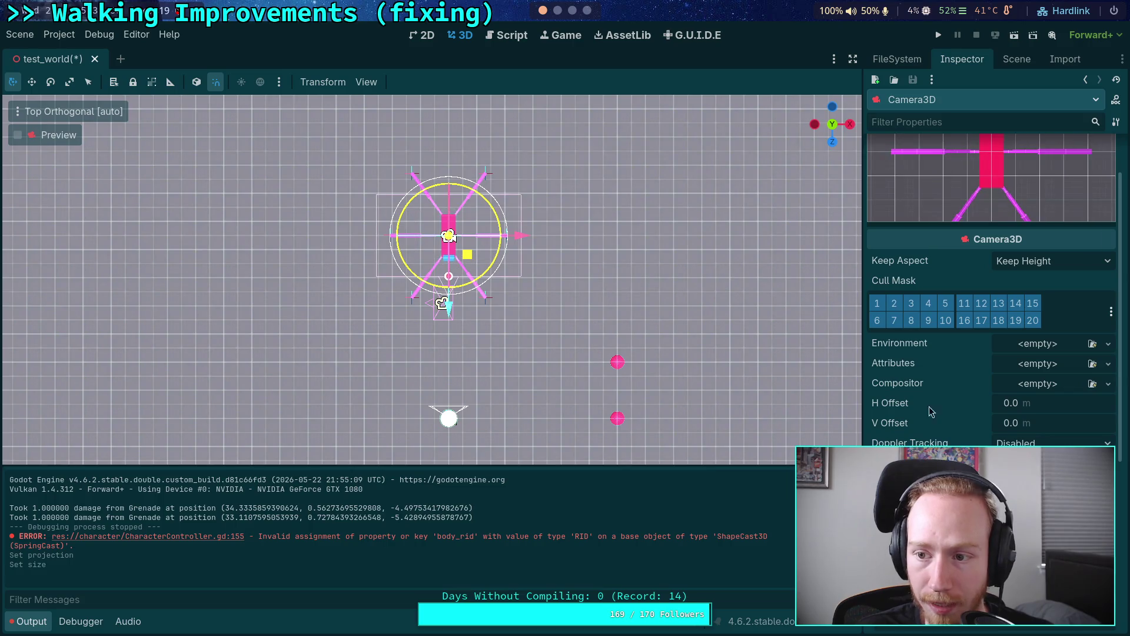
drag(448, 276, 449, 317)
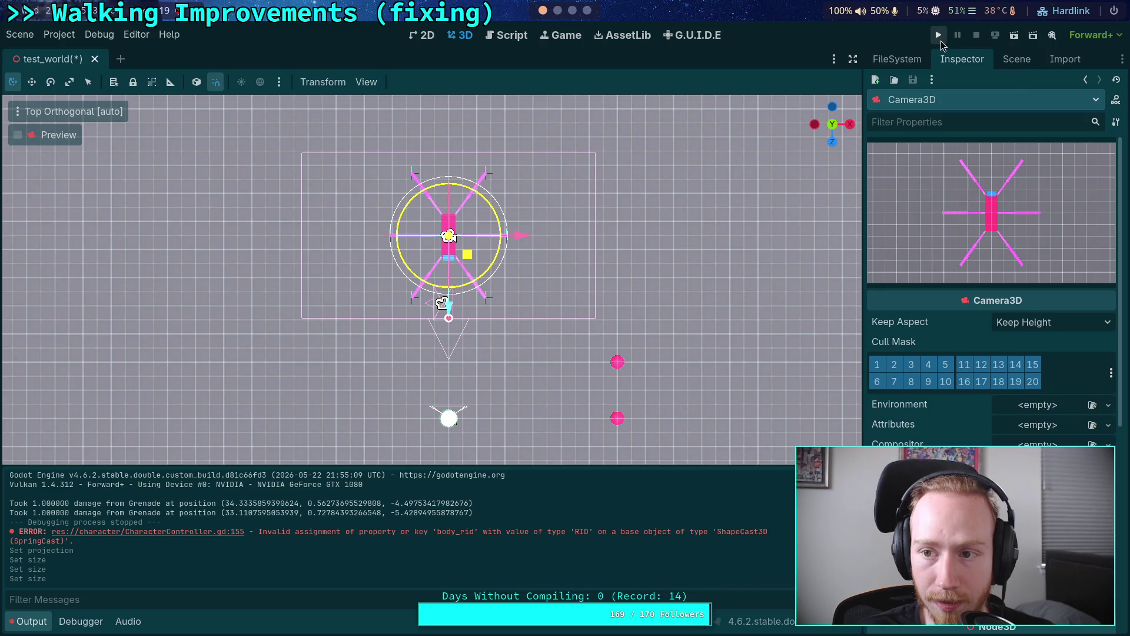
click(938, 34)
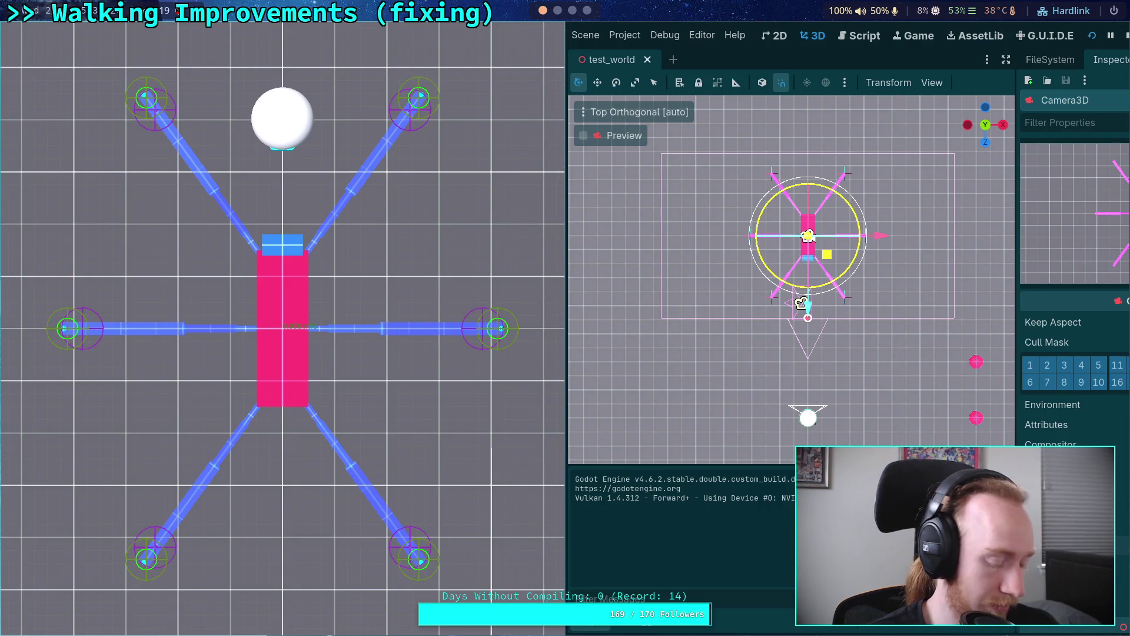
Advance the physics tick by tick to watch the crawler from above, then stop the game.
key(period)
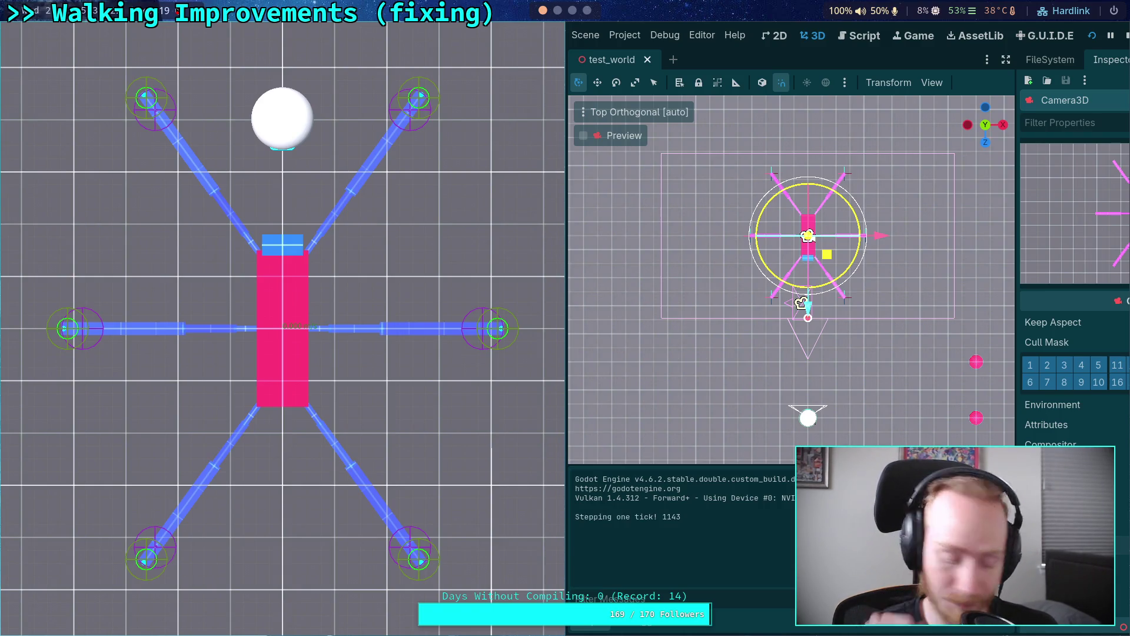
key(period)
key(period)
key(period)
key(period)
key(period)
key(period)
key(period)
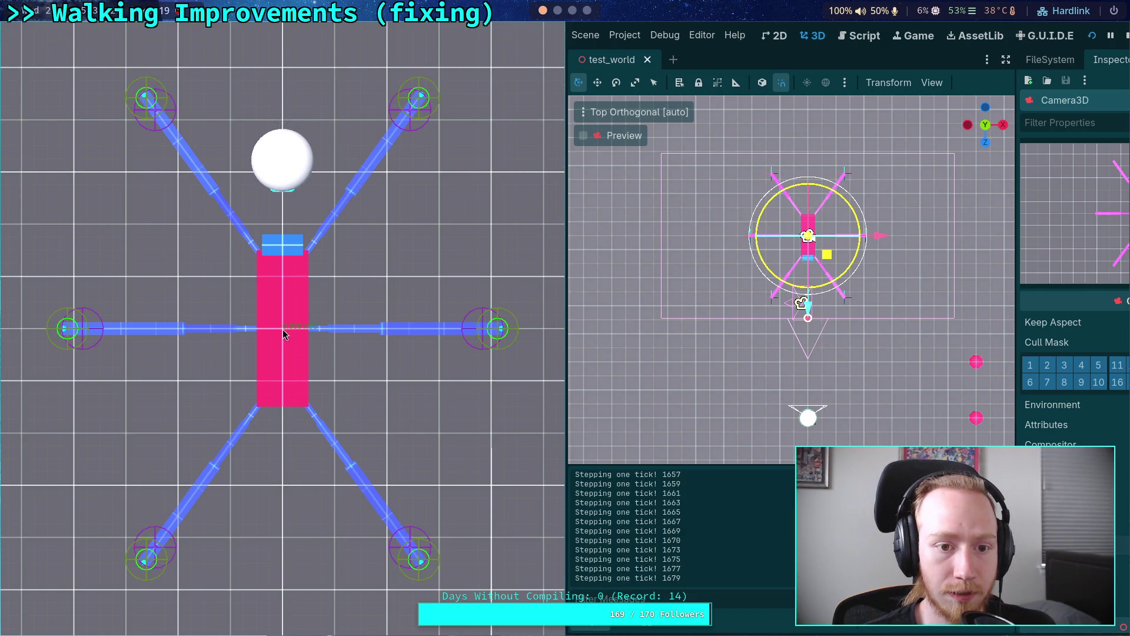
key(period)
key(period)
key(period)
key(period)
key(period)
key(period)
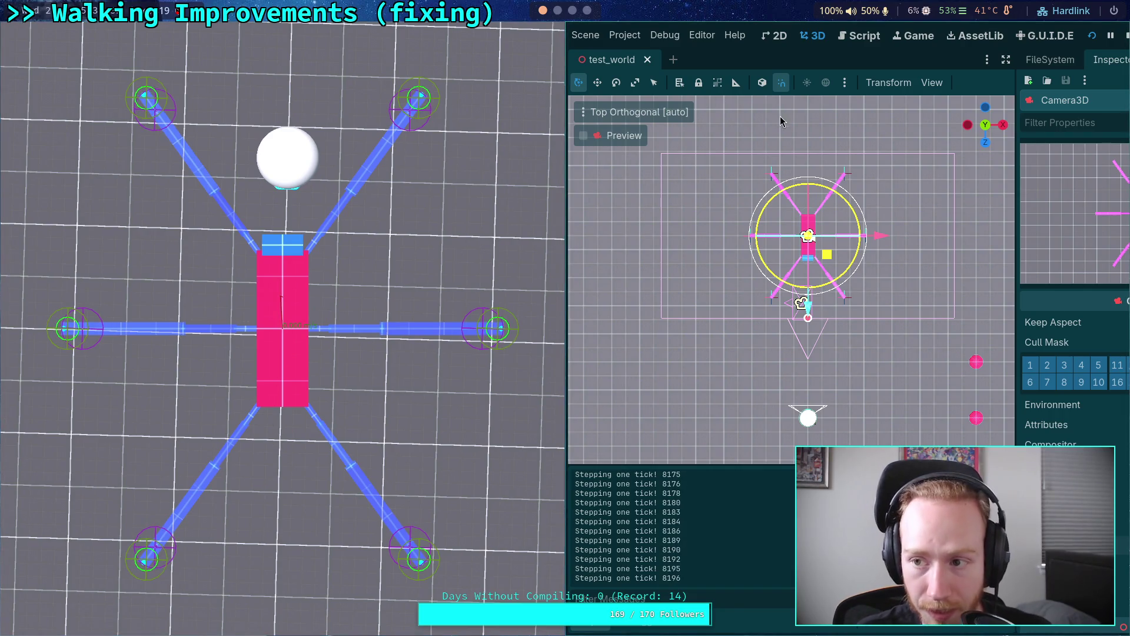
click(1127, 35)
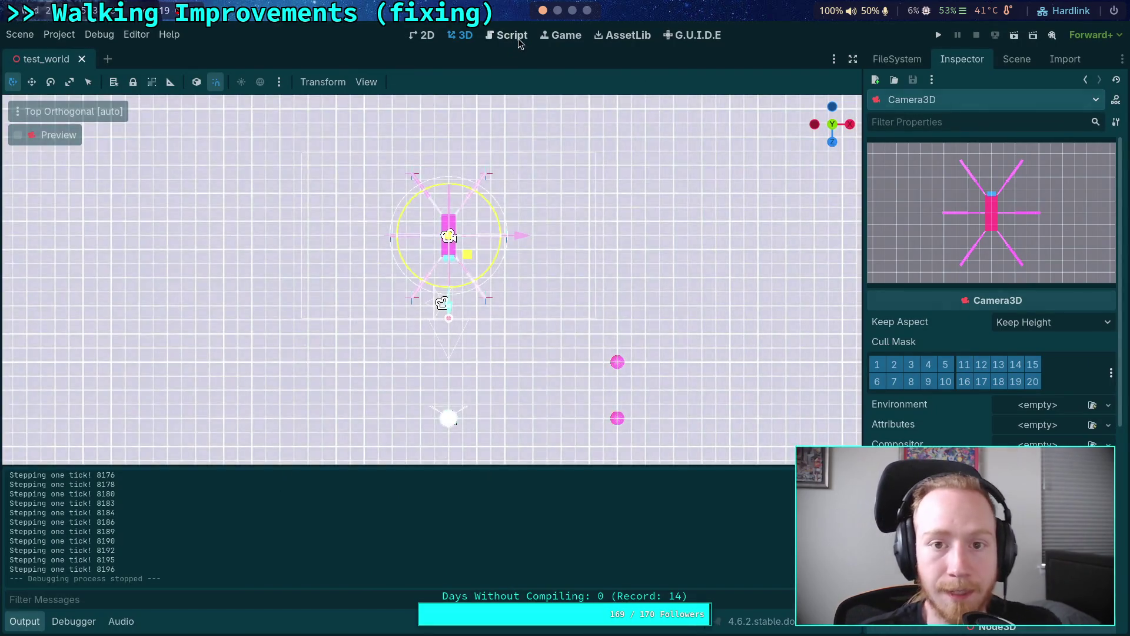
In player.gd, hide the output log and close the search bar to enlarge the code.
click(510, 36)
click(404, 280)
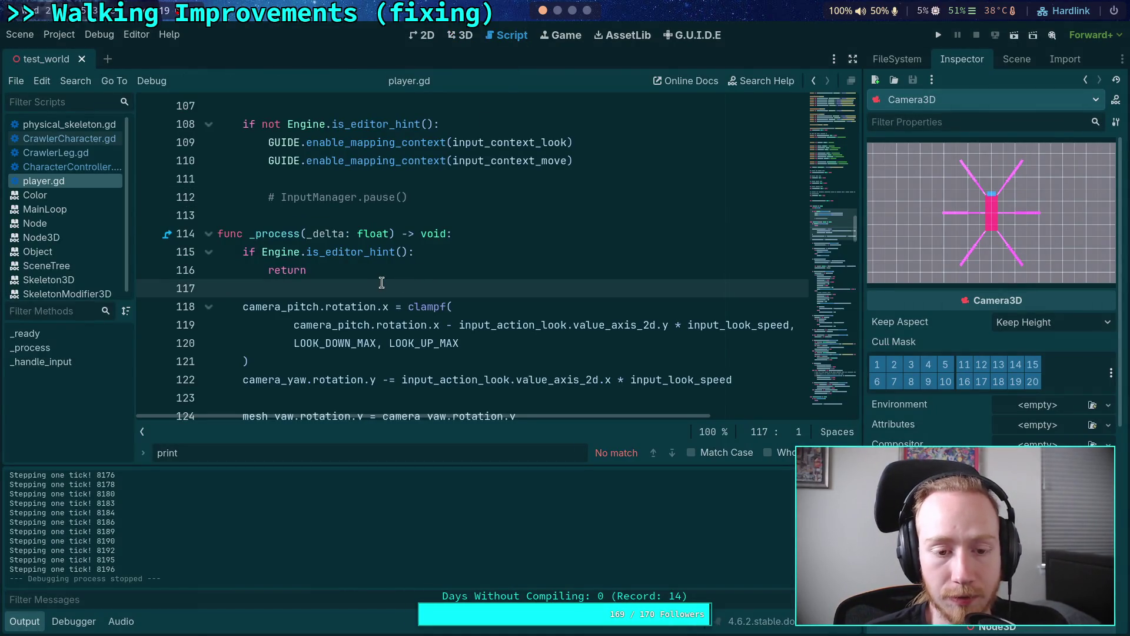
scroll(382, 282, down, 10)
scroll(361, 269, down, 3)
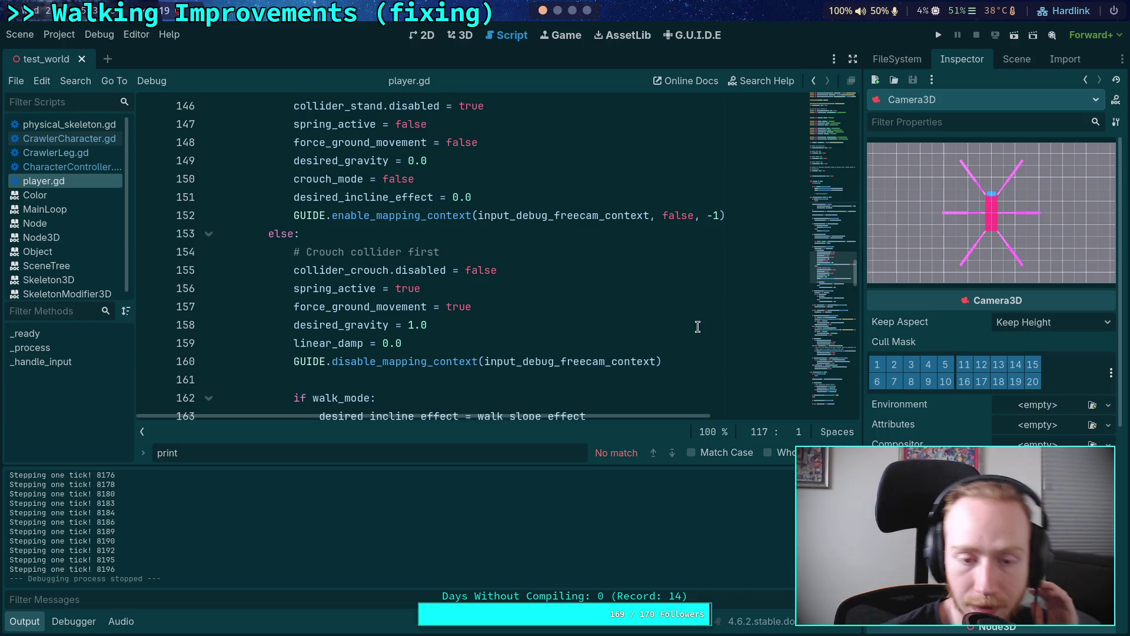
click(26, 623)
key(Escape)
scroll(535, 457, up, 10)
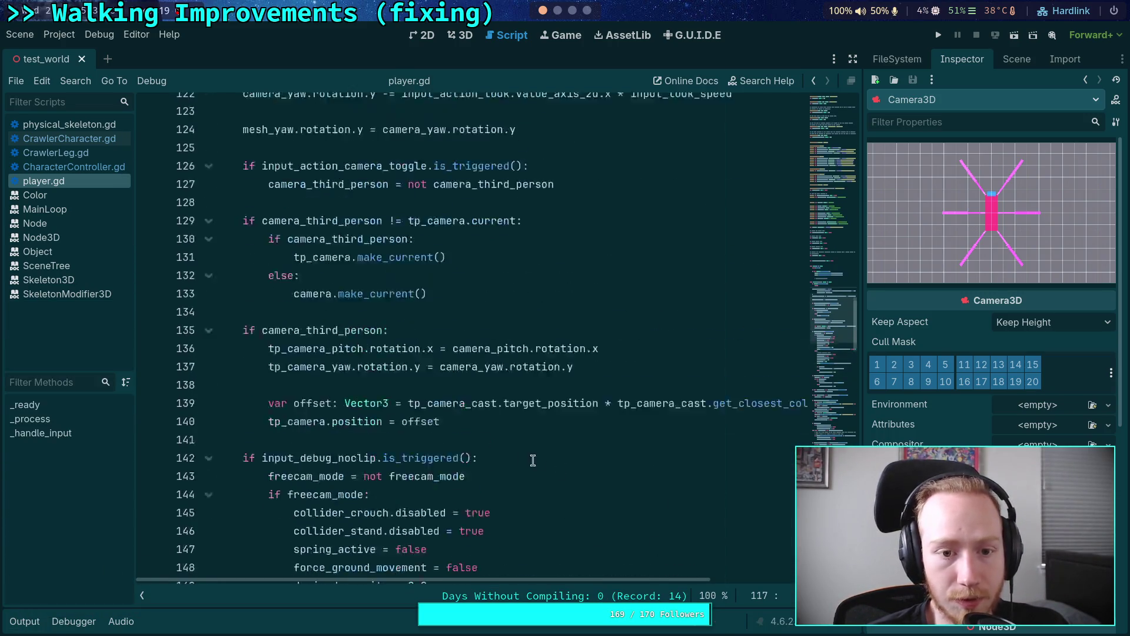
Open CrawlerLeg.gd at the is_grounded block around ground_last_local_position, lines 306–311.
click(115, 139)
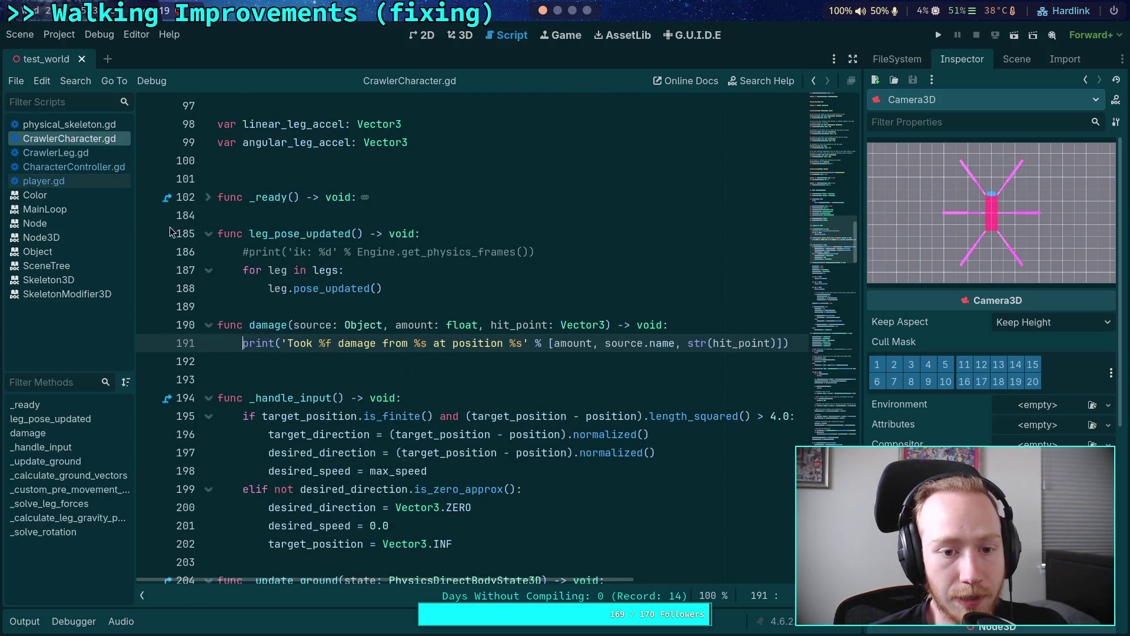
click(82, 153)
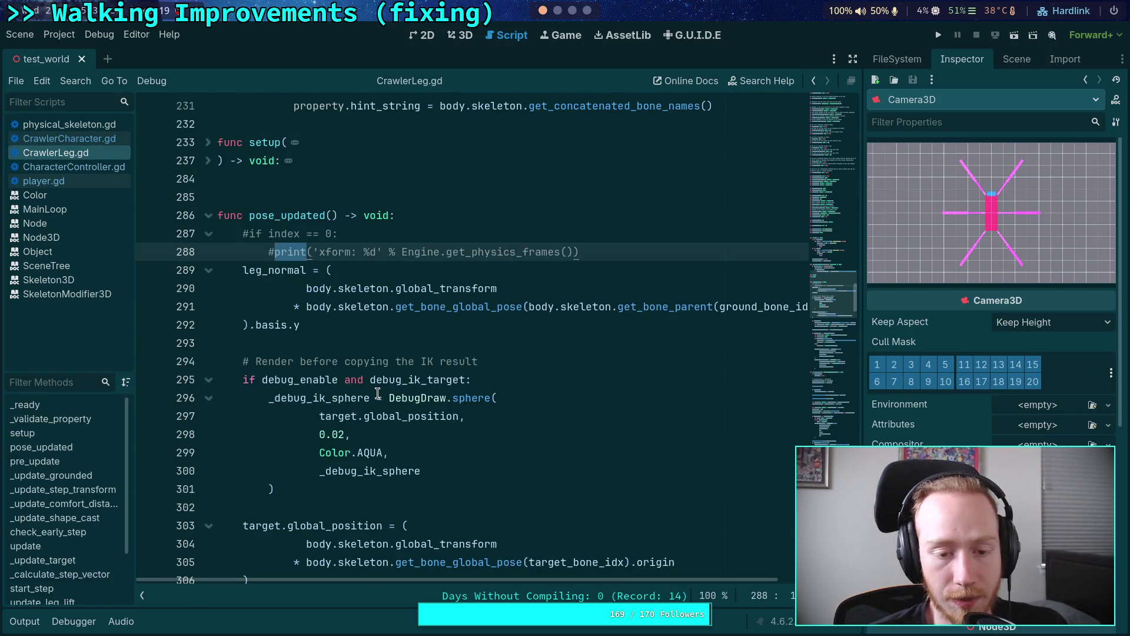
scroll(376, 393, down, 4)
click(327, 362)
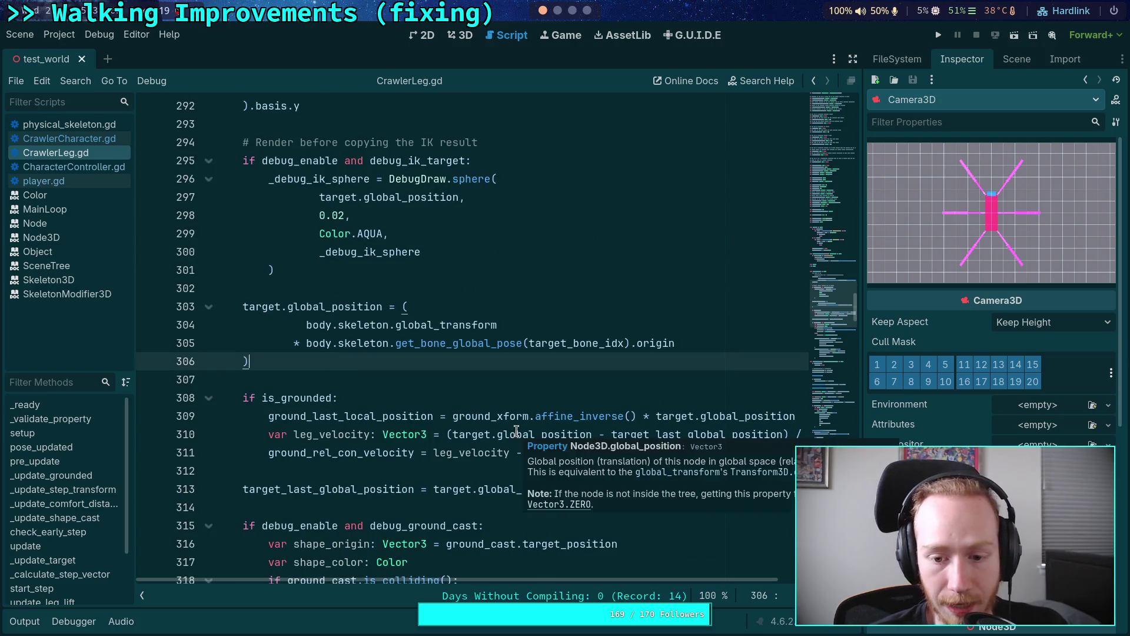
double_click(370, 418)
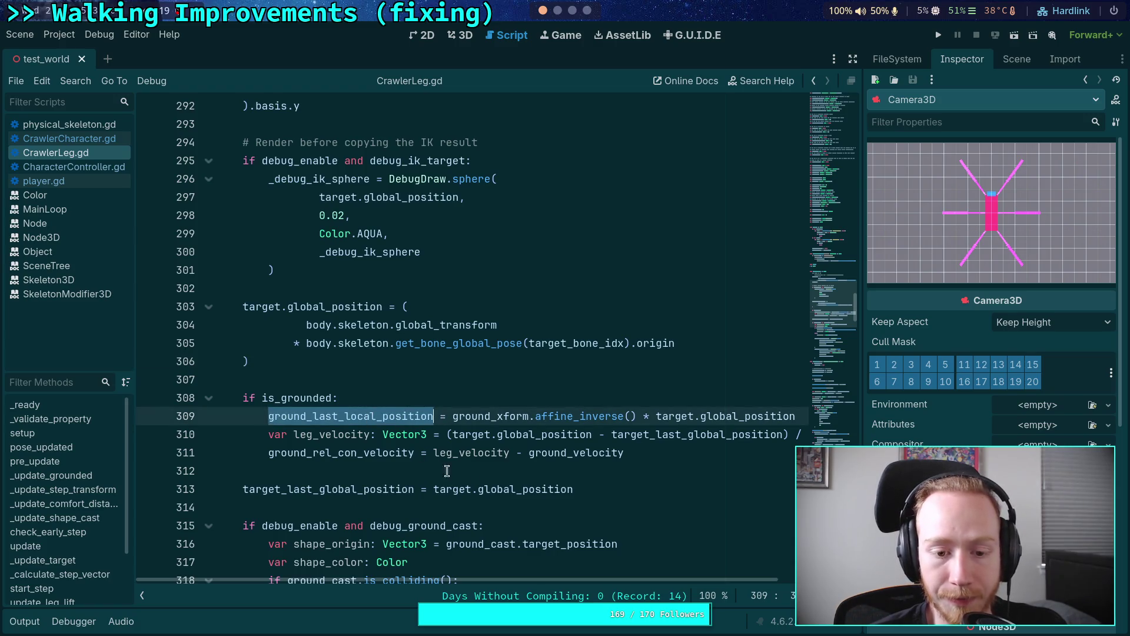
drag(536, 577, 571, 565)
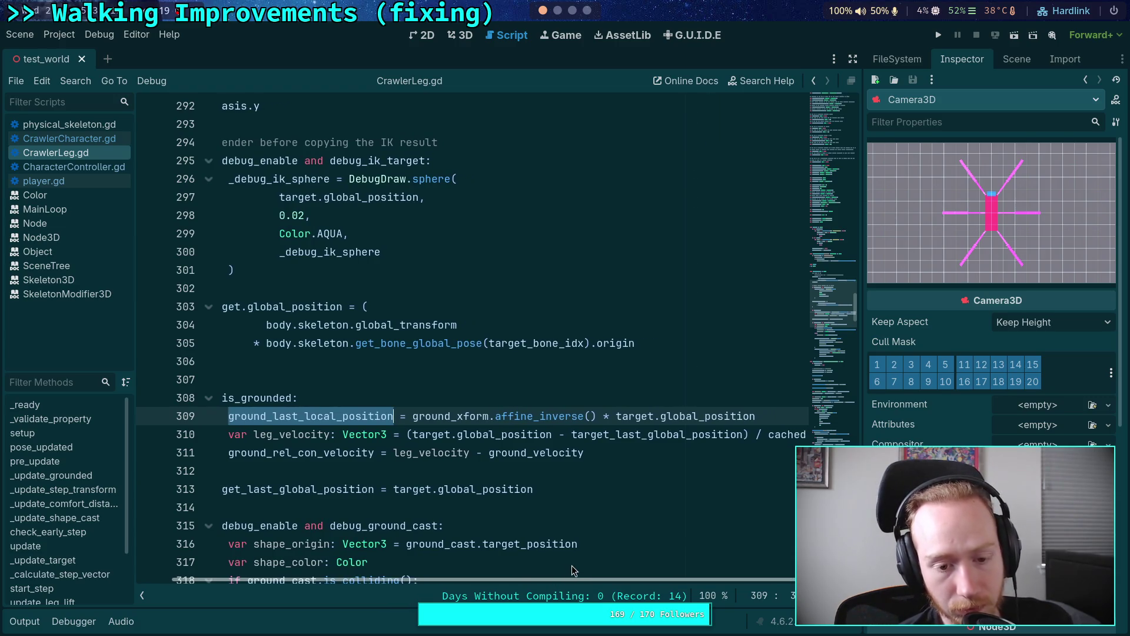
drag(571, 565, 507, 576)
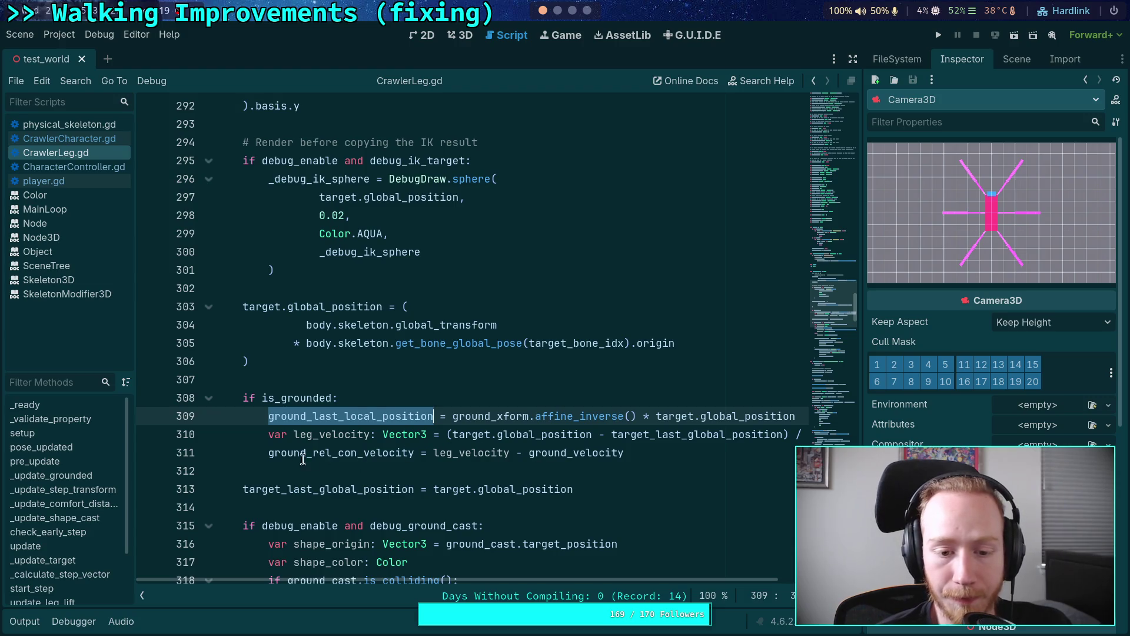
click(268, 453)
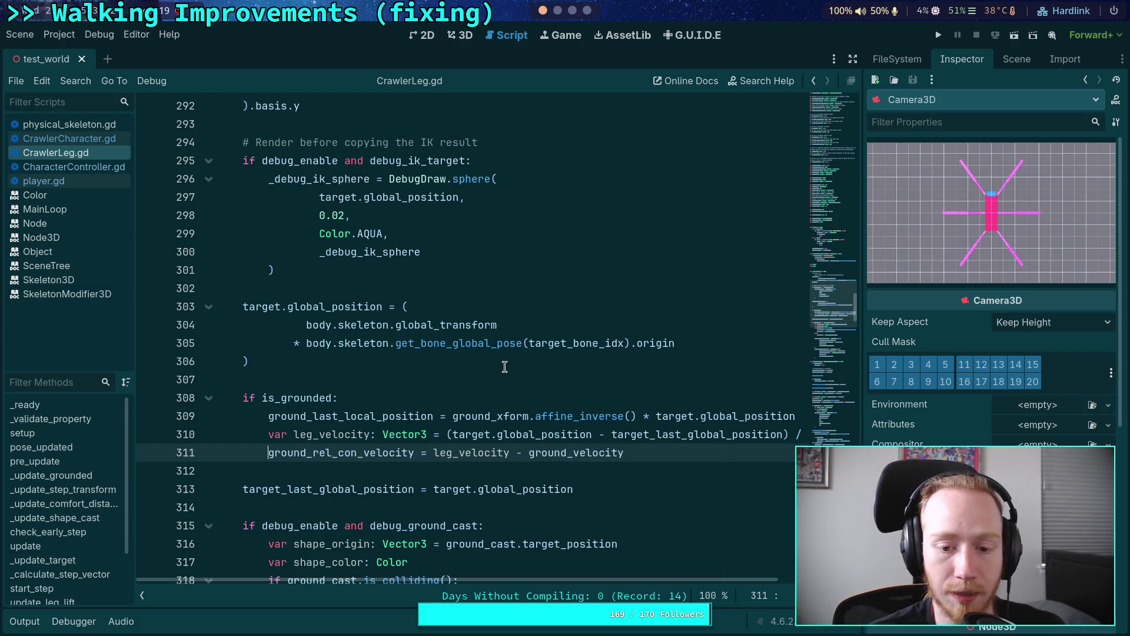
Add the condition 'if index == 0 and leg_velocity.length() > 0.0001:' above the relative velocity line.
key(ctrl+shift+Return)
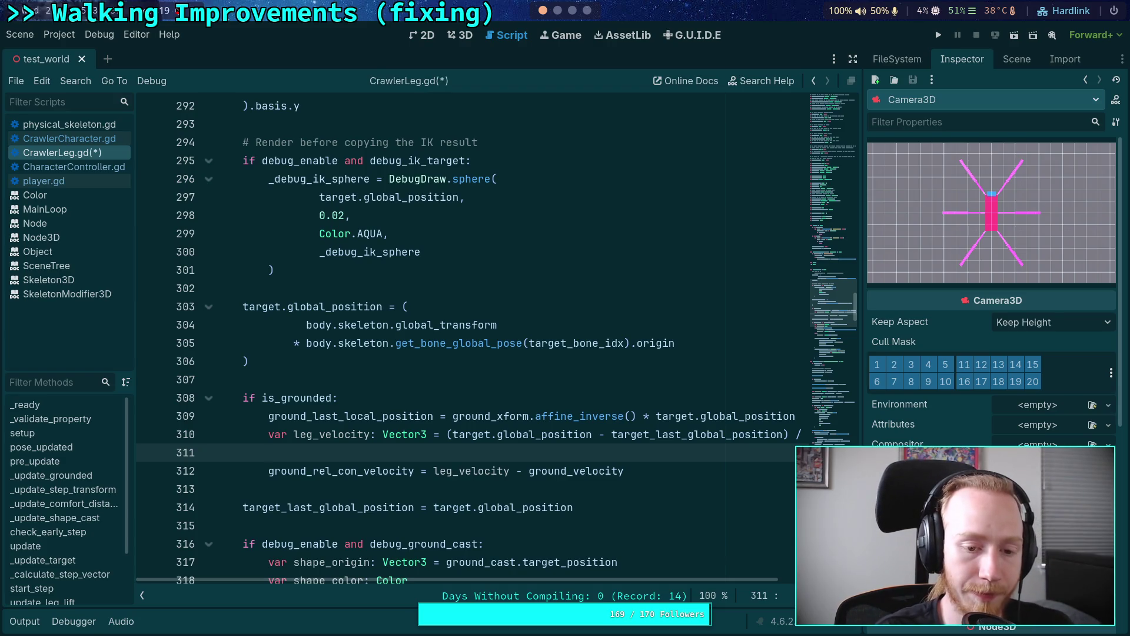
text(ifindex == 0)
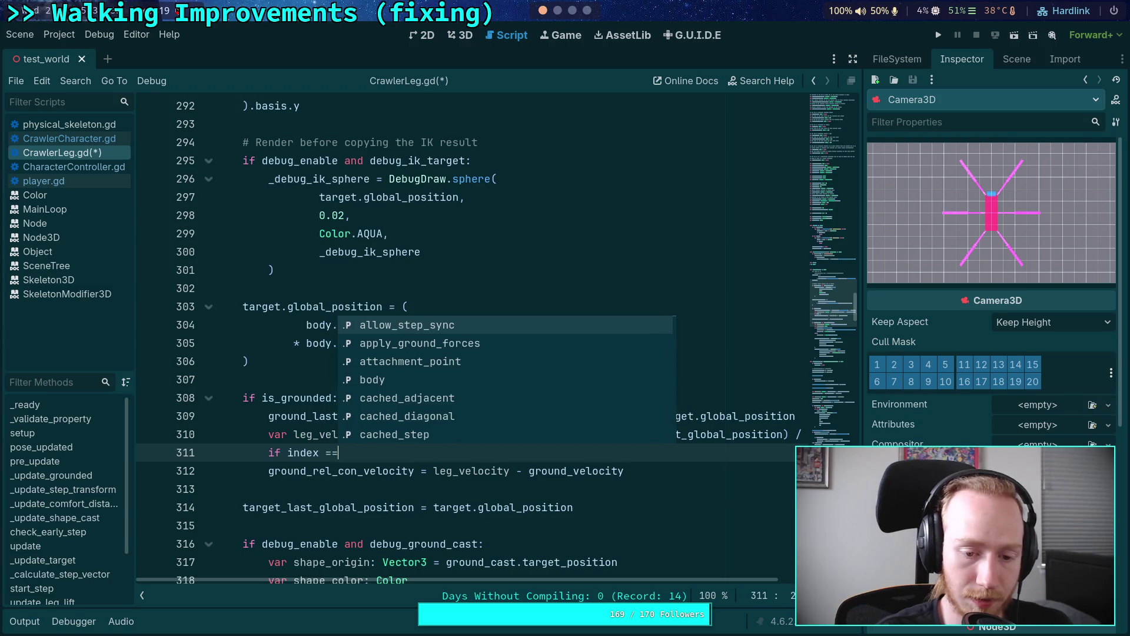
text( and leg)
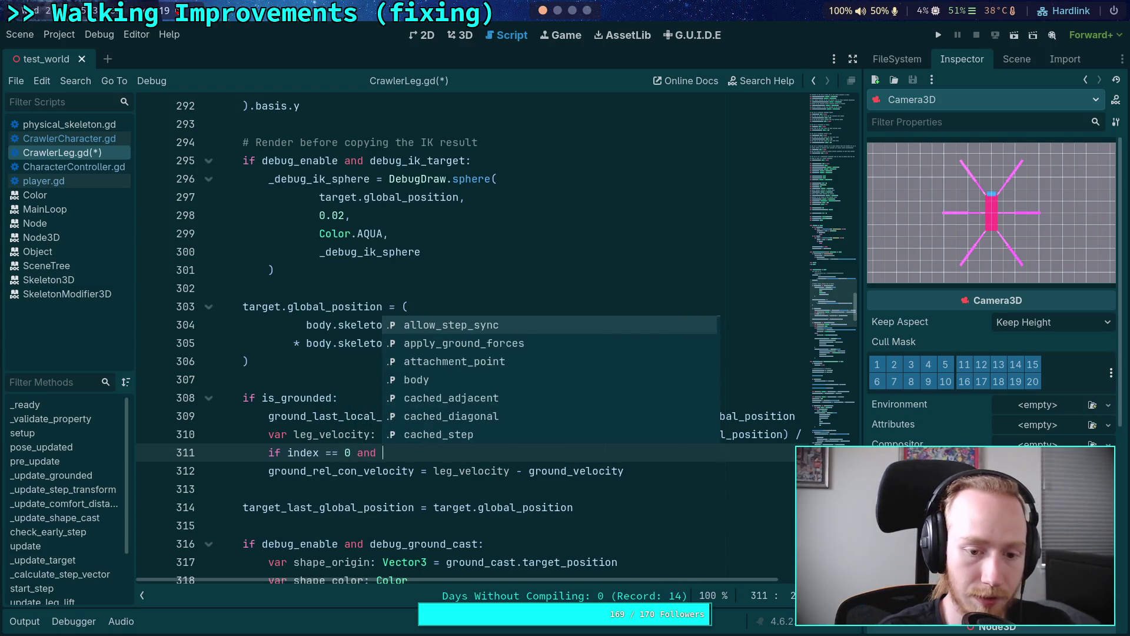
key(Down)
key(Down)
key(Down)
key(Return)
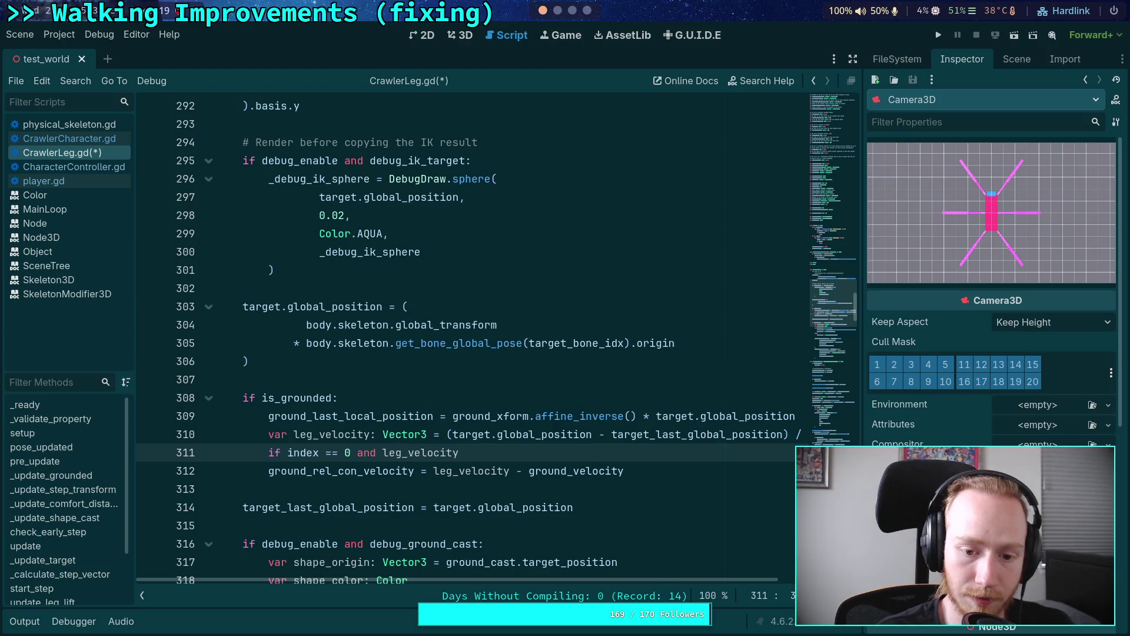
text(.)
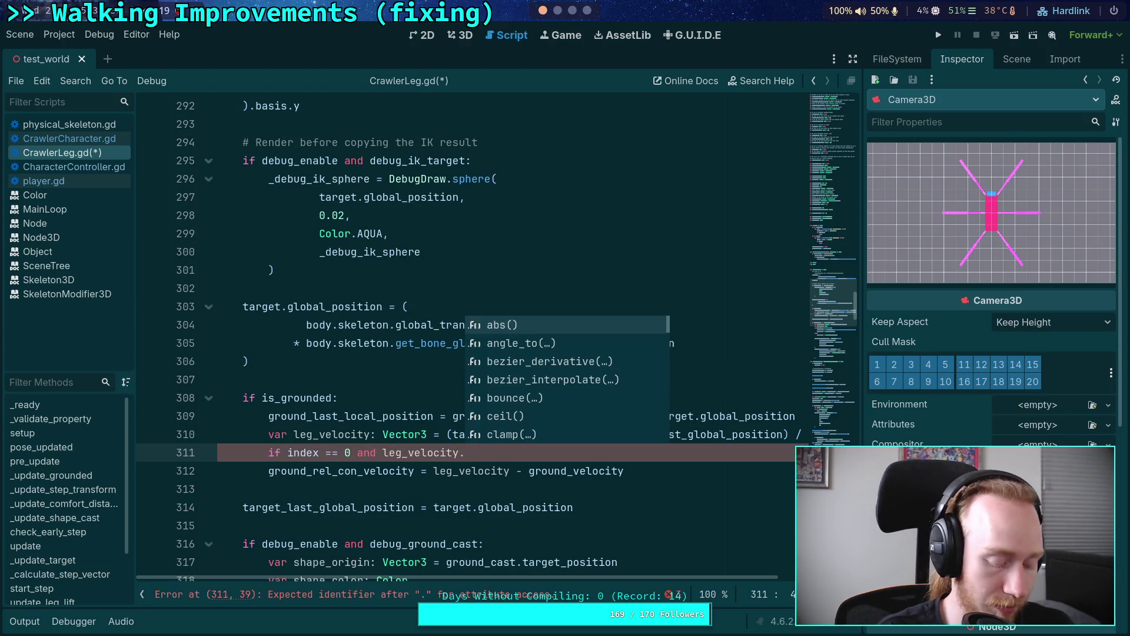
text(len)
key(Down)
key(Return)
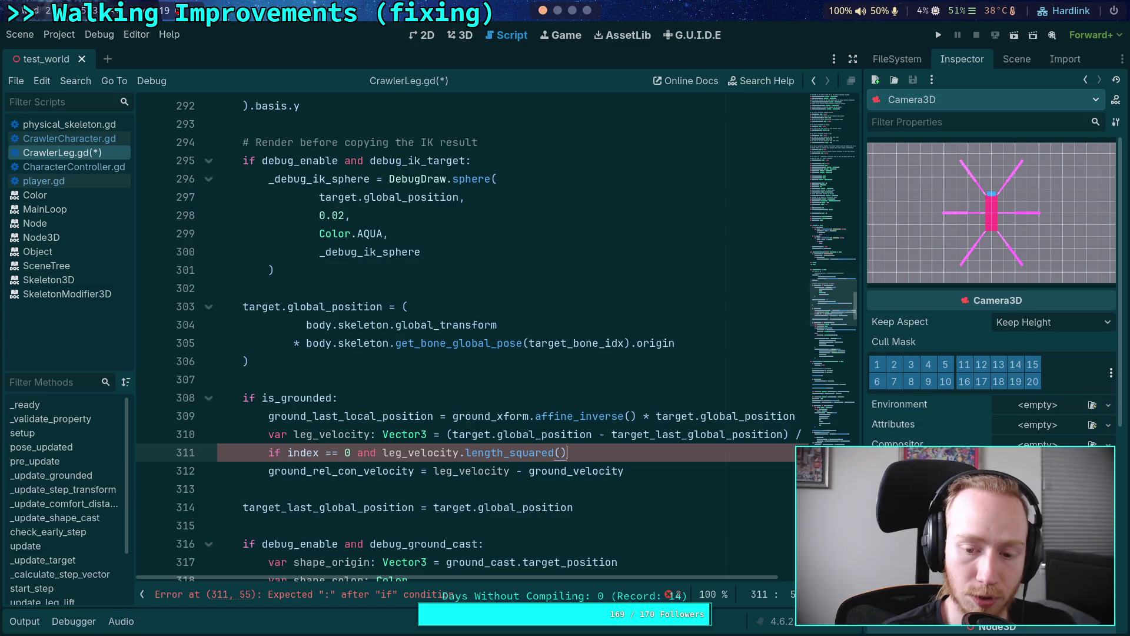
key(BackSpace)
key(BackSpace)
key(BackSpace)
text(() > 0.00)
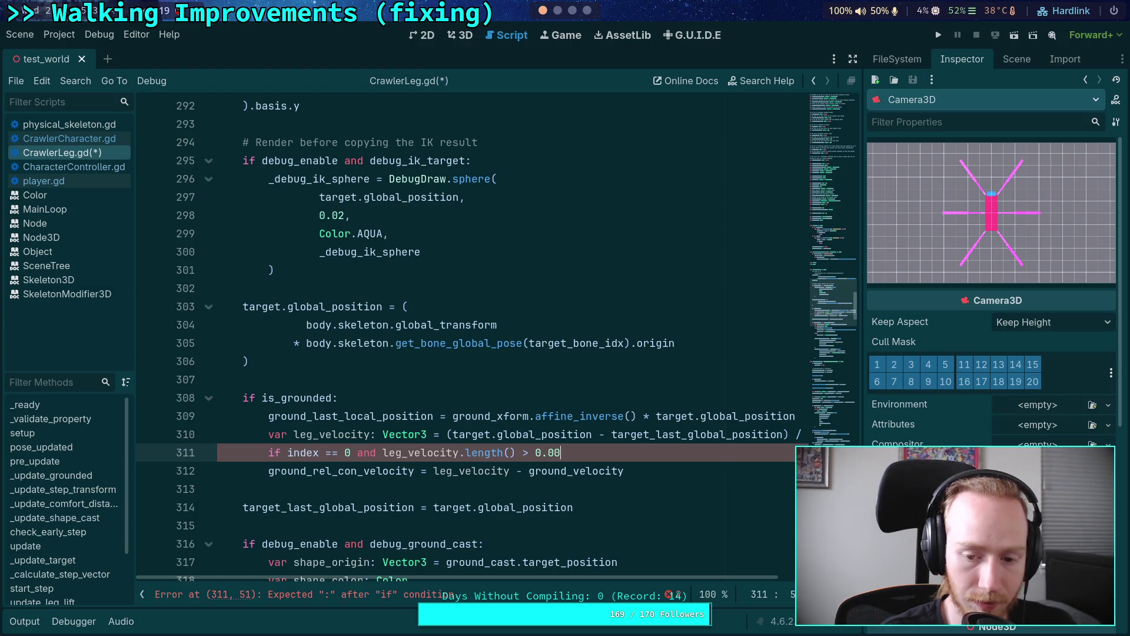
text(01:)
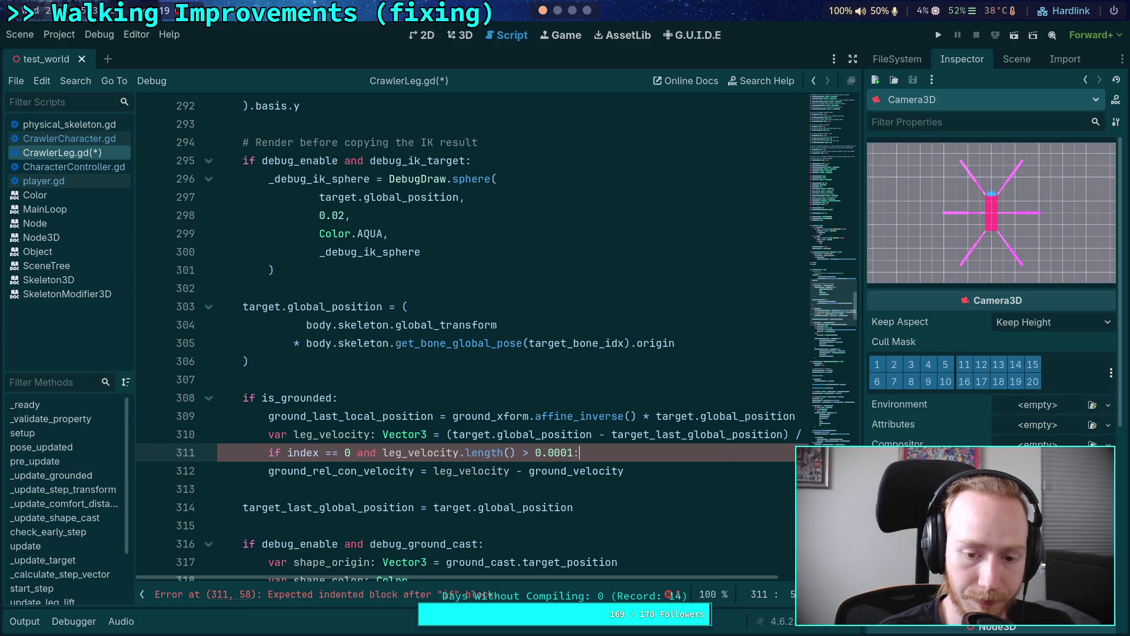
Add 'print(leg_velocity)' under the condition, save the script and run the project.
key(Return)
text(print(leg_)
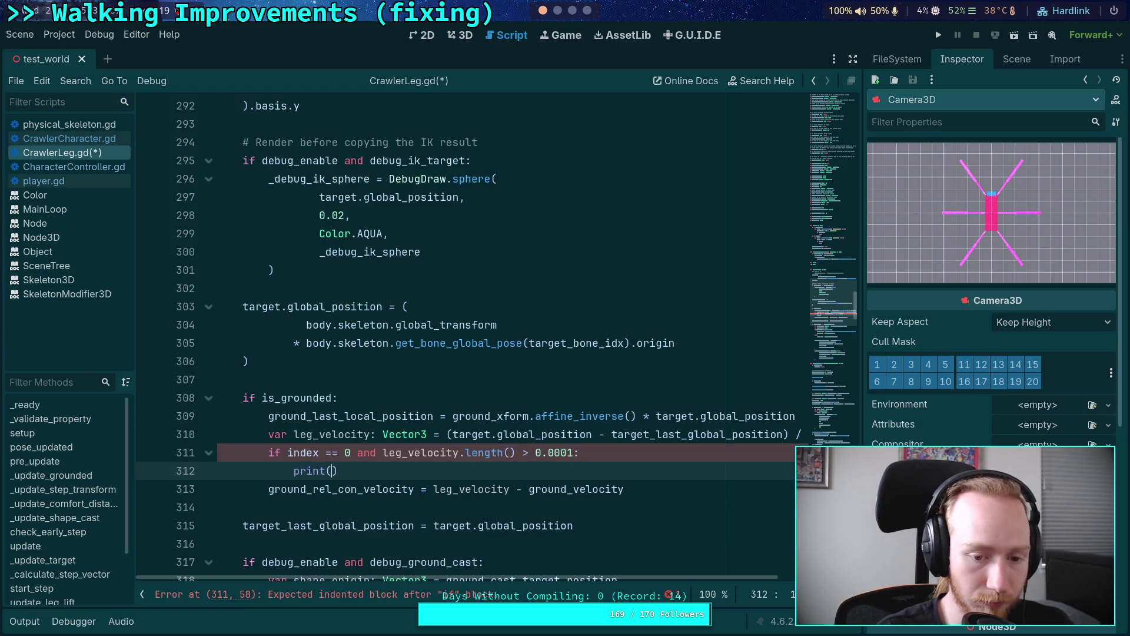
key(Down)
key(Down)
key(Down)
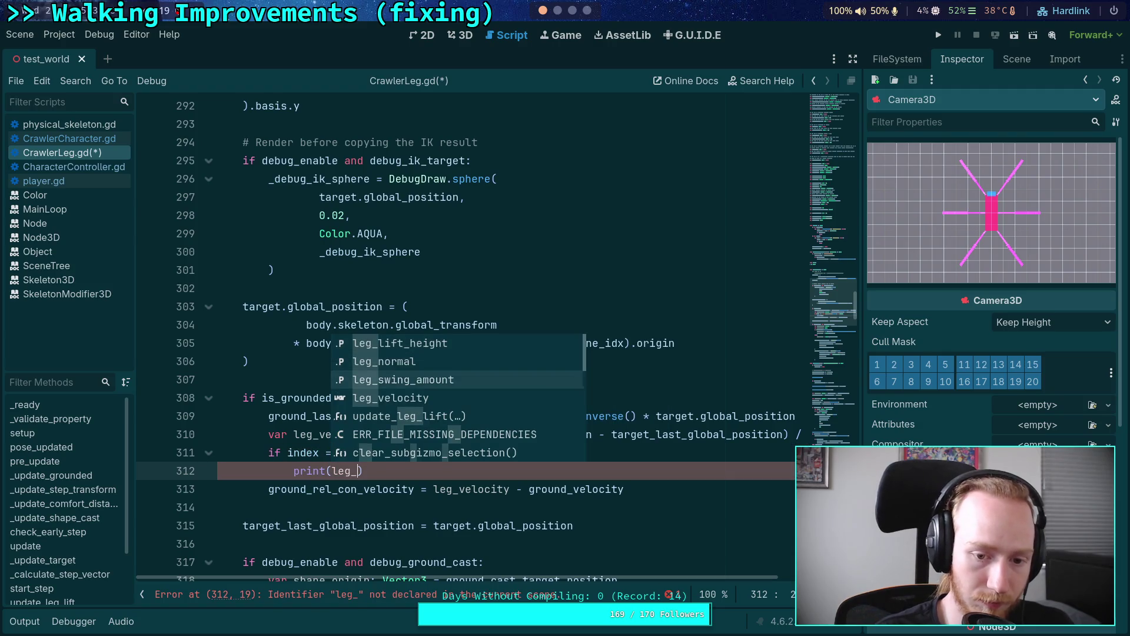
key(Return)
key(ctrl+s)
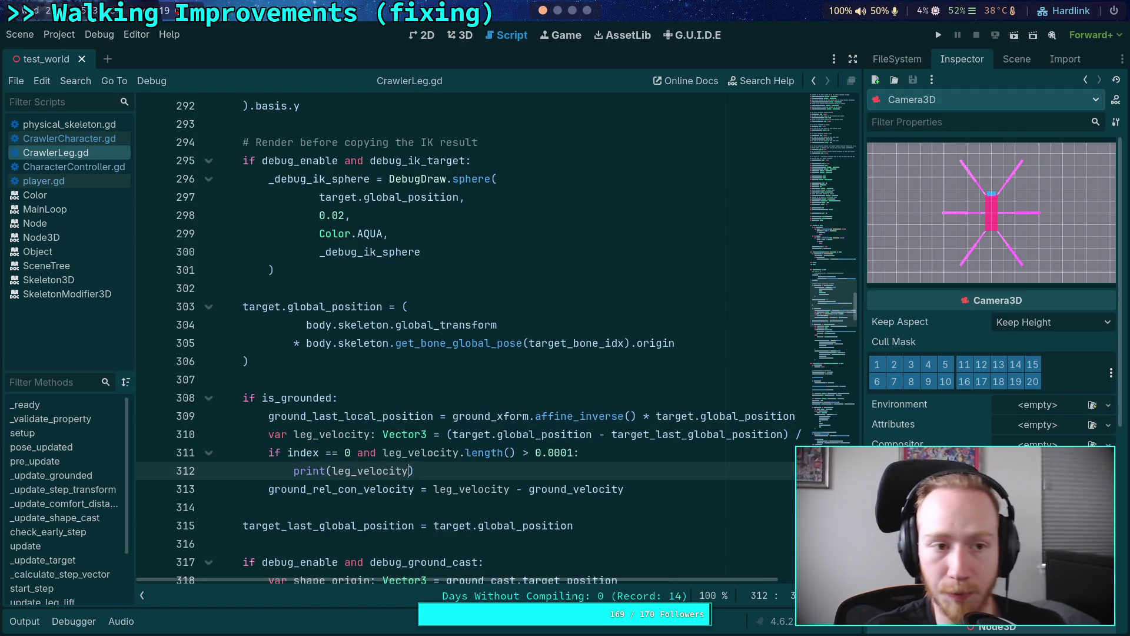
click(938, 36)
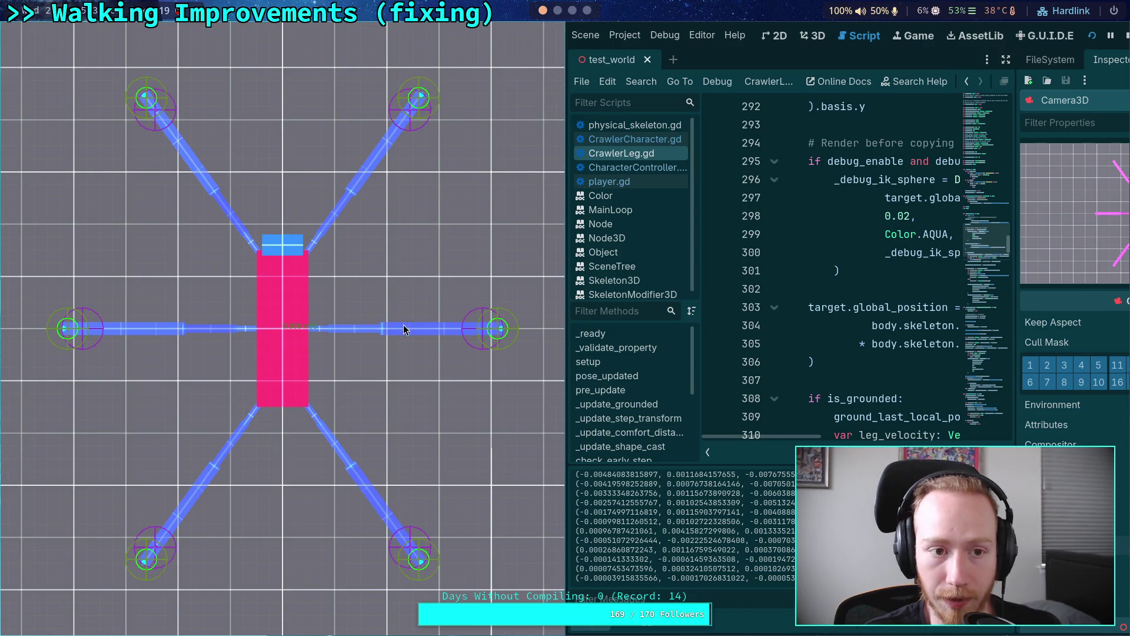
Stop the game and scroll through the logged leg-0 velocity vectors.
click(1125, 44)
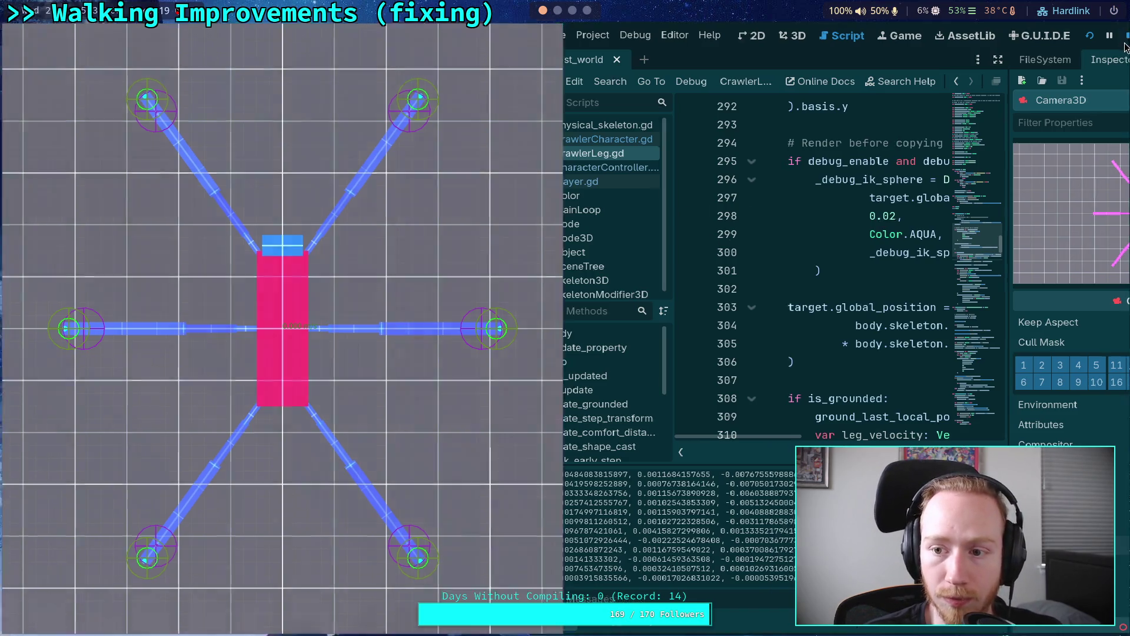
scroll(412, 309, down, 4)
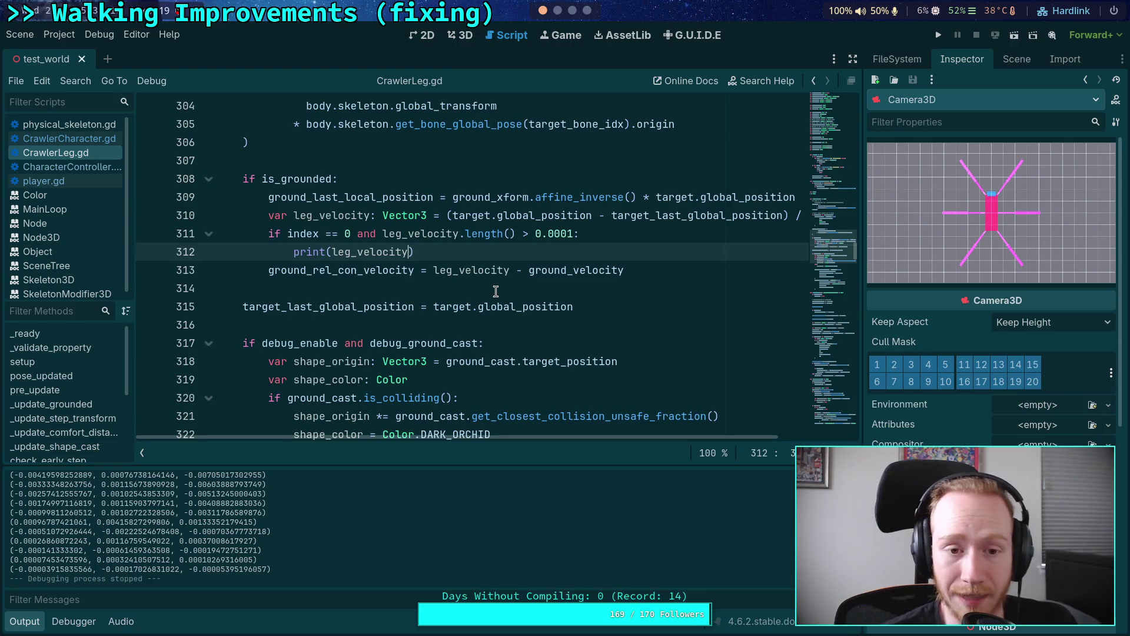
Hide the output log and select the whole ground_last_local_position line at line 309.
scroll(495, 297, up, 3)
click(460, 308)
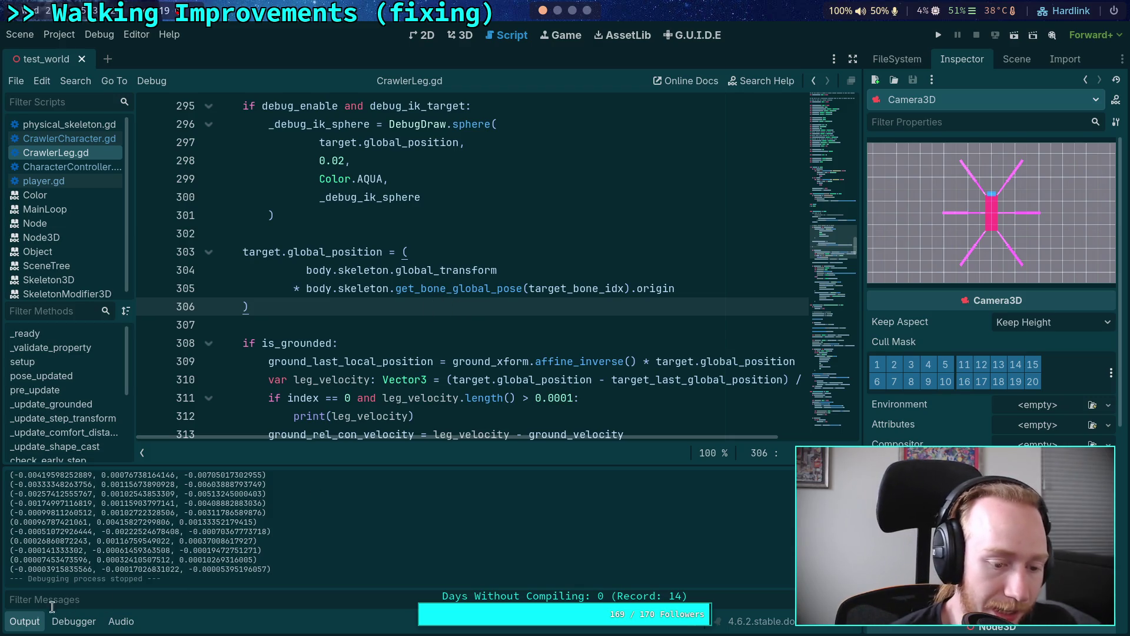
click(25, 621)
scroll(392, 388, up, 1)
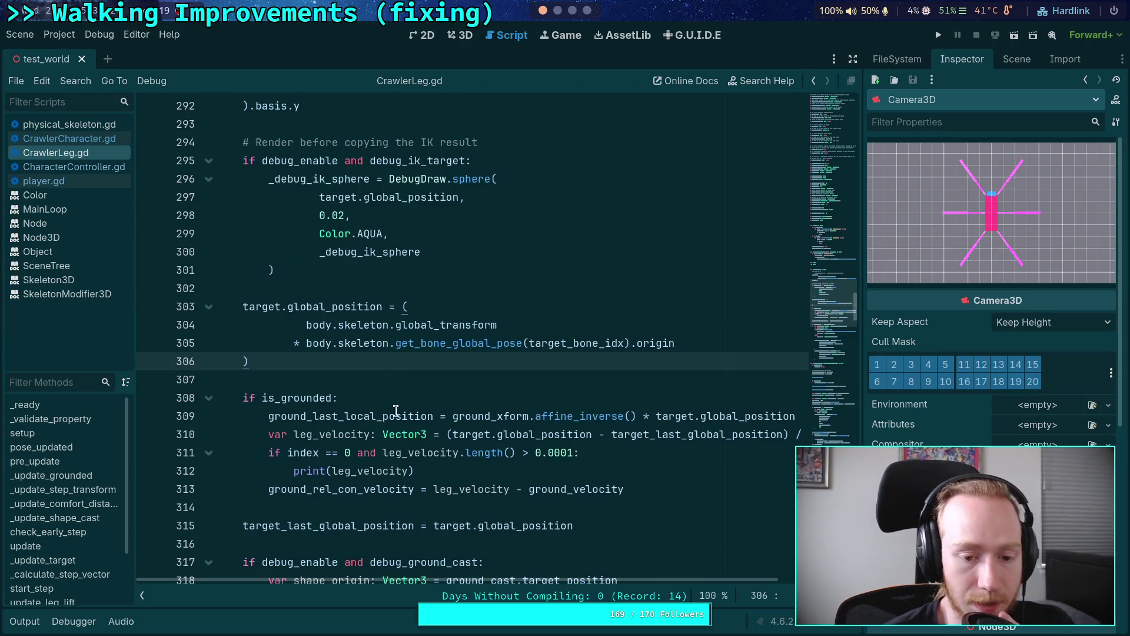
drag(265, 416, 798, 417)
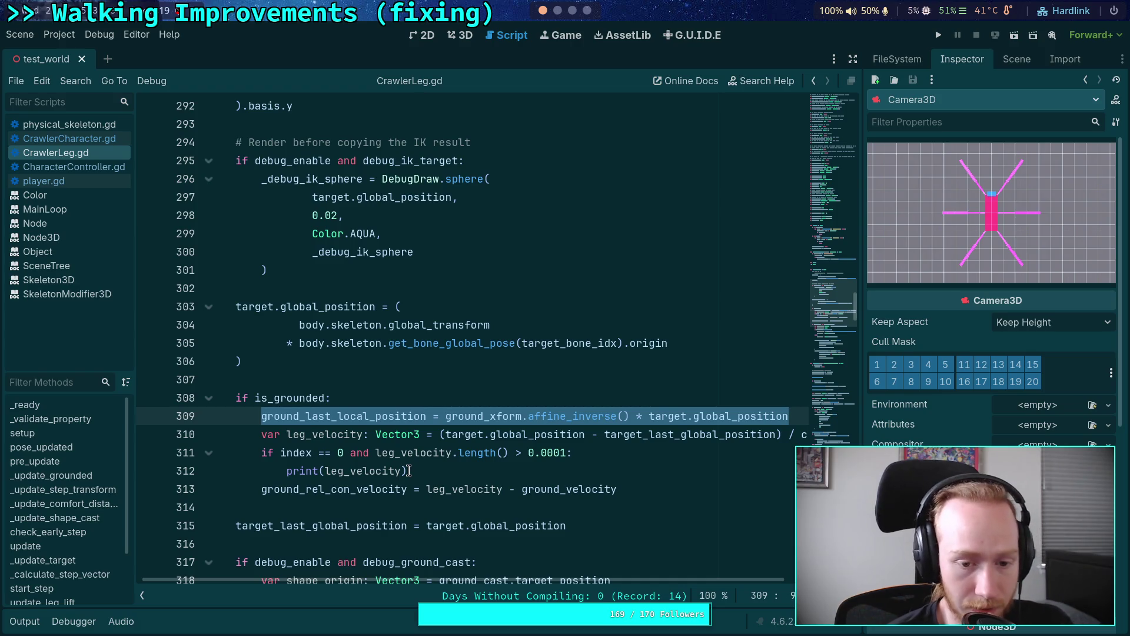
double_click(357, 416)
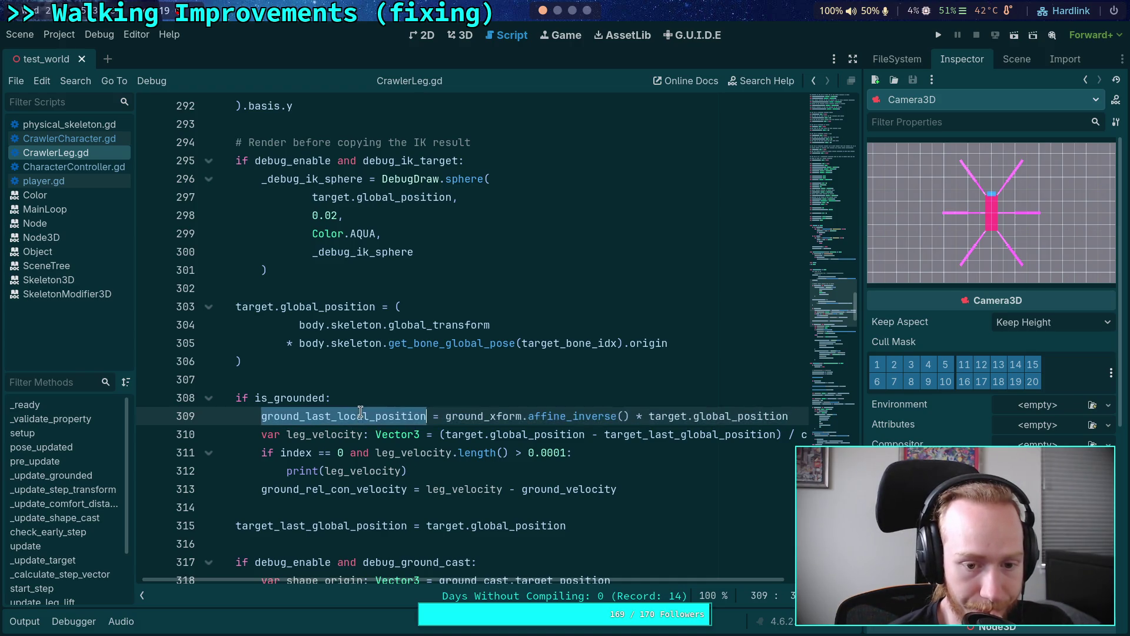
click(683, 394)
mouse_move(792, 416)
mouse_down()
mouse_move(224, 397)
mouse_move(189, 412)
mouse_up()
key(ctrl+c)
Delete the ground_last_local_position line and scroll down to _update_target.
key(BackSpace)
key(BackSpace)
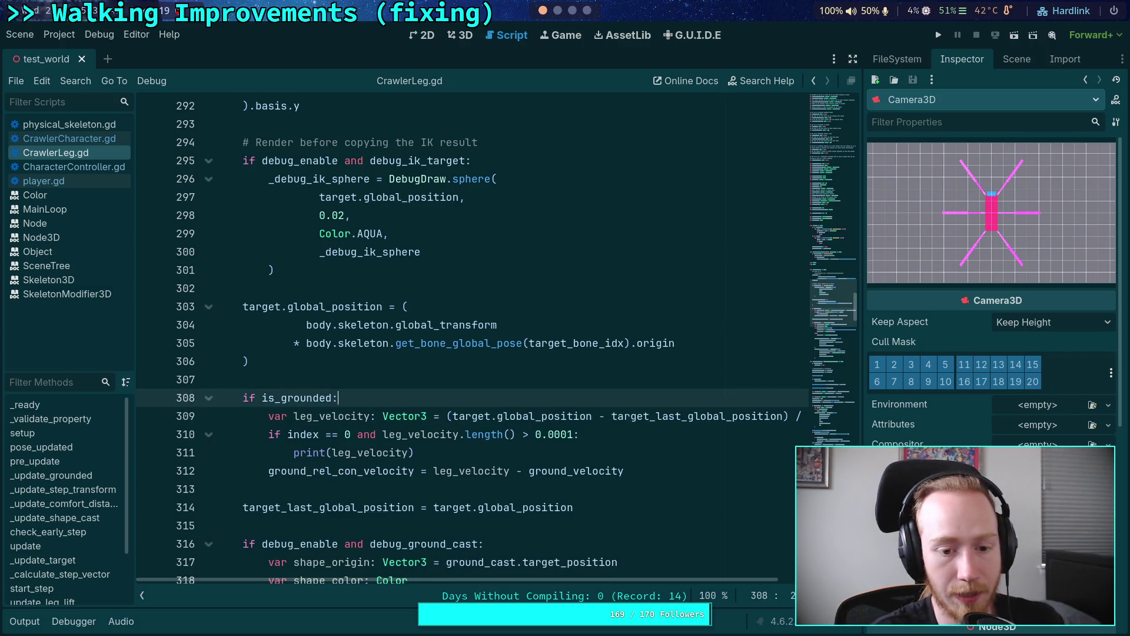
scroll(269, 410, down, 2)
scroll(391, 417, down, 10)
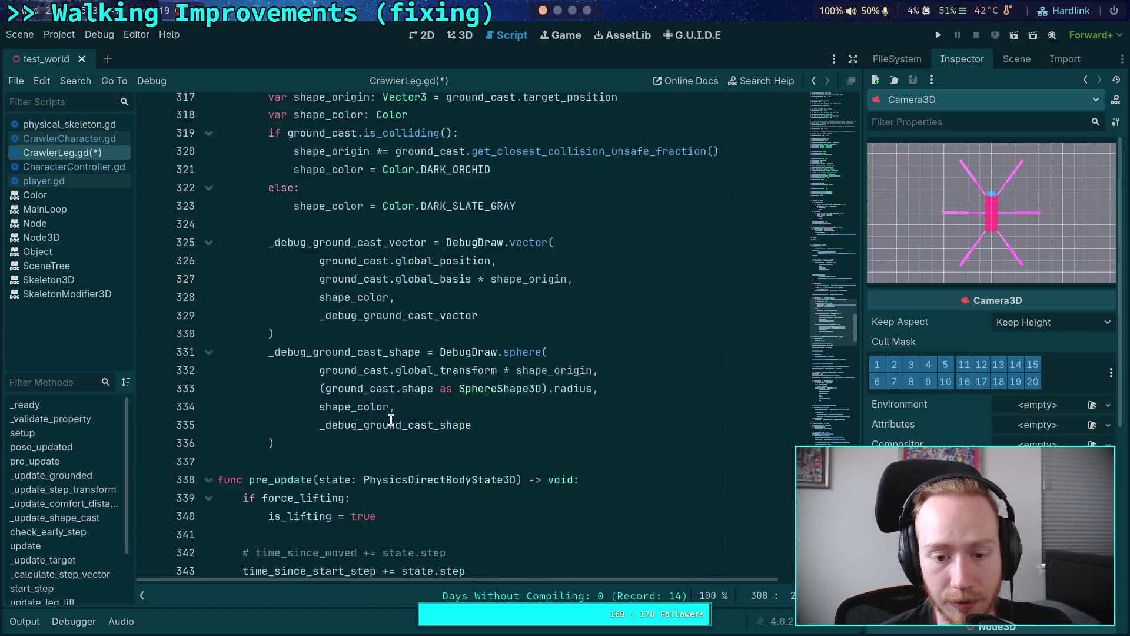
scroll(391, 416, down, 2)
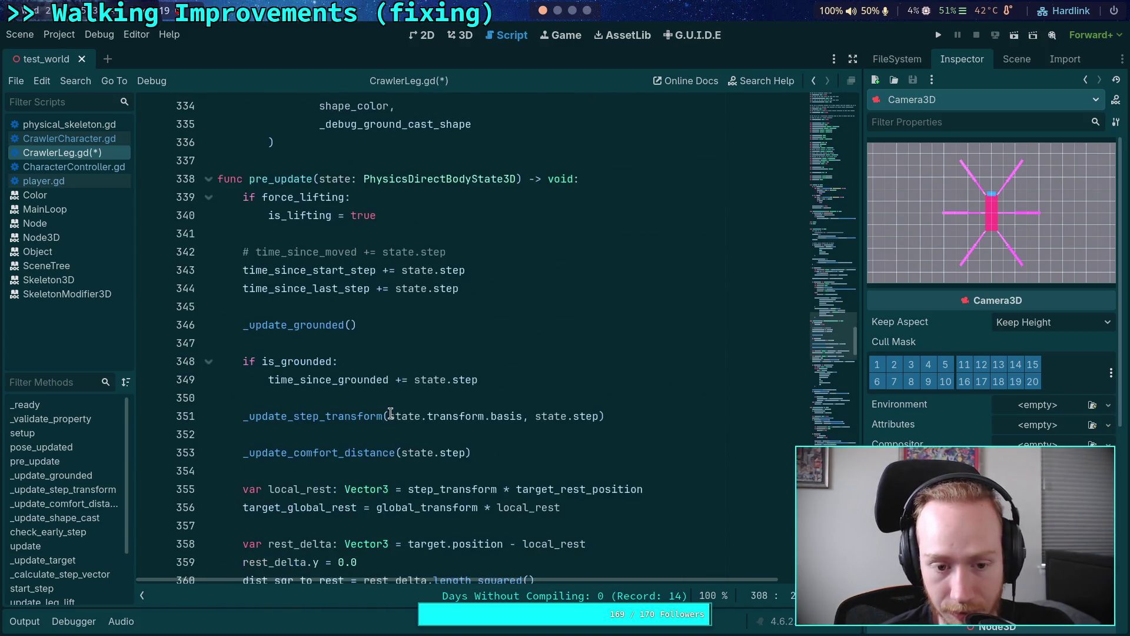
scroll(391, 410, up, 4)
scroll(391, 408, up, 5)
scroll(392, 406, down, 8)
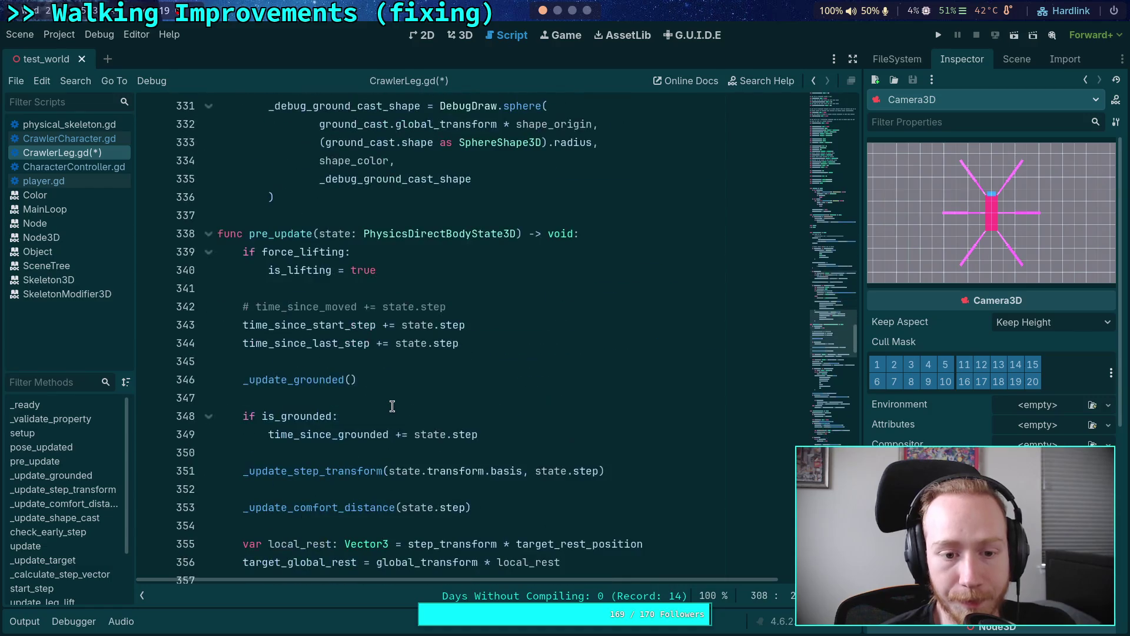
scroll(392, 406, down, 13)
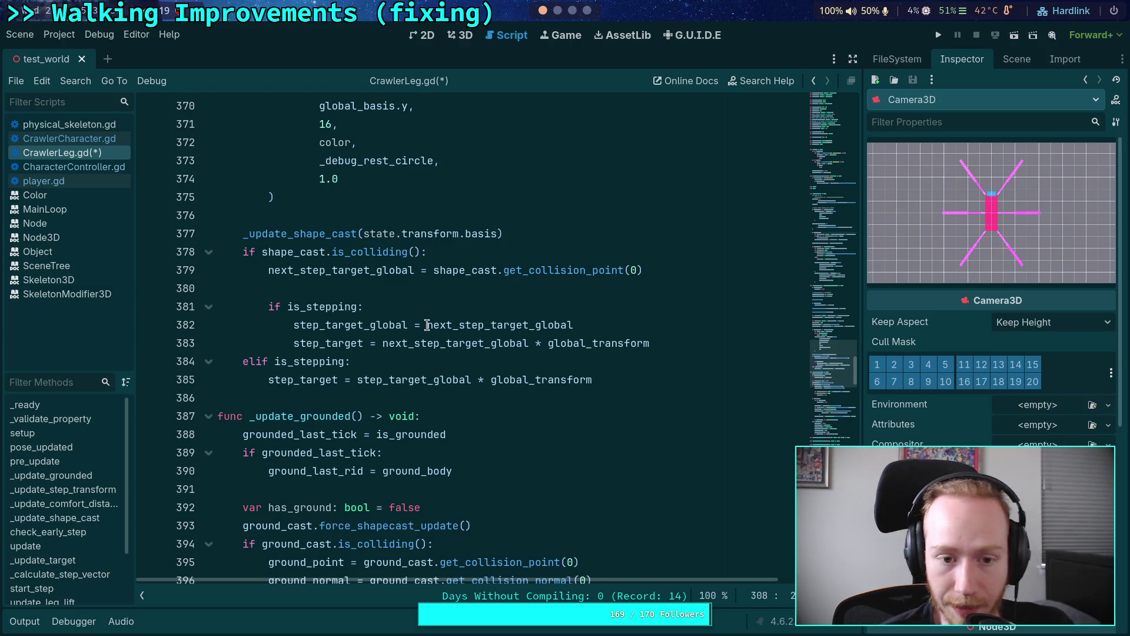
scroll(426, 326, down, 5)
scroll(427, 325, down, 15)
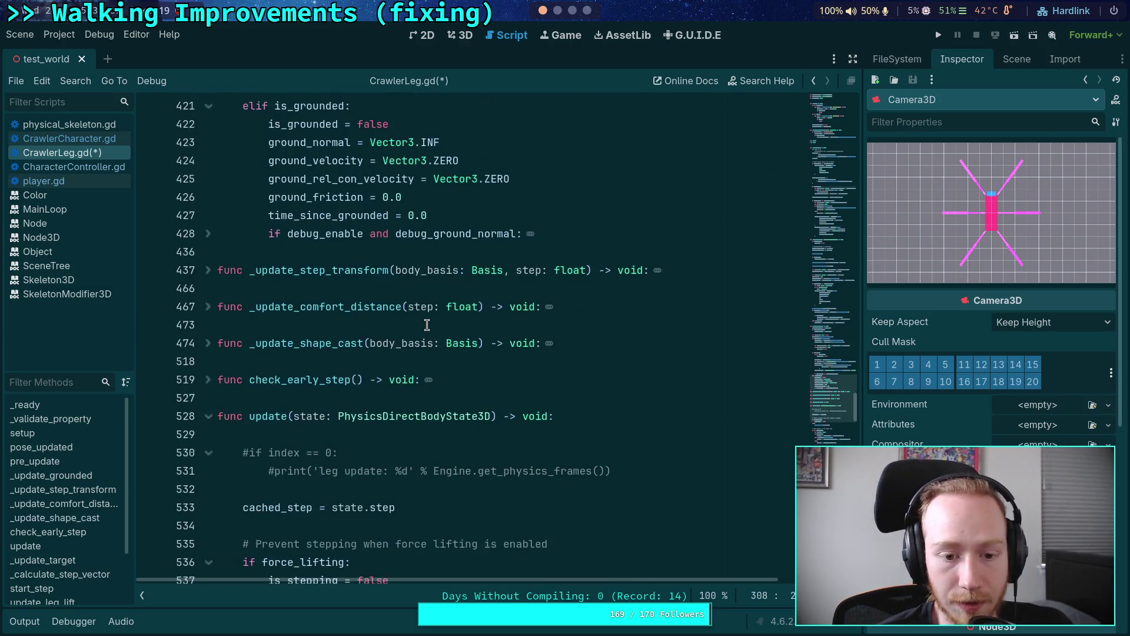
scroll(426, 325, down, 10)
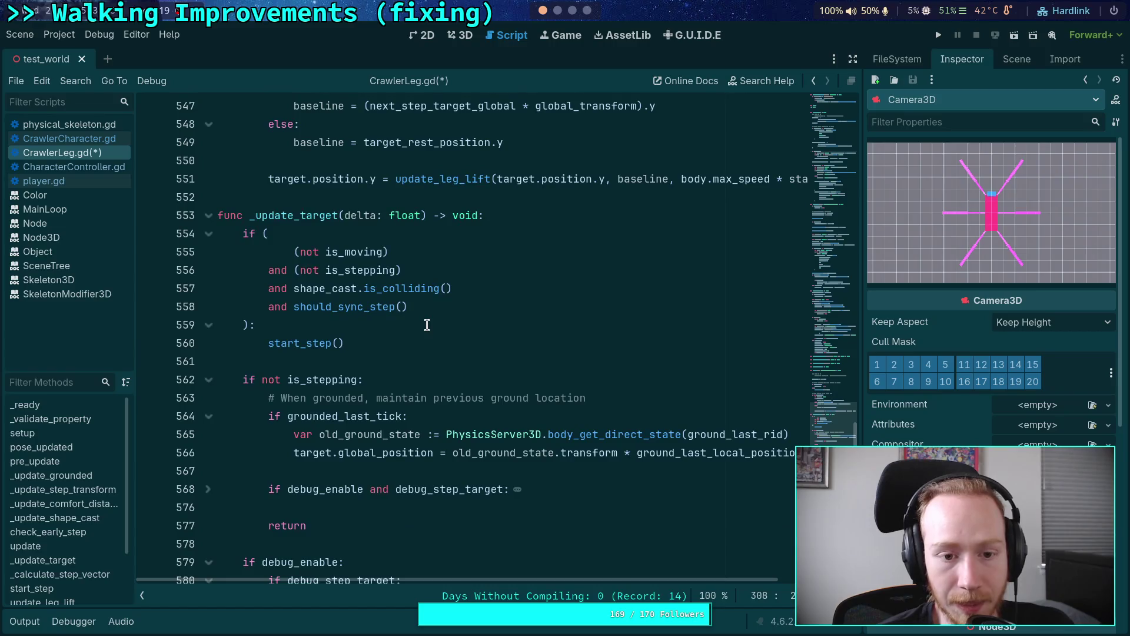
Paste the ground_last_local_position recompute line into the grounded_last_tick branch and dedent it.
click(447, 255)
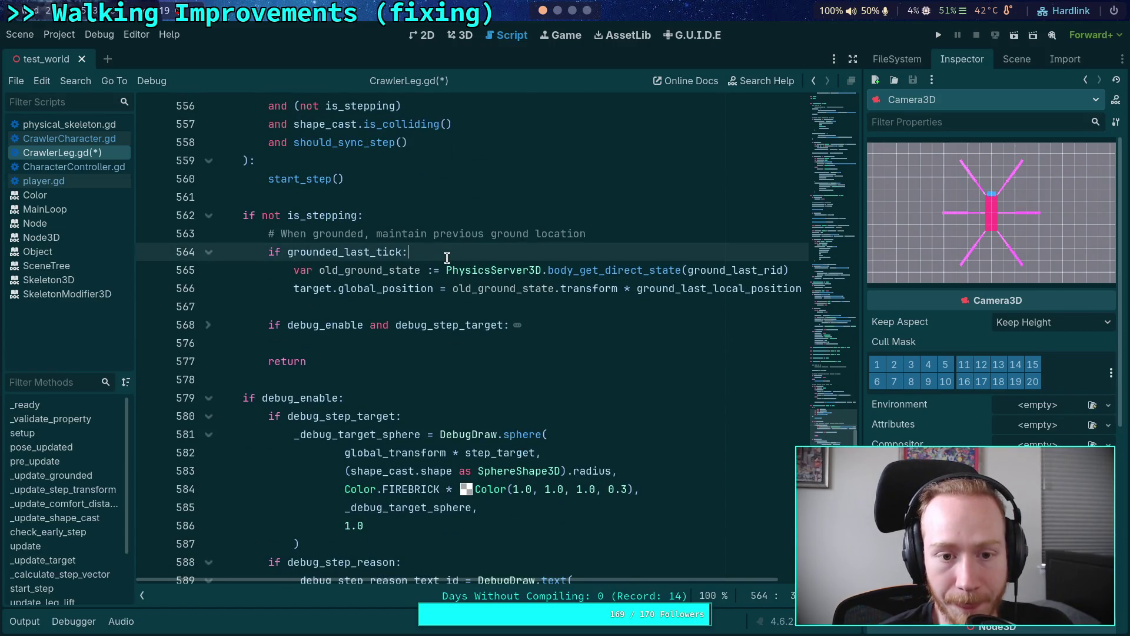
click(577, 305)
key(Return)
key(Up)
key(ctrl+v)
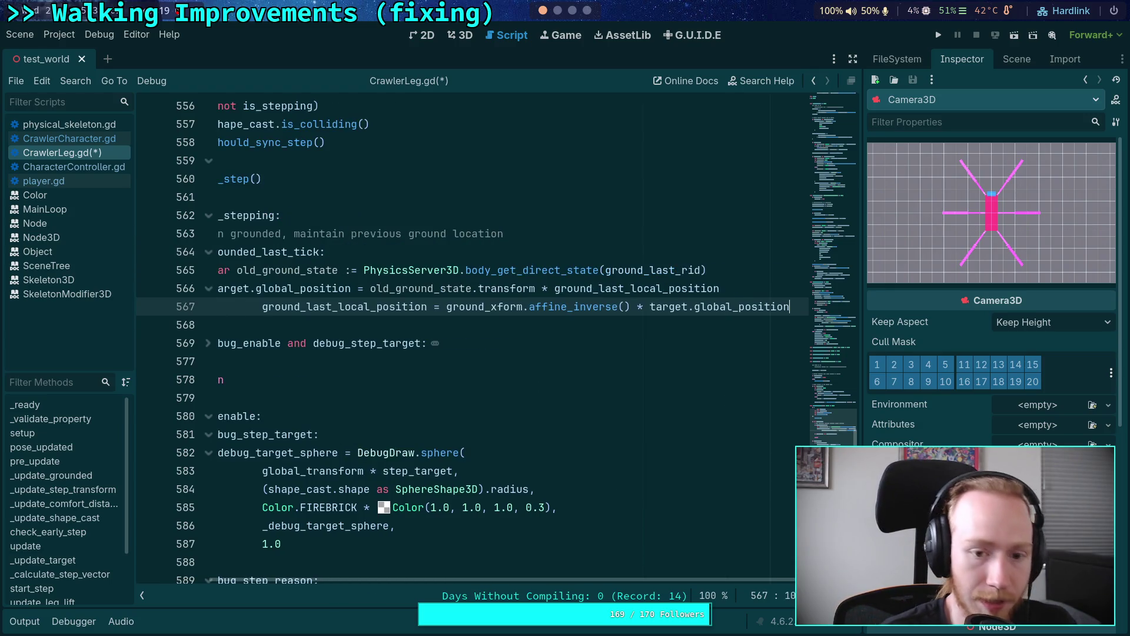
click(481, 306)
key(shift+Tab)
key(shift+Tab)
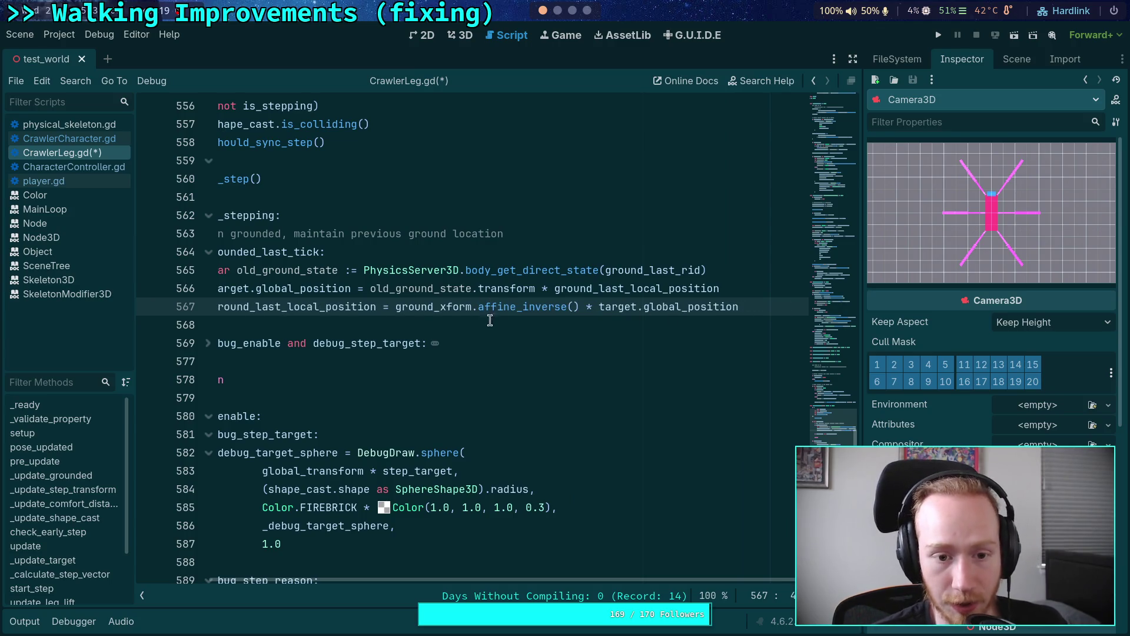
scroll(553, 578, left, 3)
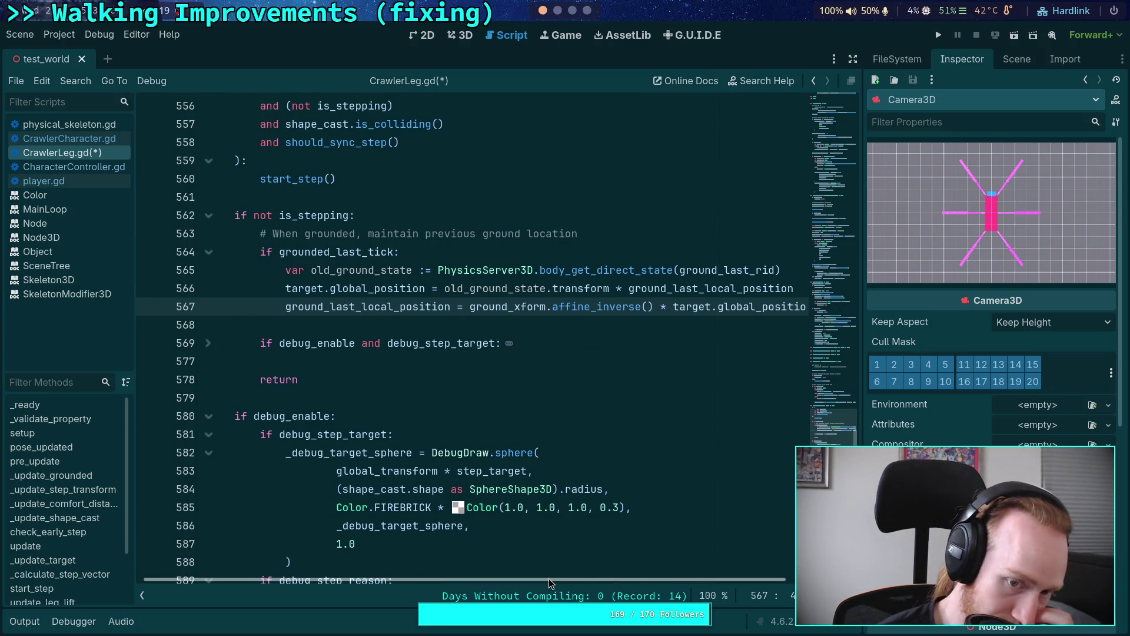
drag(549, 578, 571, 578)
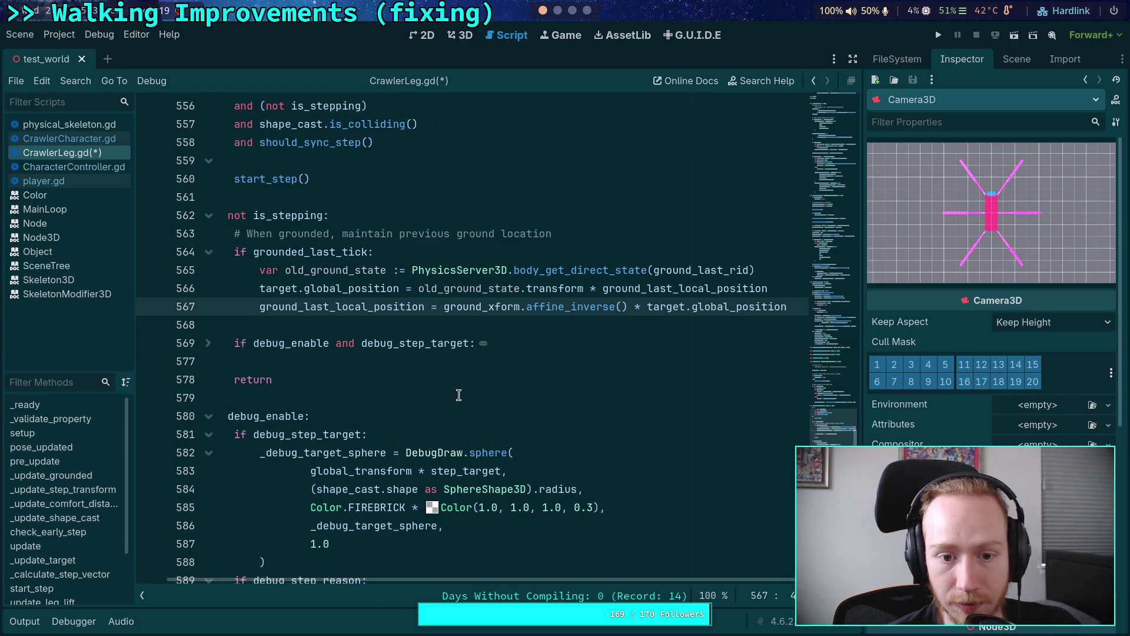
double_click(367, 305)
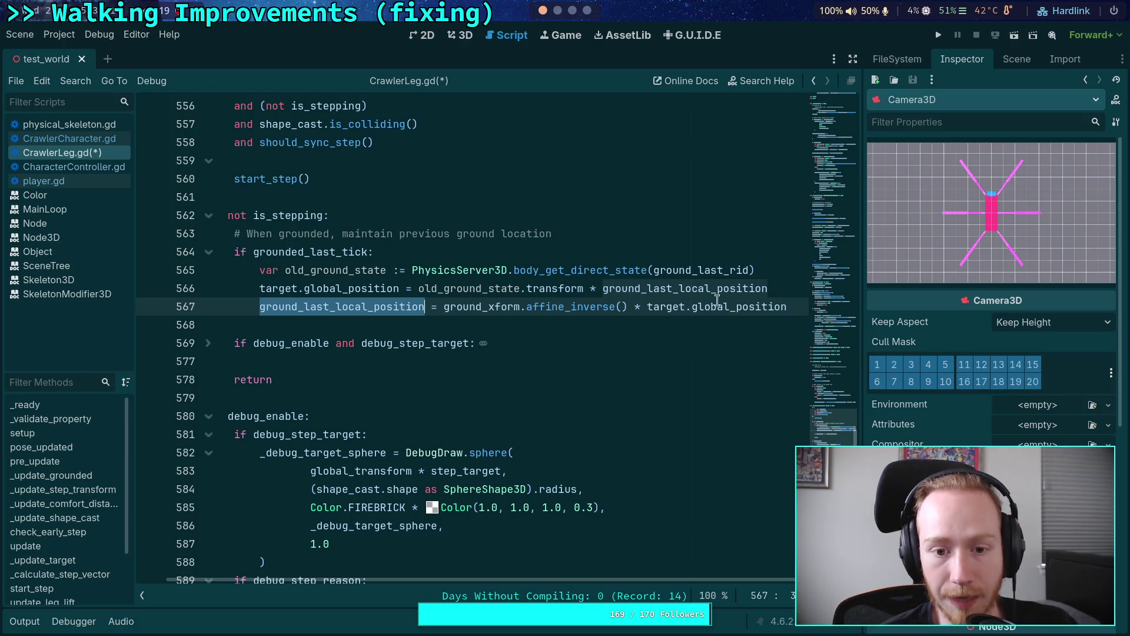
Wrap the recompute line in its own 'if is_grounded:' check.
click(775, 292)
key(Return)
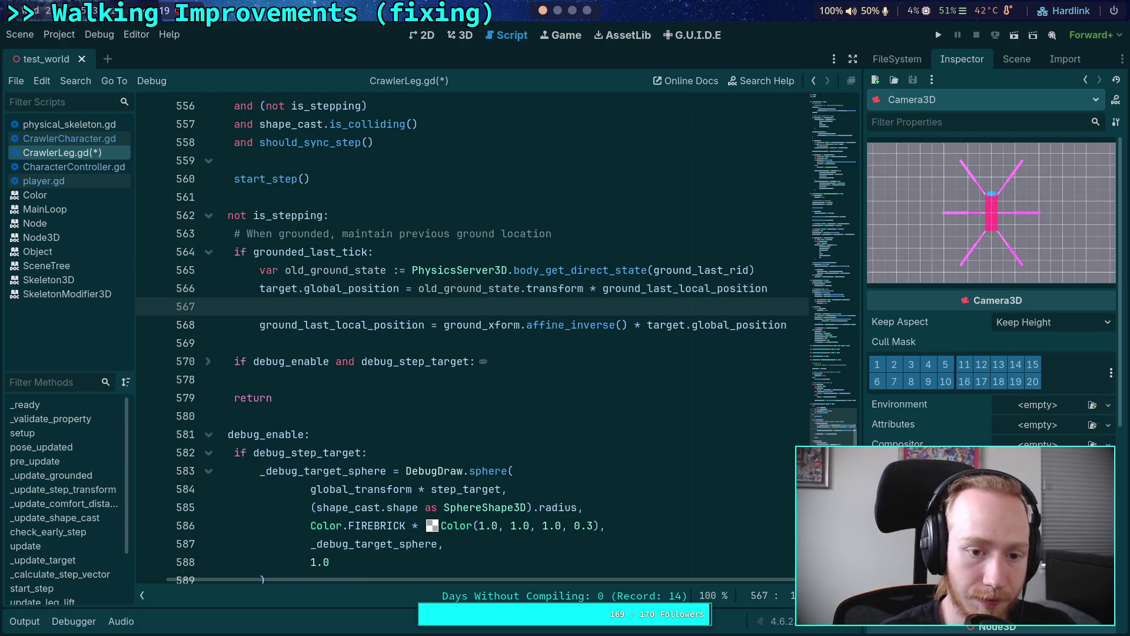
text(if grou)
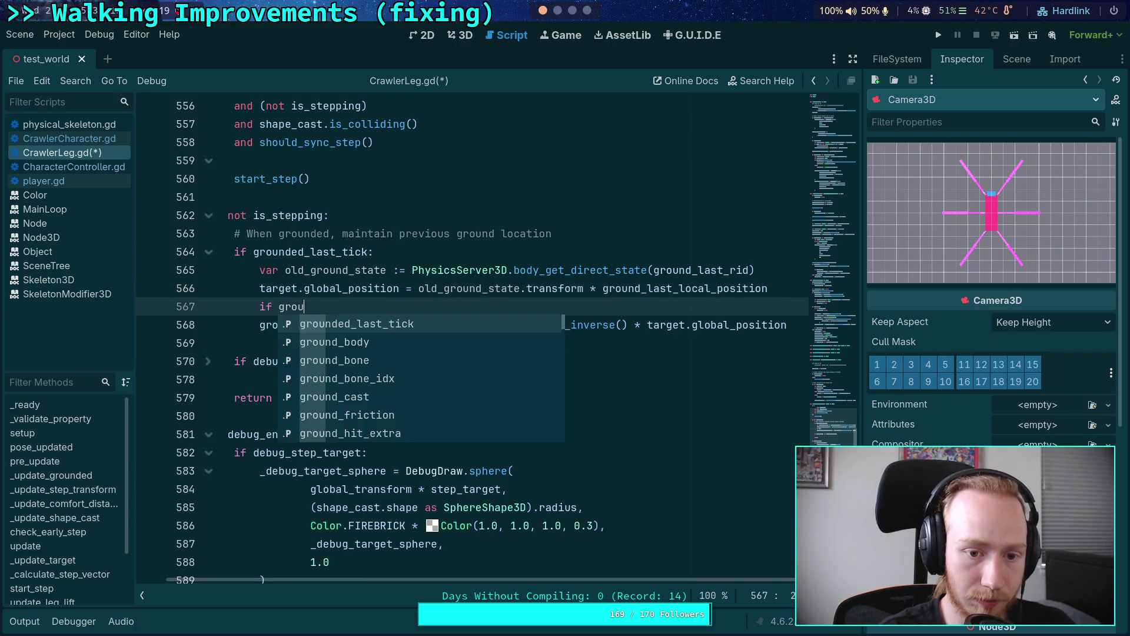
text(nded)
key(Down)
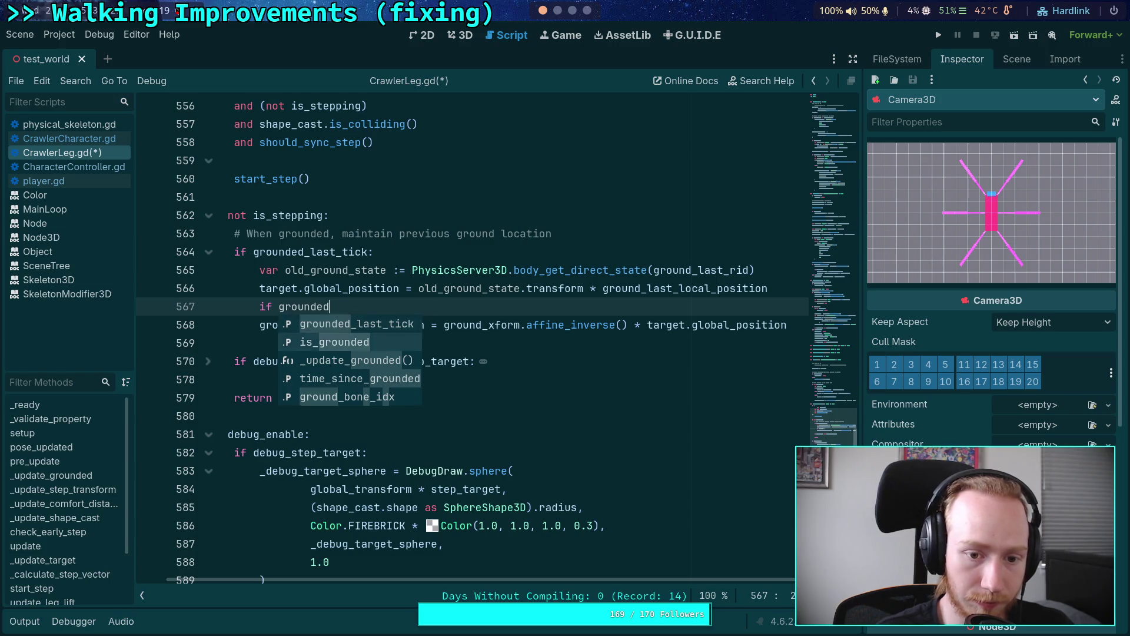
key(Return)
key(shift+Tab)
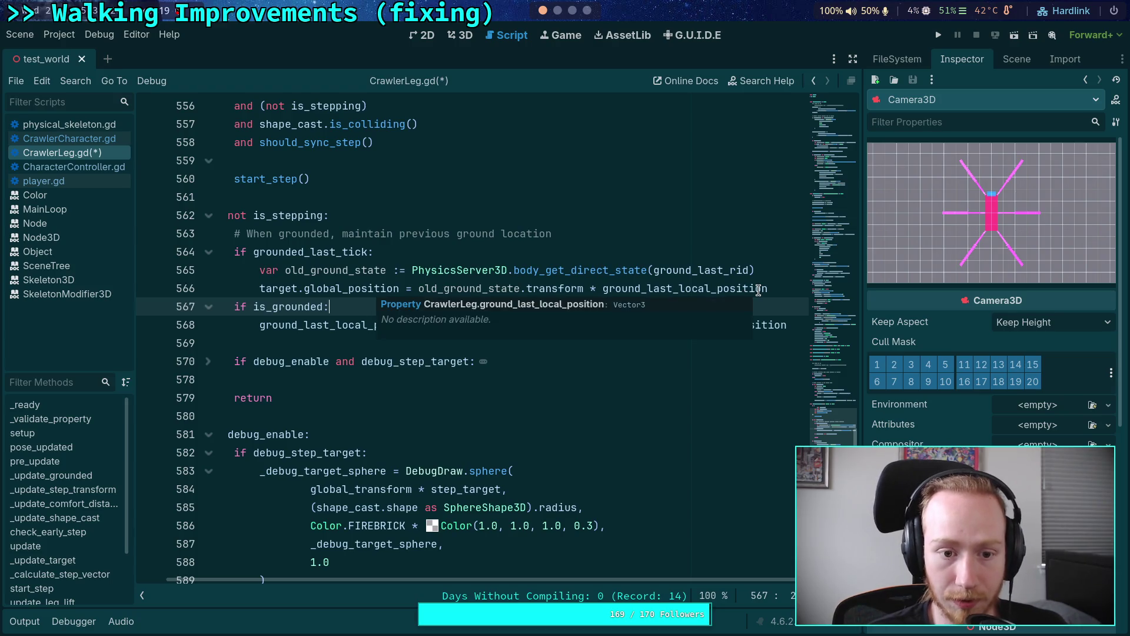
Add the comment '# Stay relative to the current ground', save CrawlerLeg.gd and run the project.
click(768, 289)
key(Return)
key(shift+Tab)
text(# Stay )
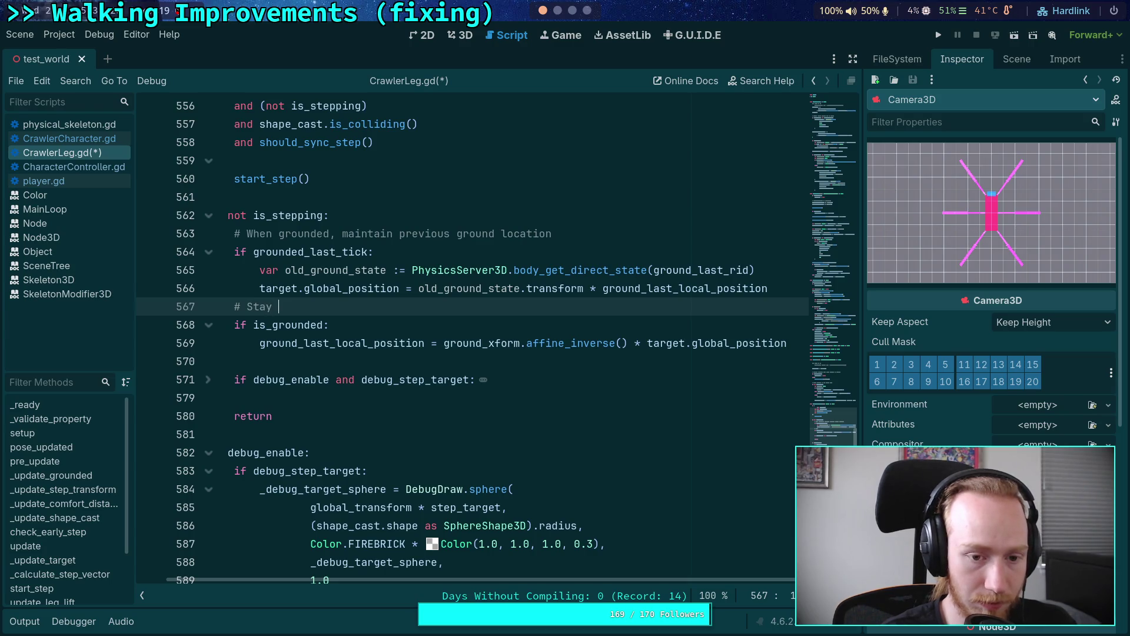
text(curr)
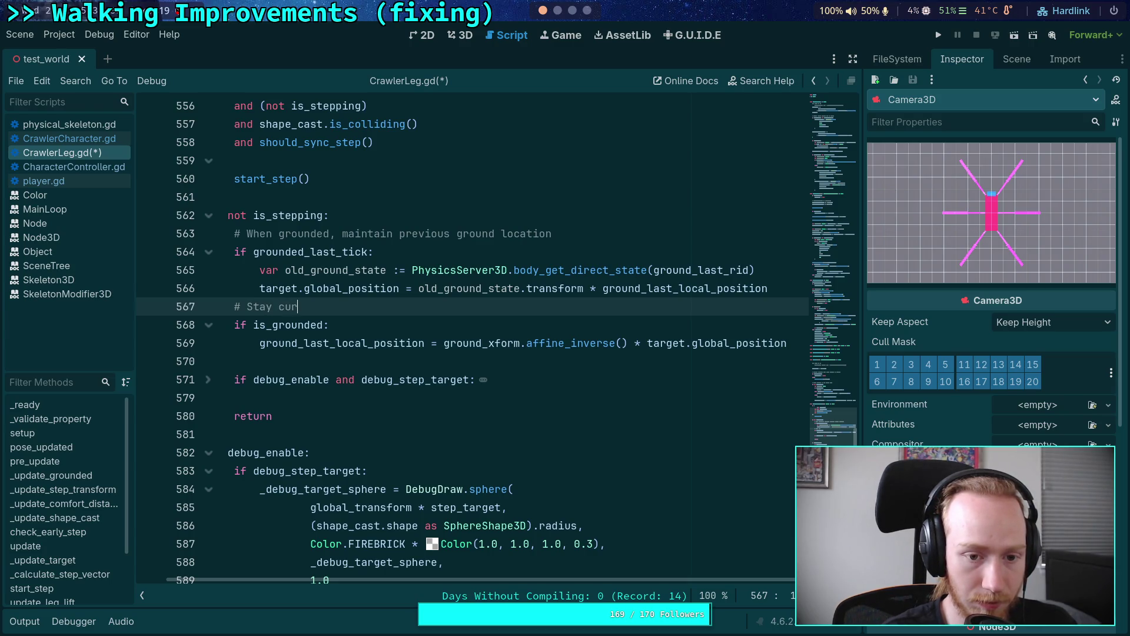
key(BackSpace)
key(BackSpace)
key(BackSpace)
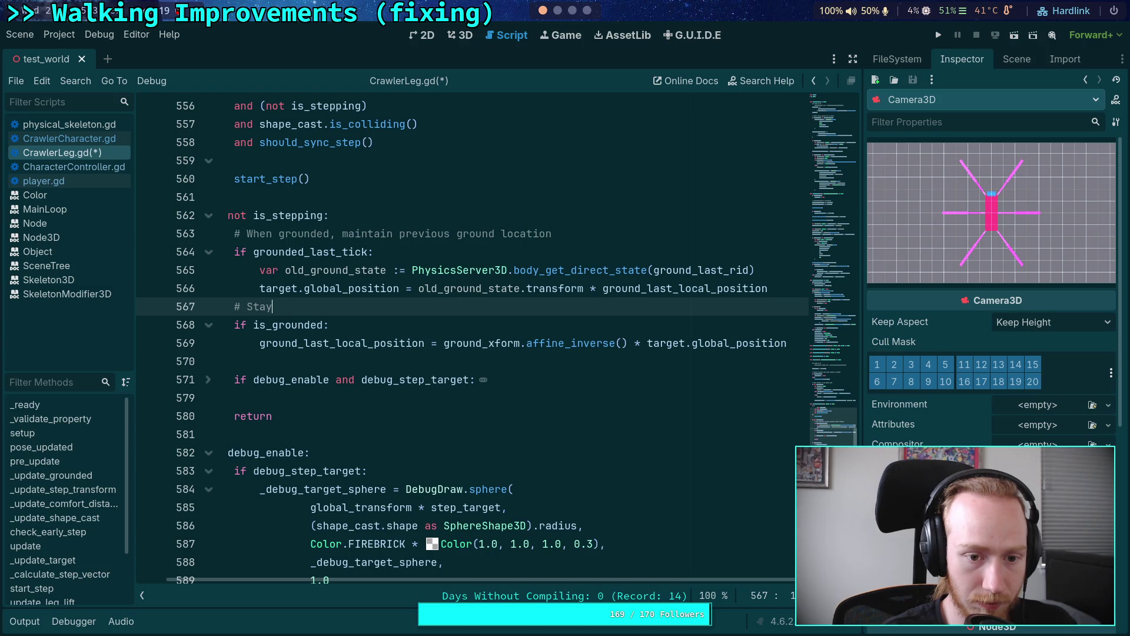
text( relative t)
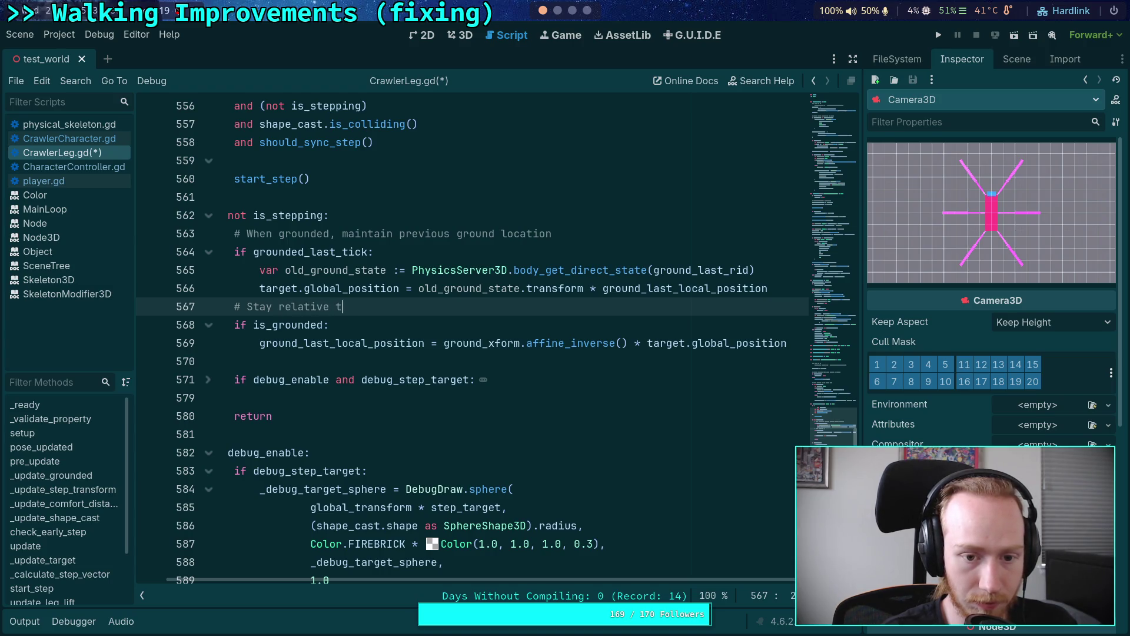
text(o the current groud)
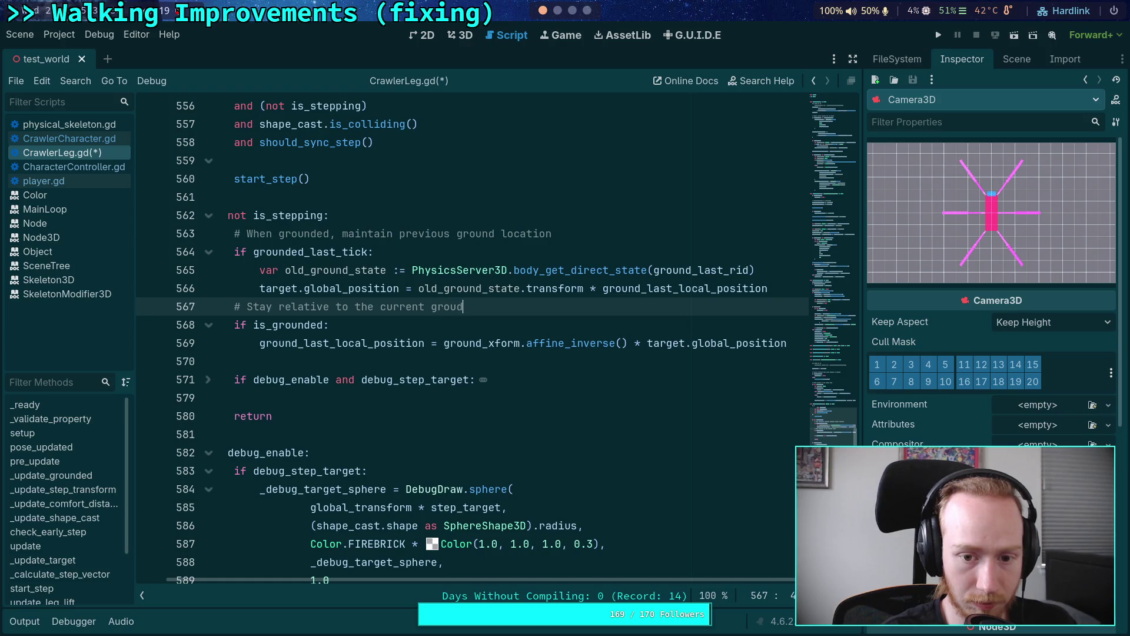
key(BackSpace)
text(nd)
key(ctrl+s)
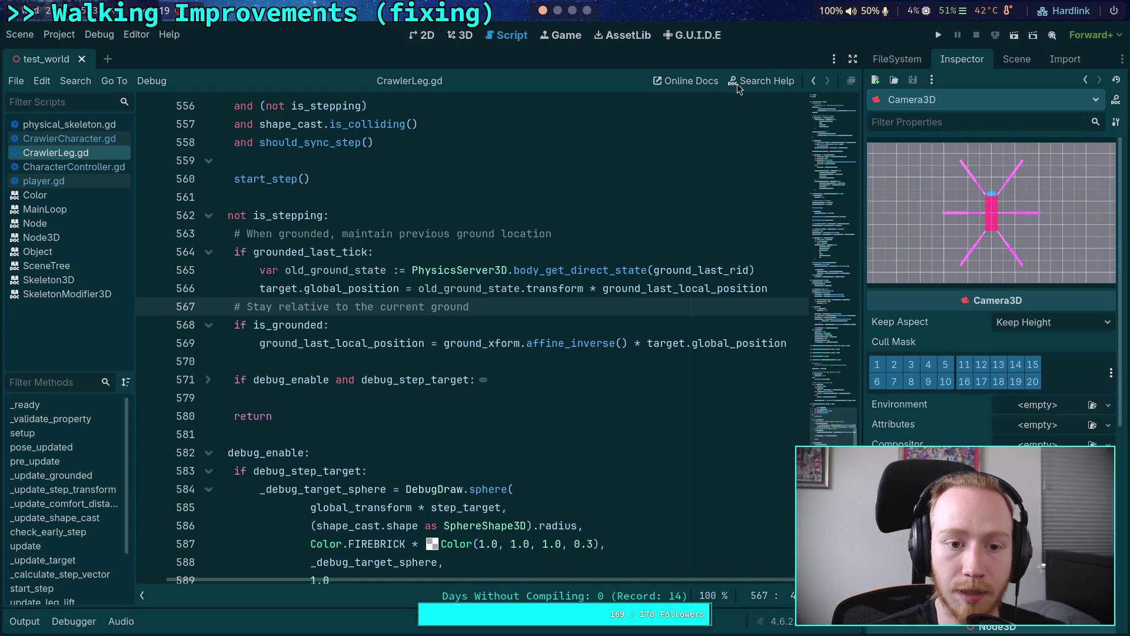
click(939, 36)
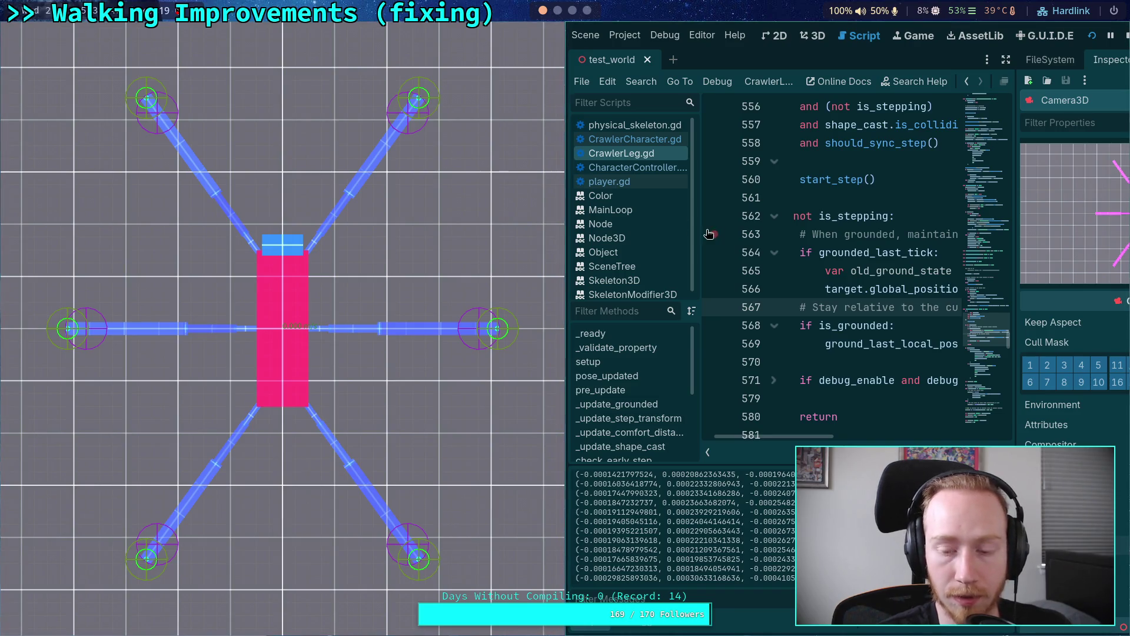
Restart the game, poke the crawler body to test its legs, then stop the run.
key(F8)
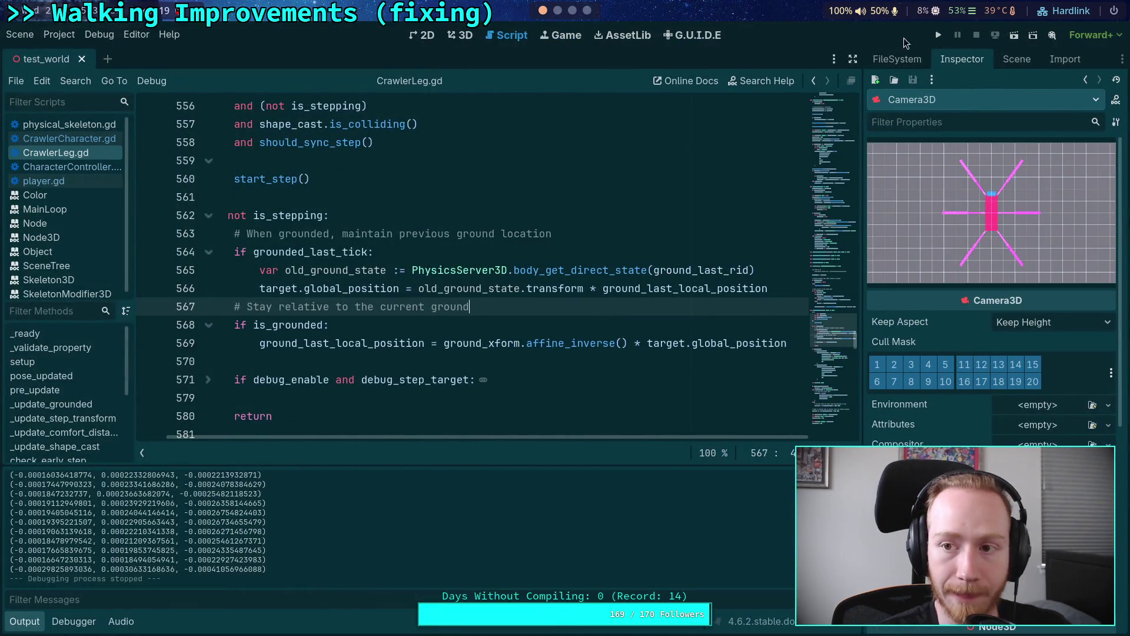
click(938, 35)
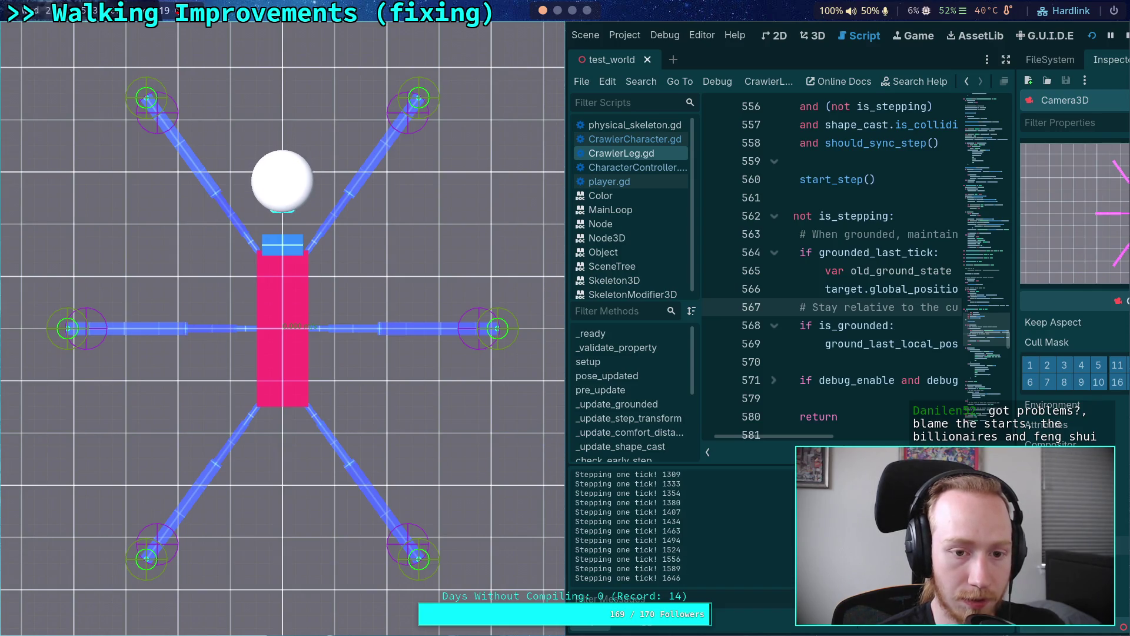
click(283, 333)
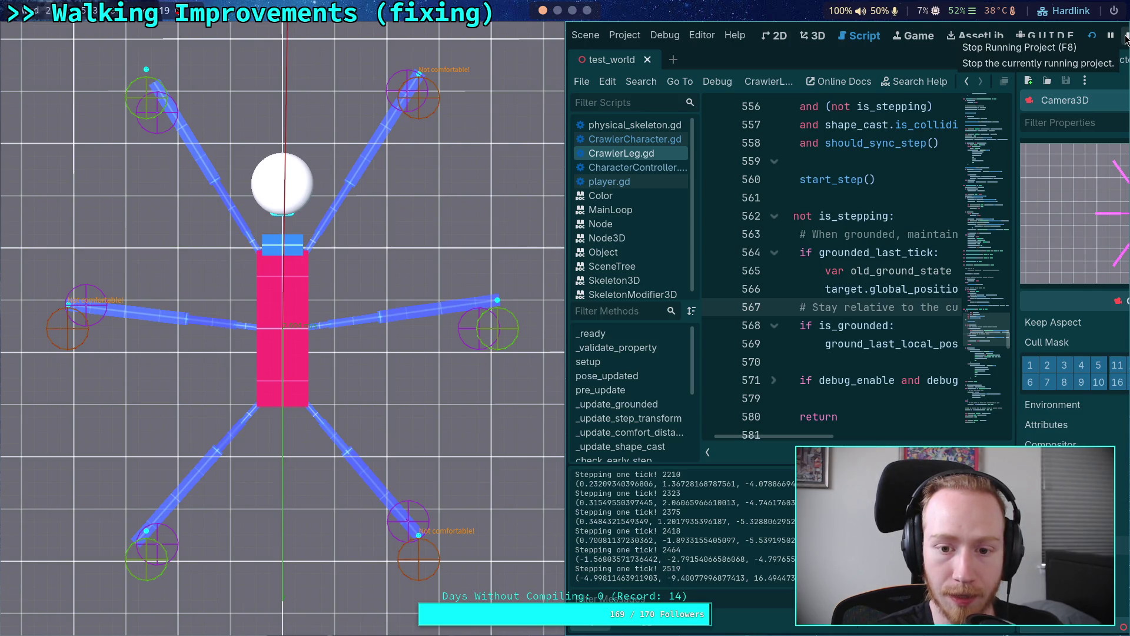
click(1126, 36)
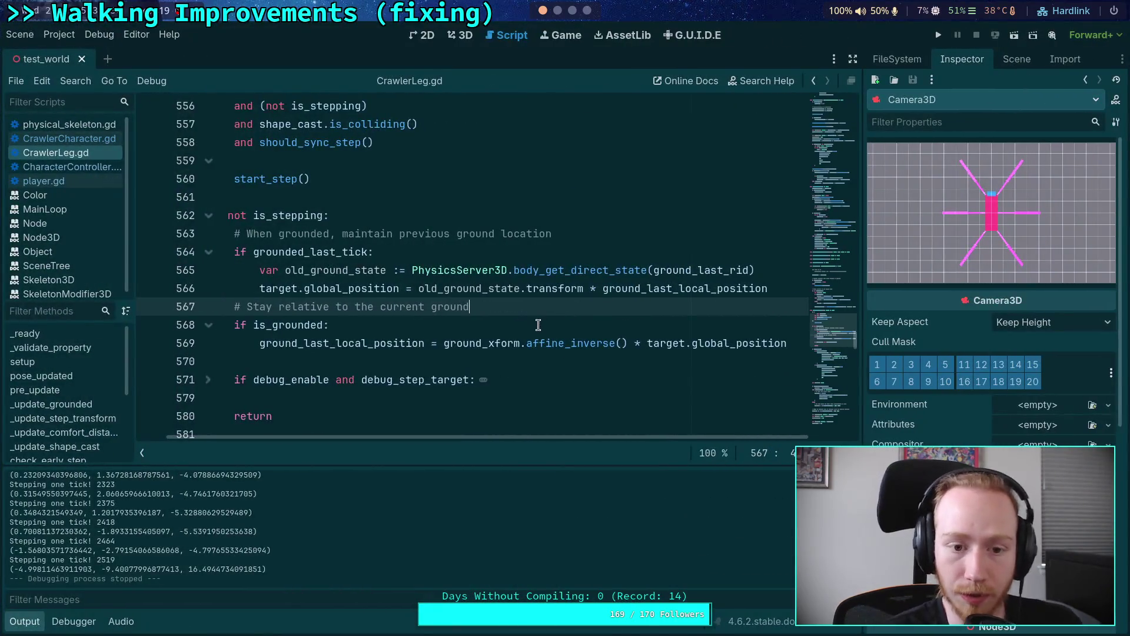
scroll(419, 437, left, 1)
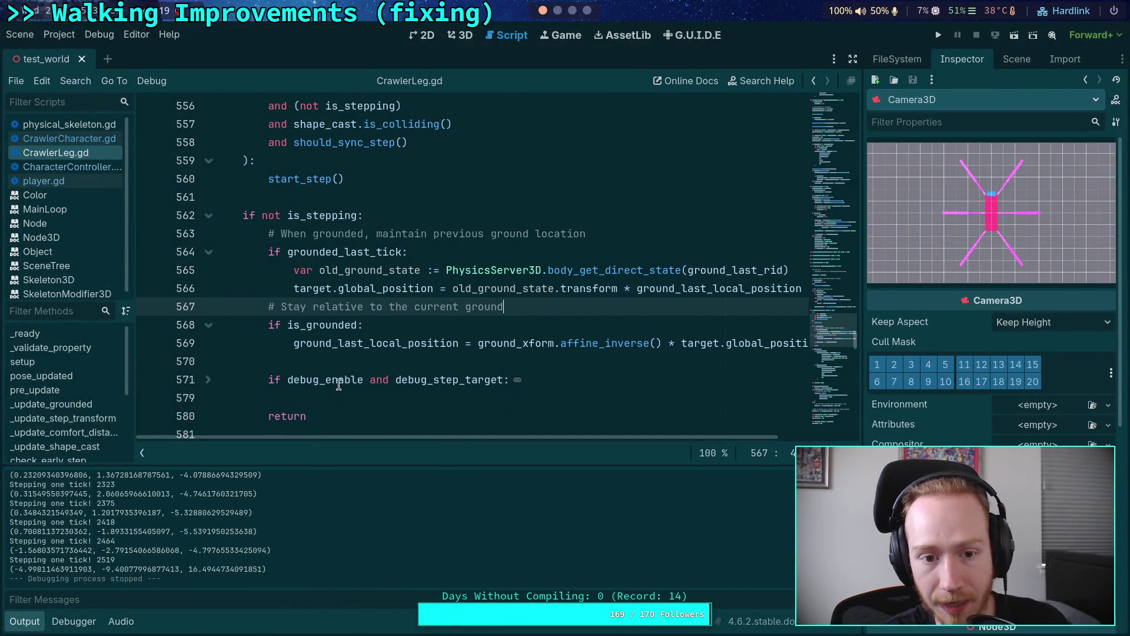
scroll(346, 369, down, 10)
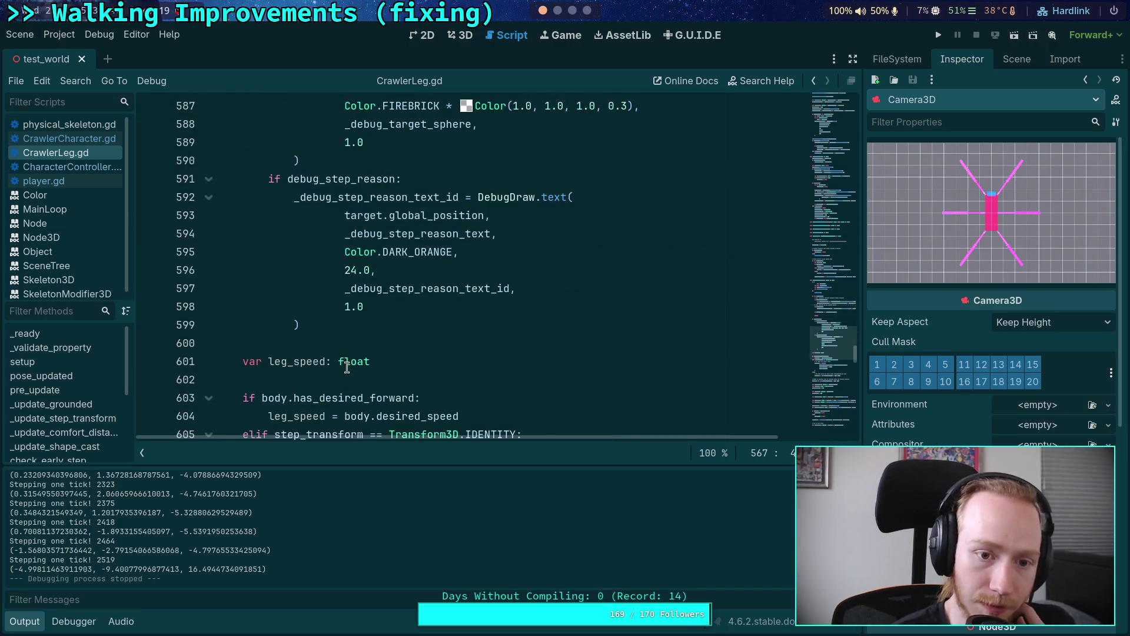
scroll(218, 250, up, 4)
scroll(404, 270, down, 3)
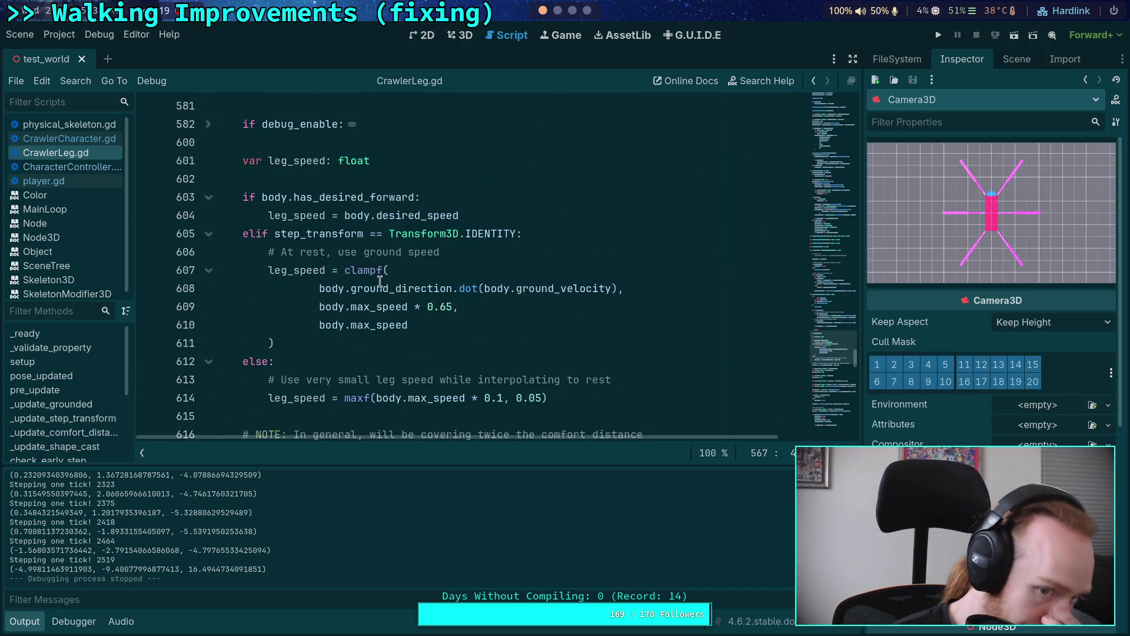
scroll(406, 294, down, 7)
scroll(414, 363, down, 4)
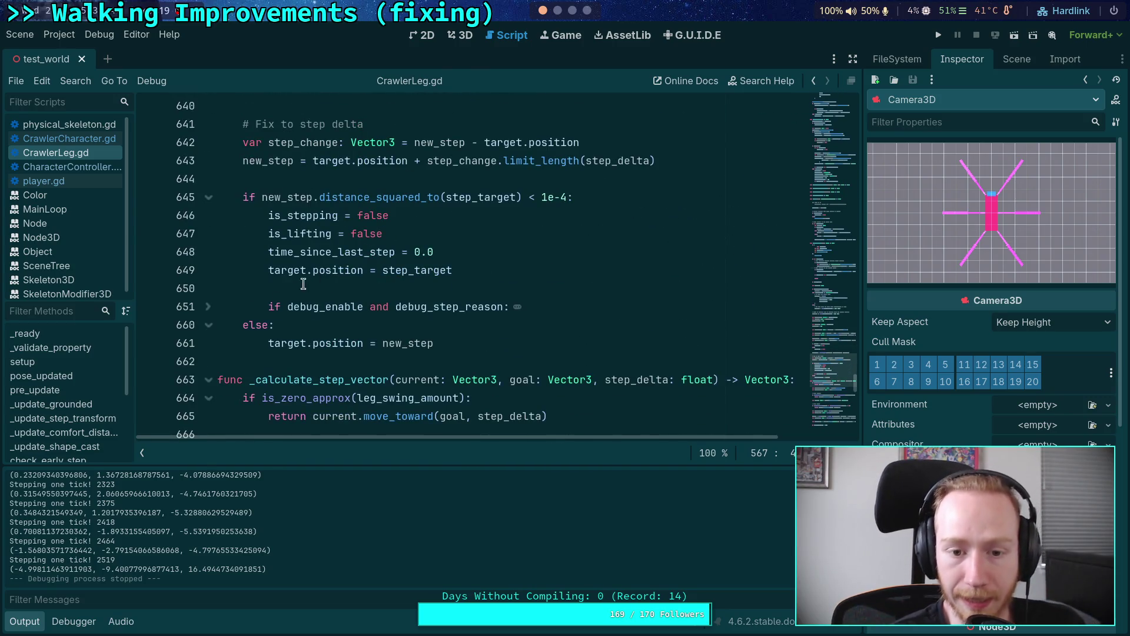
double_click(337, 272)
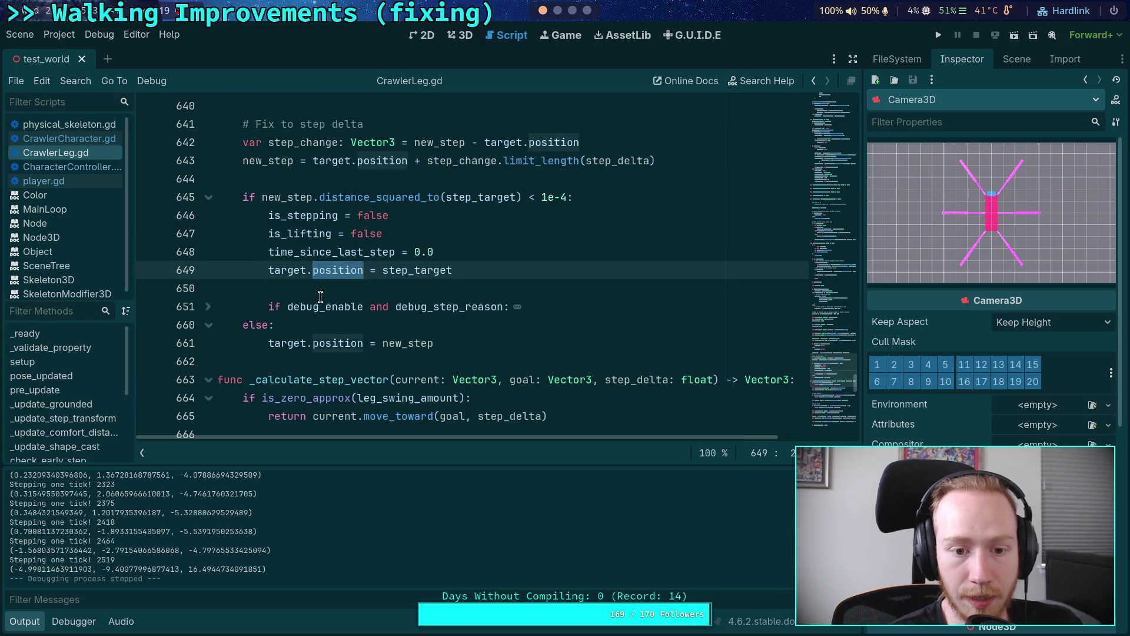
click(448, 270)
scroll(485, 282, up, 3)
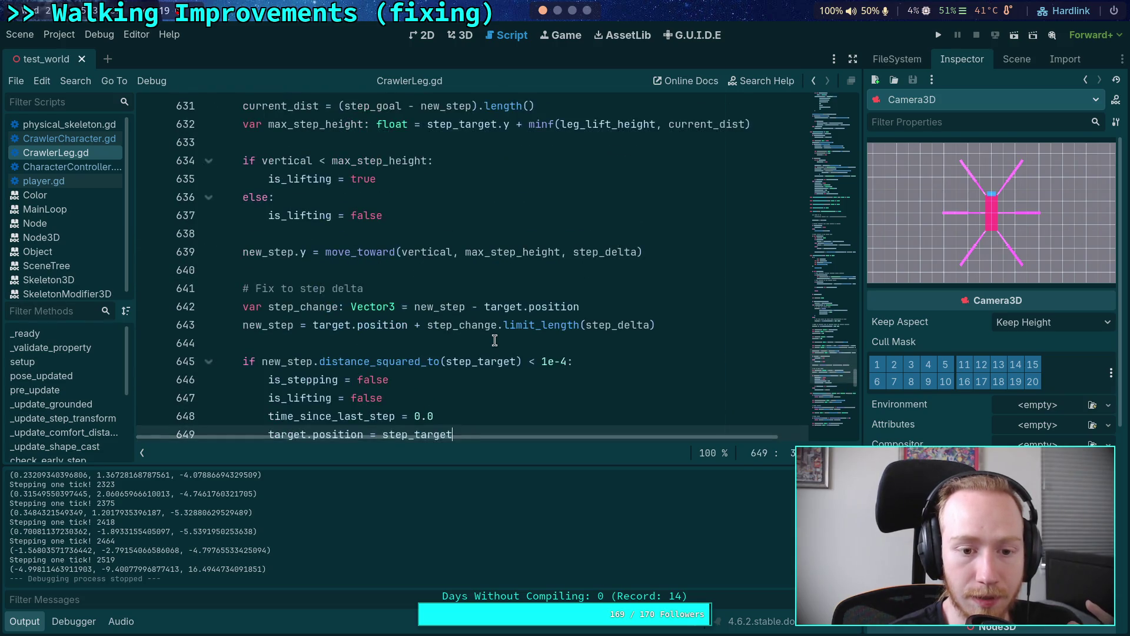
Copy the stay-relative-to-ground grounding block with its comment.
scroll(494, 340, down, 3)
scroll(486, 340, up, 2)
scroll(486, 341, up, 15)
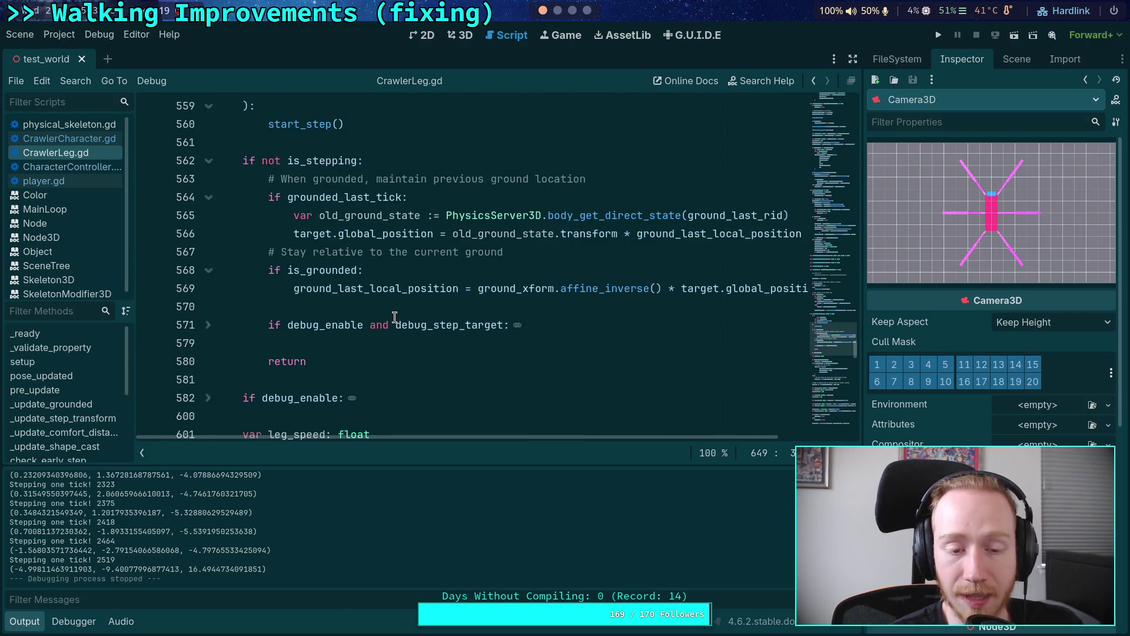
drag(266, 252, 270, 301)
key(ctrl+c)
right_click(302, 275)
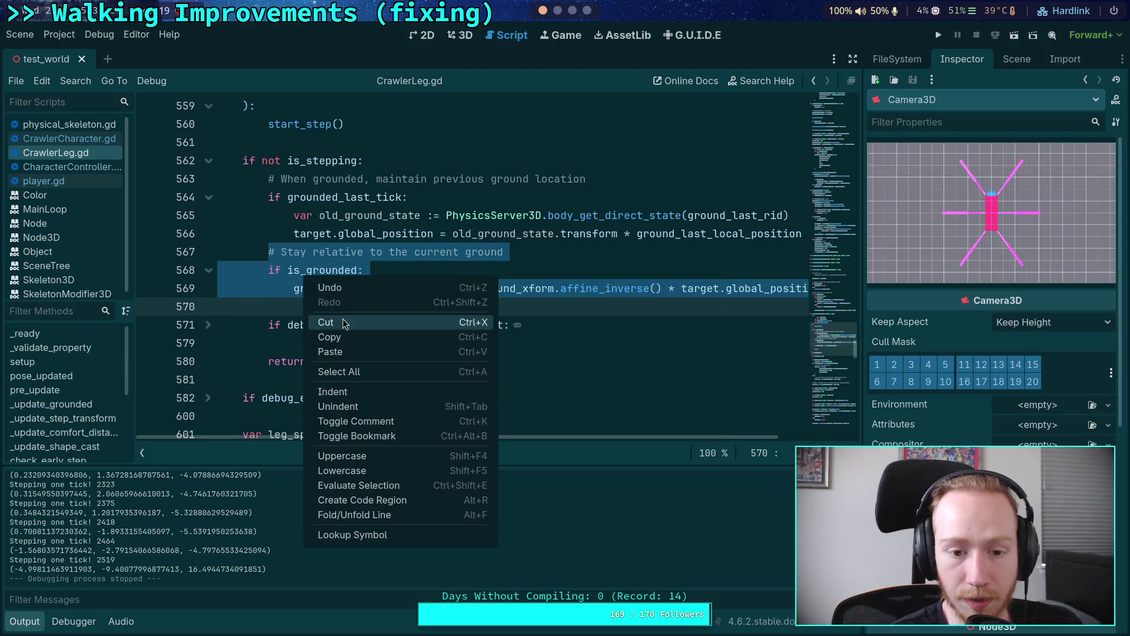
click(348, 340)
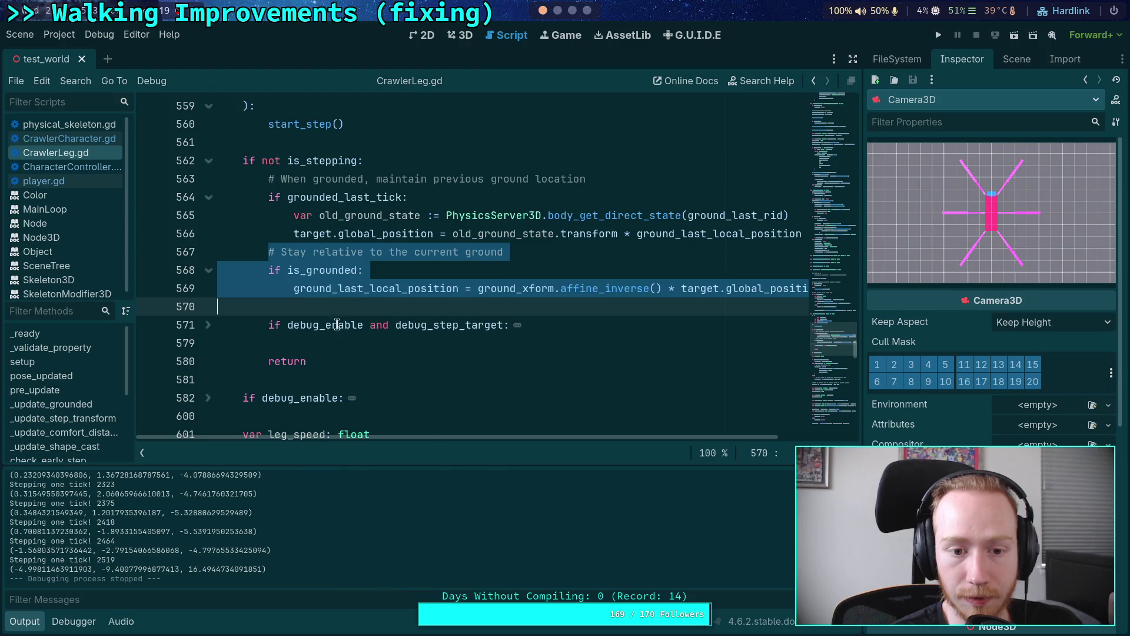
Paste the grounding block after target.position = step_target in the step-complete branch.
scroll(323, 310, down, 20)
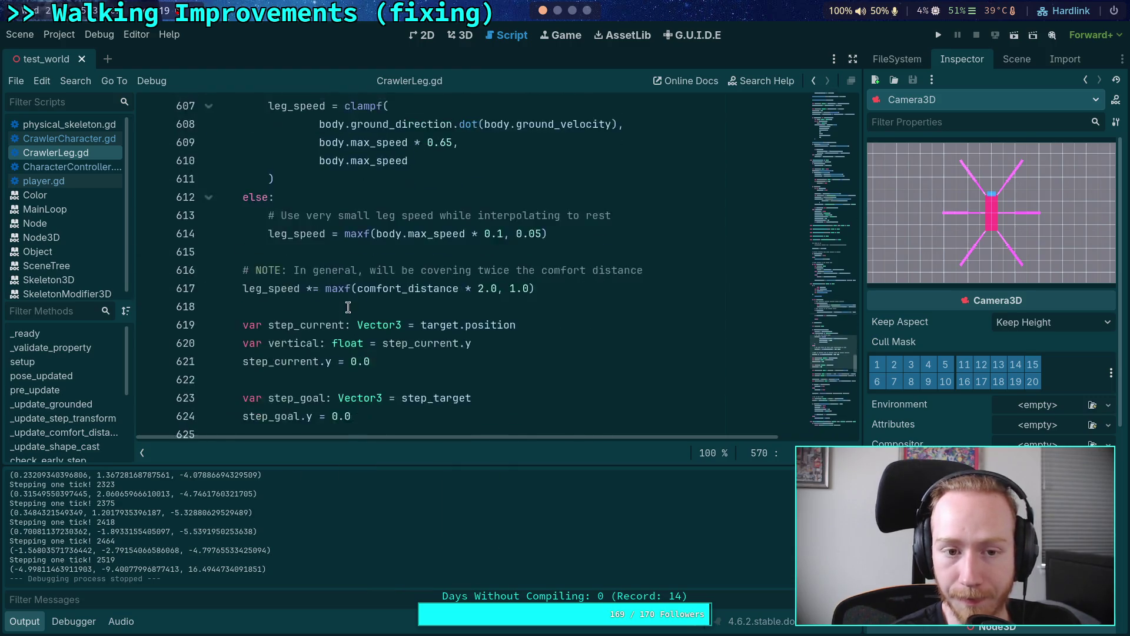
scroll(350, 306, up, 20)
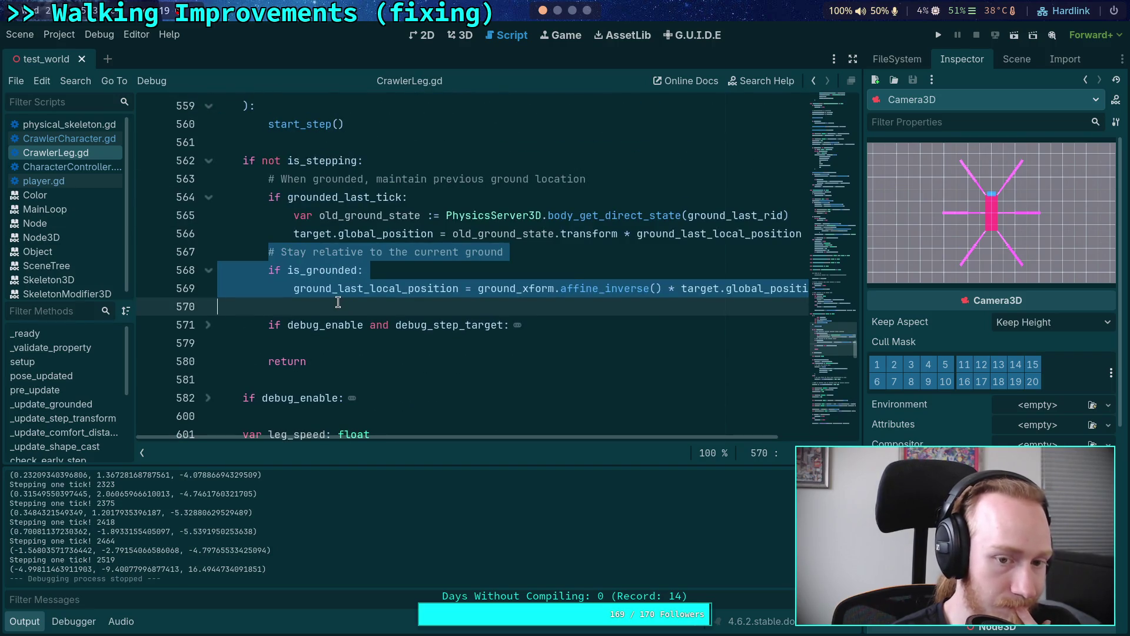
scroll(339, 302, down, 20)
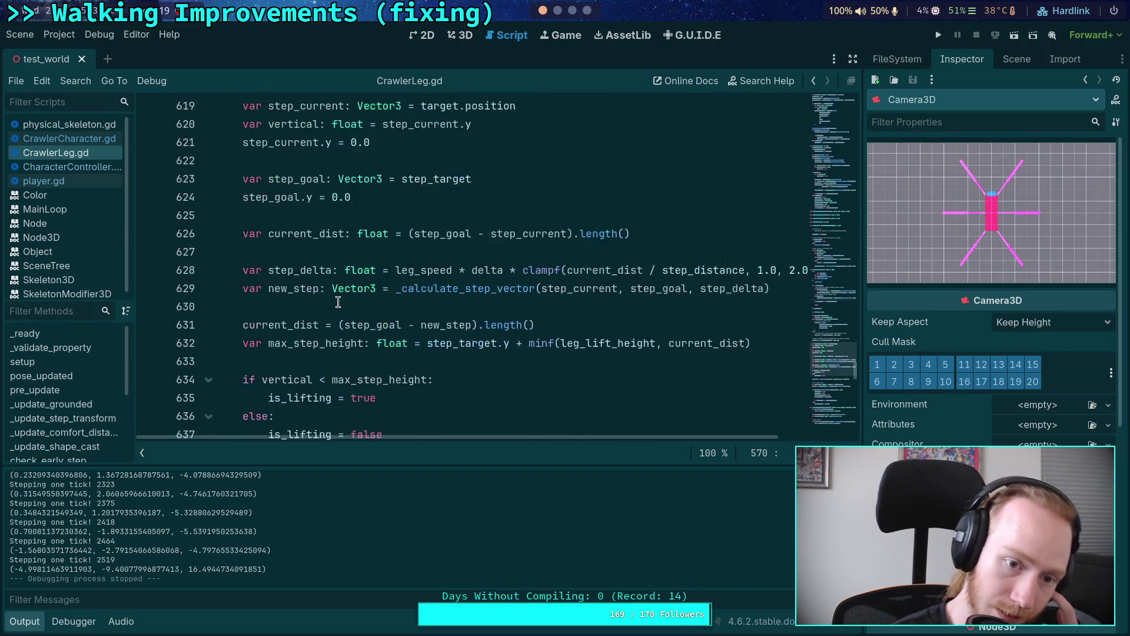
scroll(338, 302, up, 2)
click(532, 268)
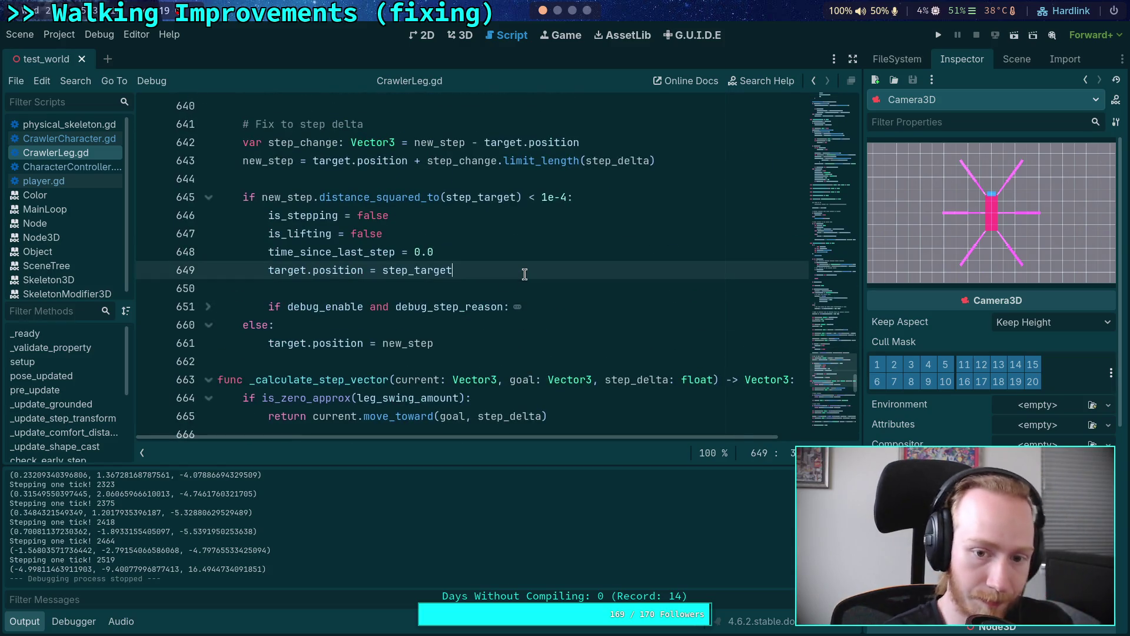
key(Return)
key(Return)
key(ctrl+v)
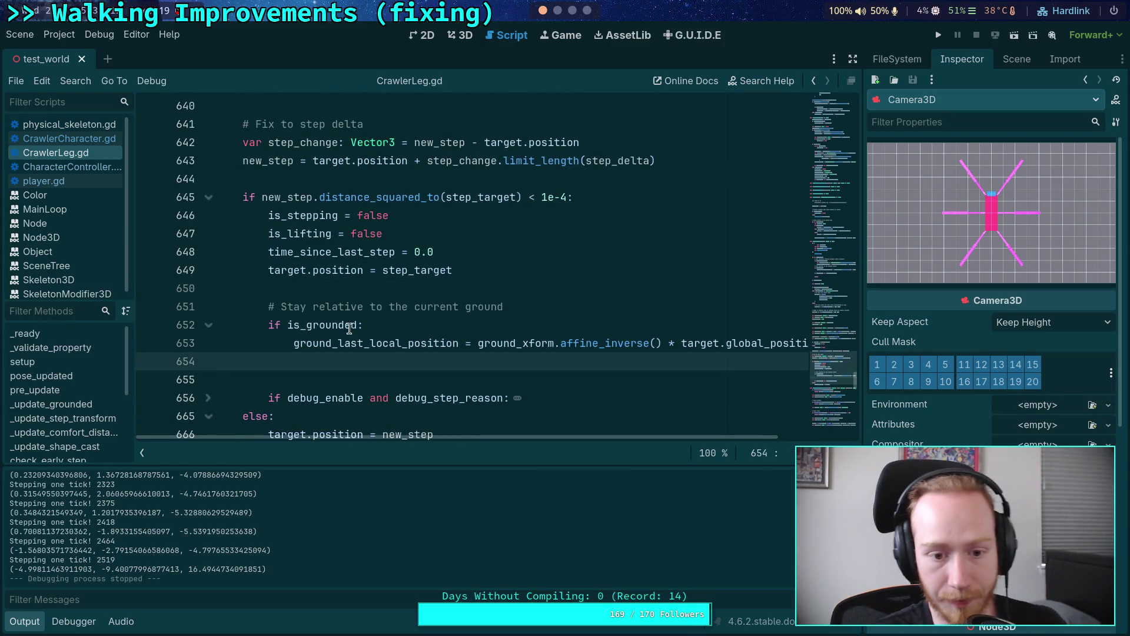
key(BackSpace)
Delete the duplicated comment on line 651, save CrawlerLeg.gd, and run the project.
click(348, 287)
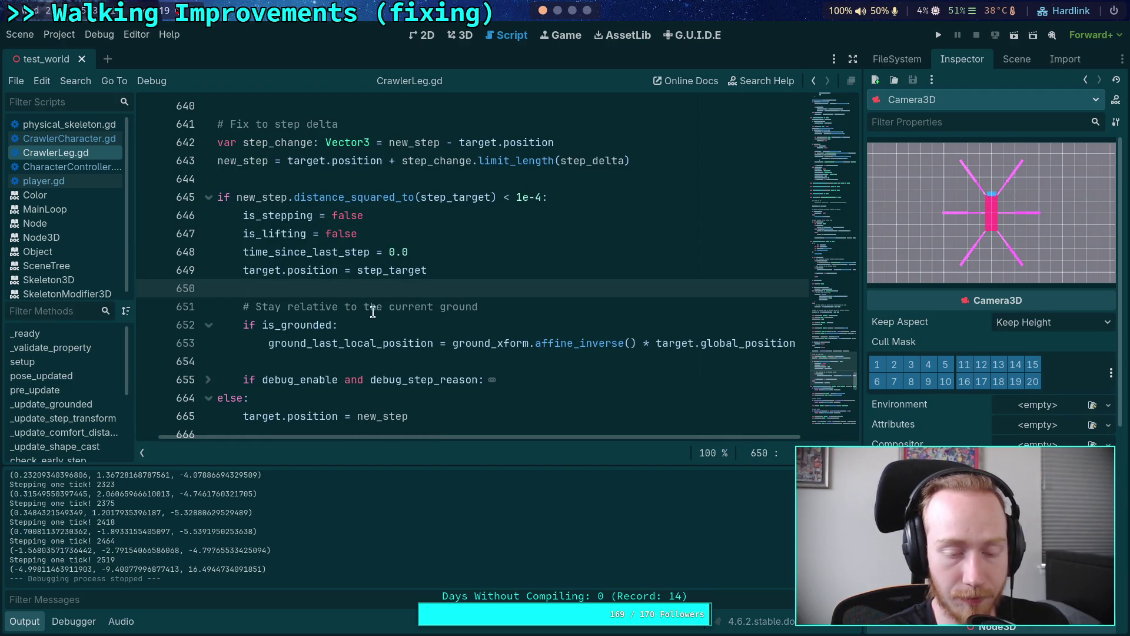
click(373, 312)
drag(511, 310, 213, 318)
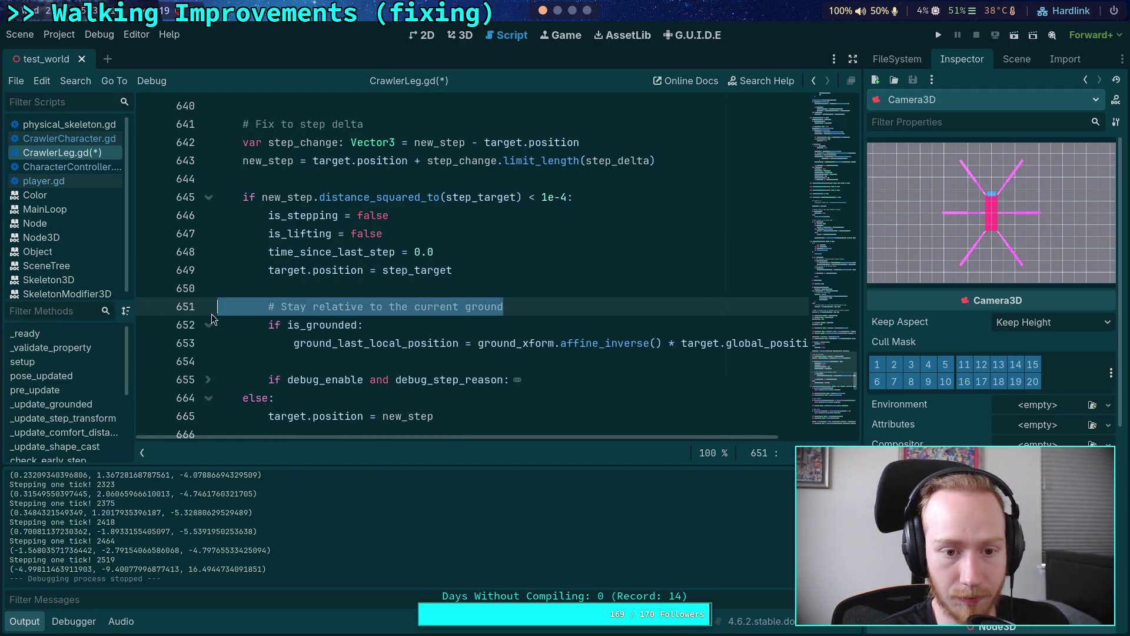
key(BackSpace)
key(BackSpace)
key(ctrl+s)
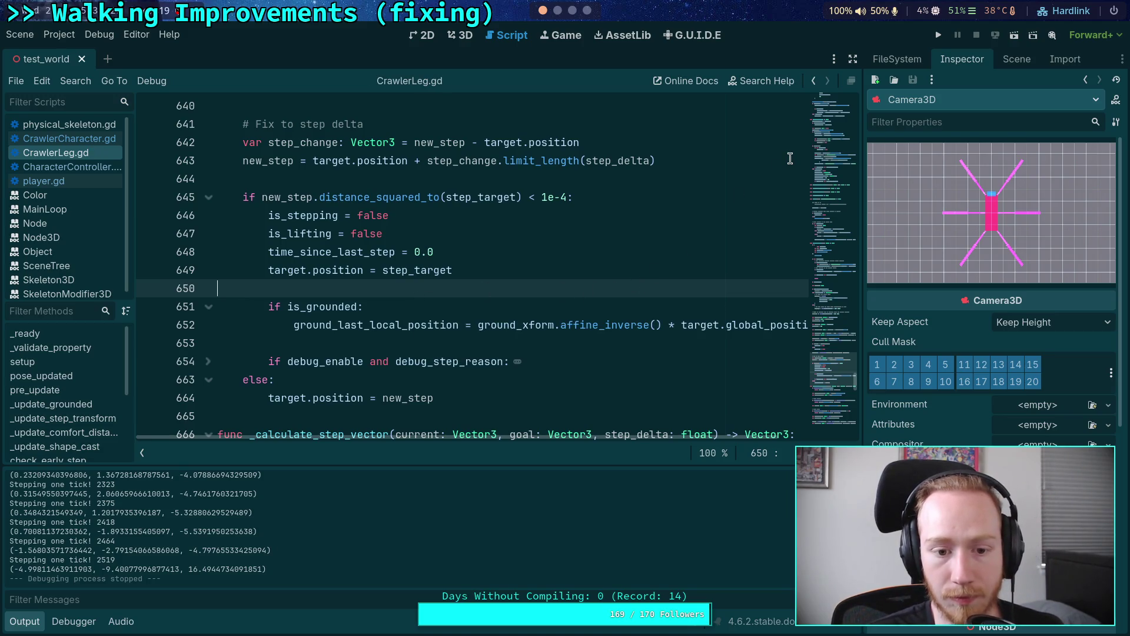
click(944, 34)
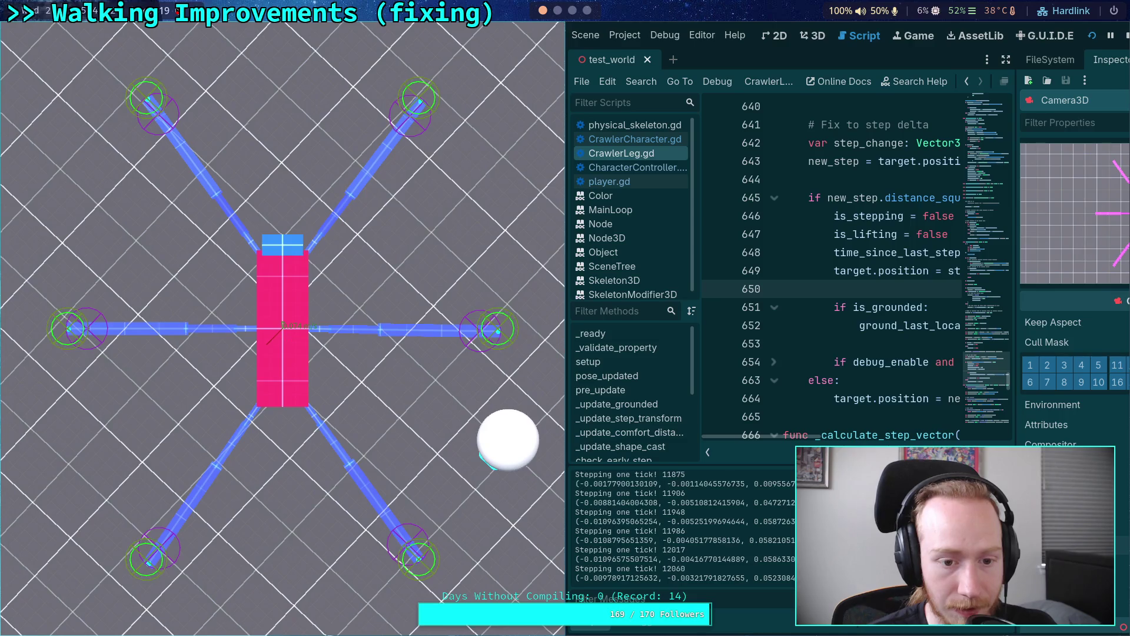
Stop the running crawler game with F8, then launch the project again.
key(F8)
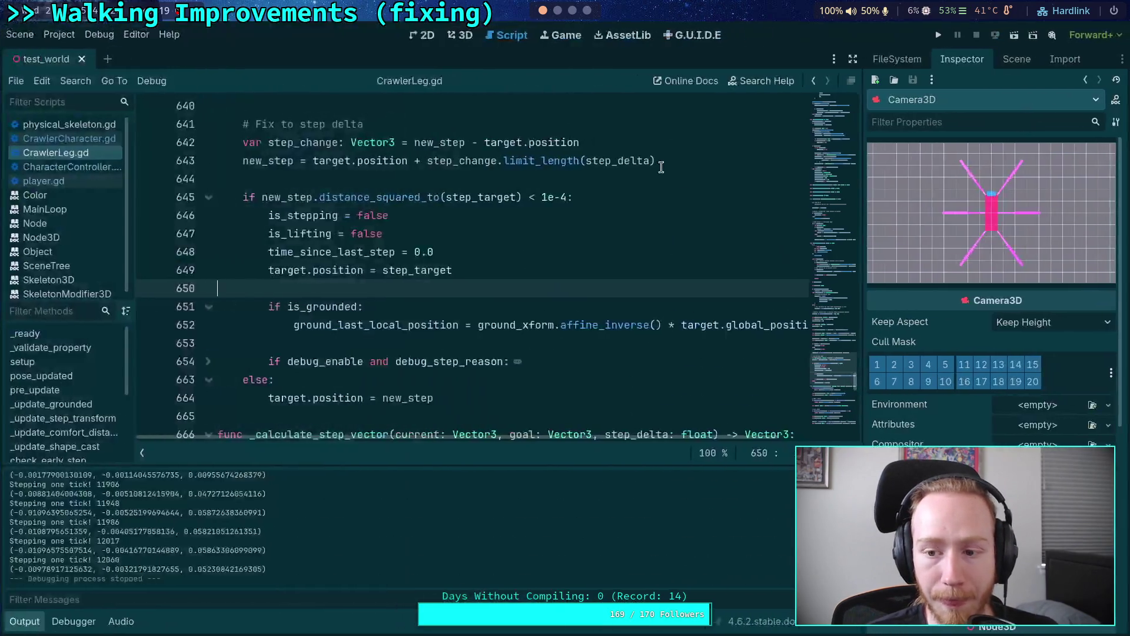
click(939, 36)
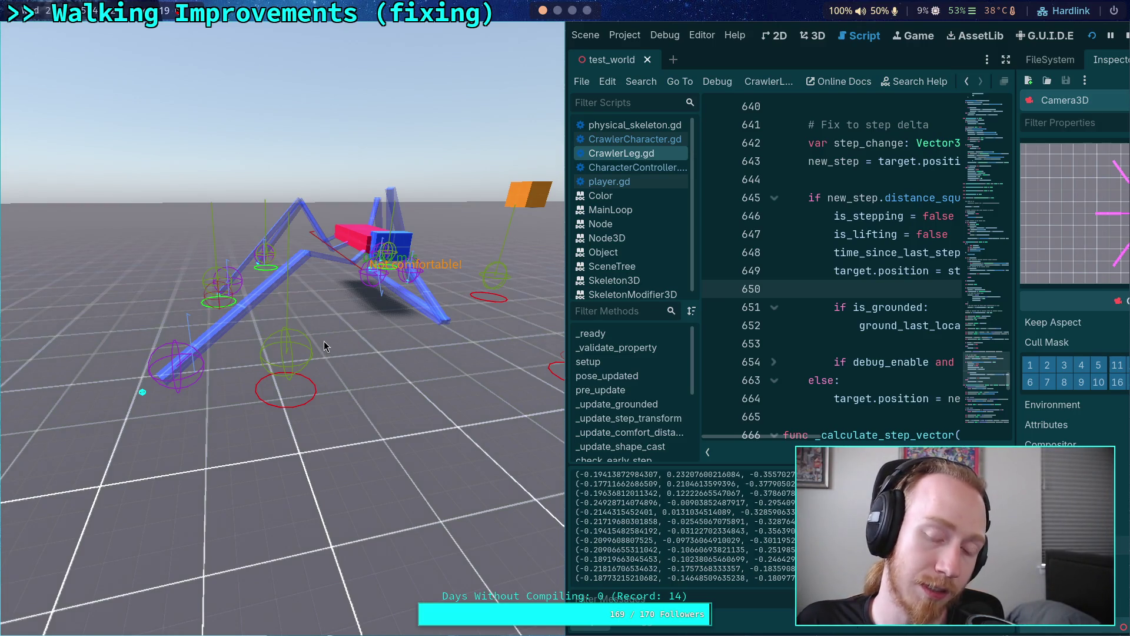
click(1128, 41)
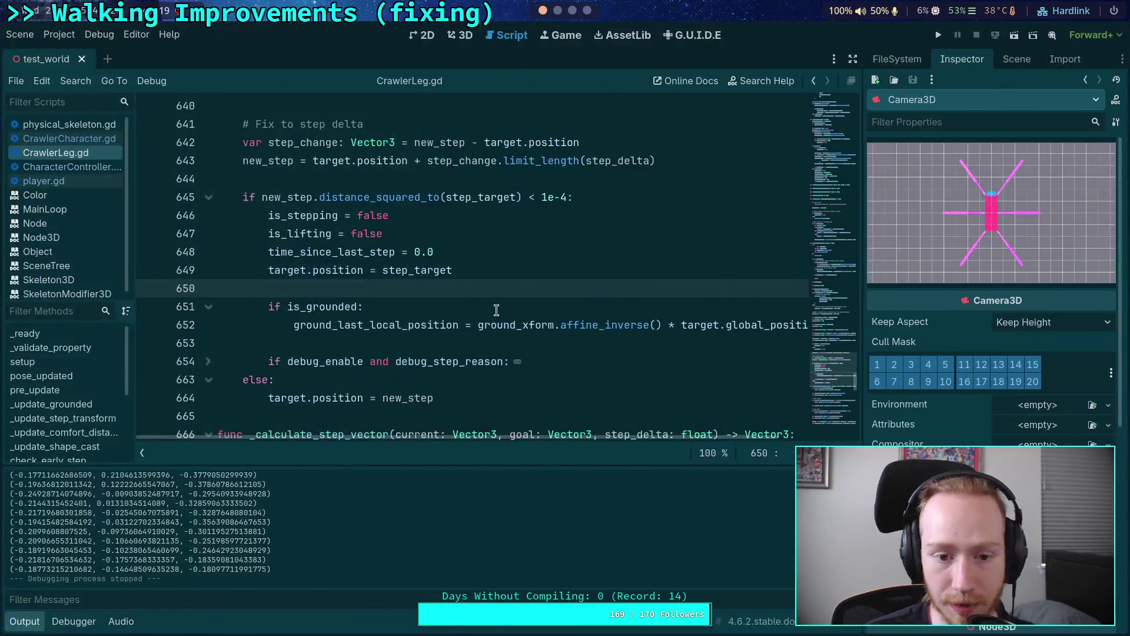
click(449, 343)
click(441, 325)
scroll(436, 327, up, 2)
scroll(412, 312, down, 3)
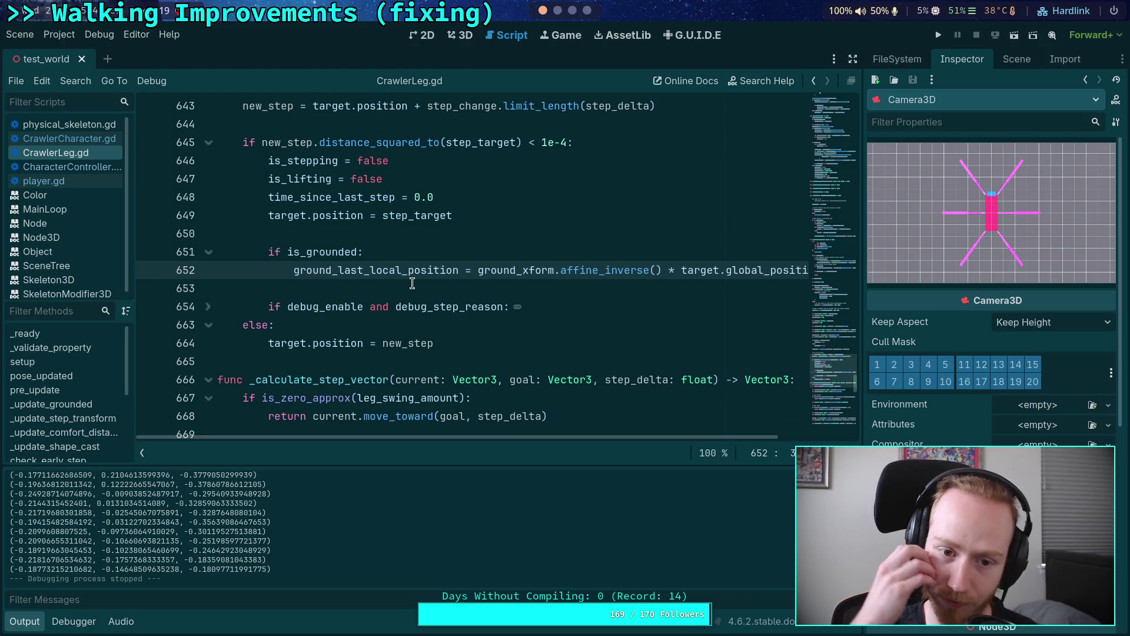
scroll(413, 283, up, 1)
scroll(412, 283, up, 18)
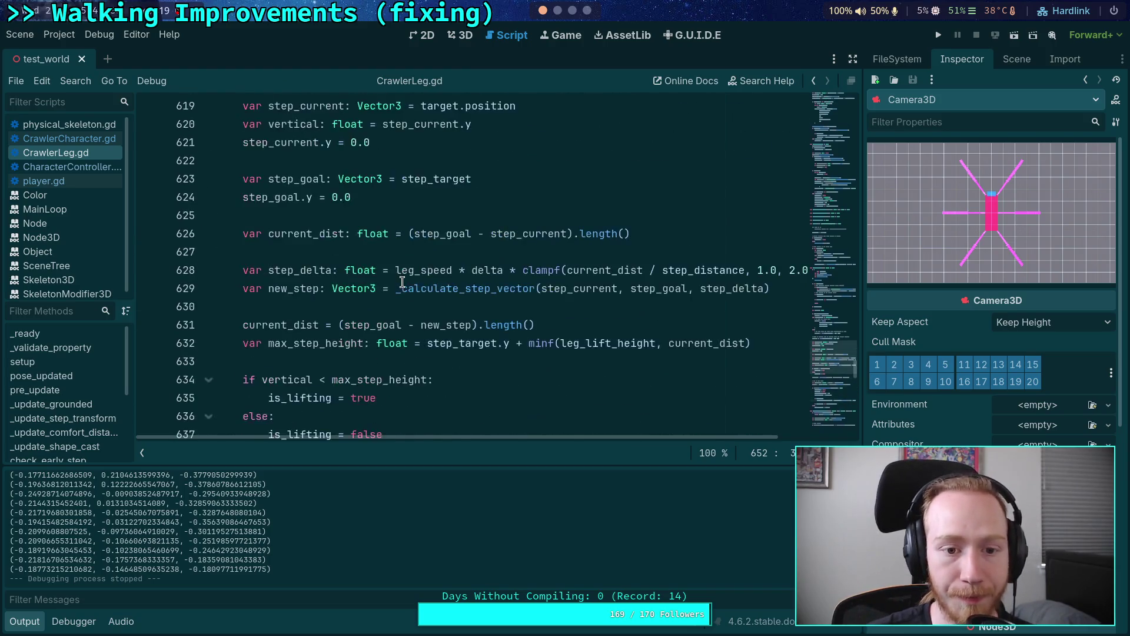
scroll(399, 283, up, 2)
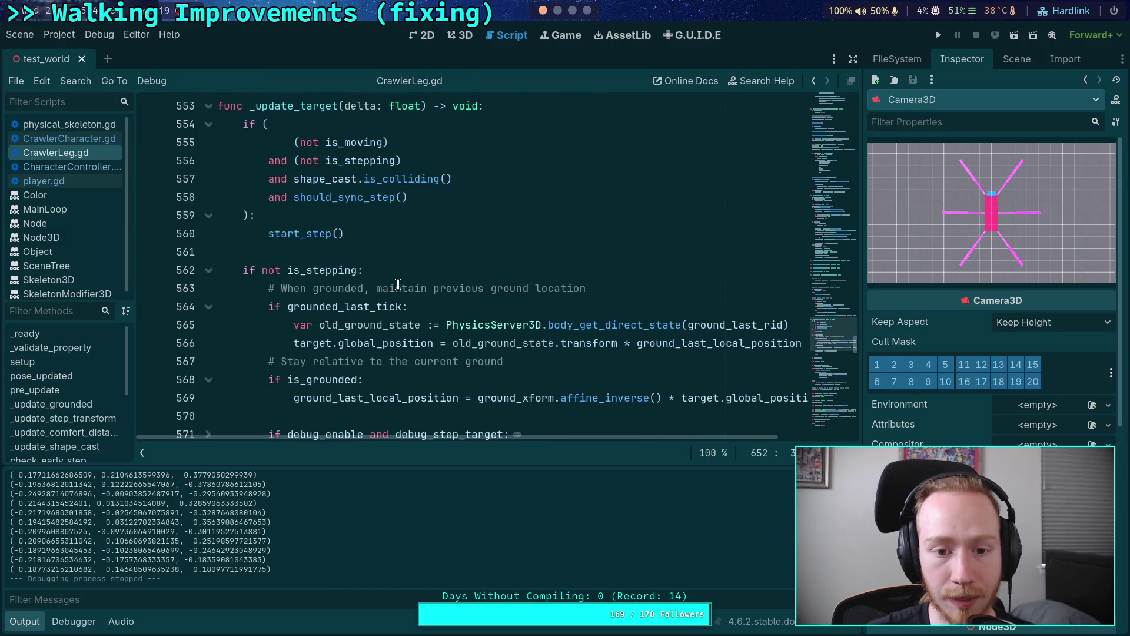
scroll(553, 353, down, 2)
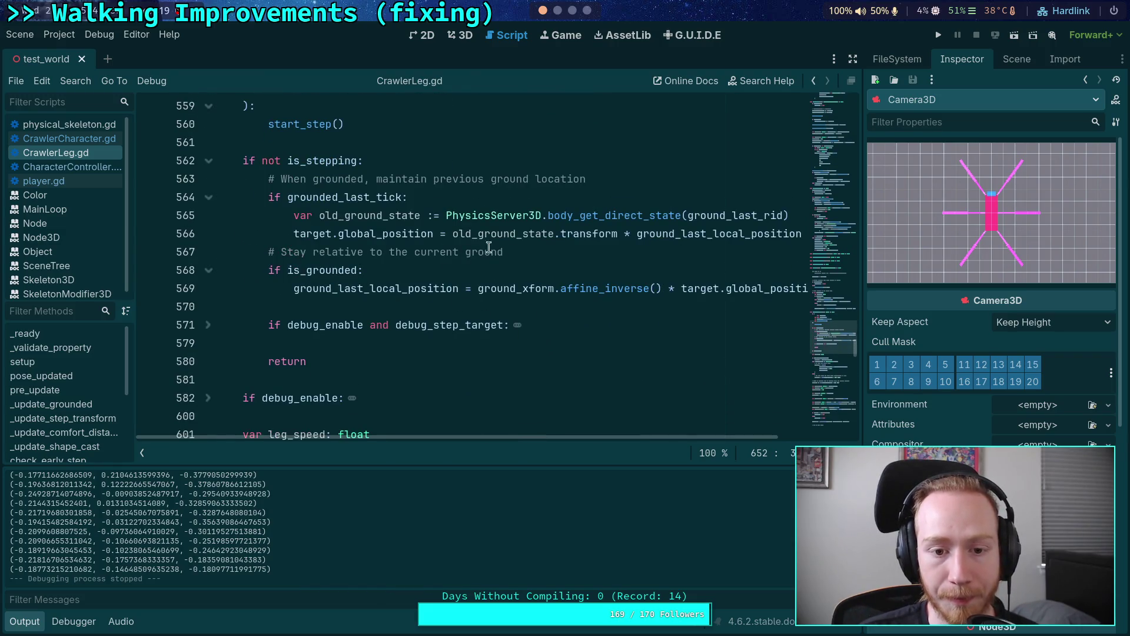
click(560, 252)
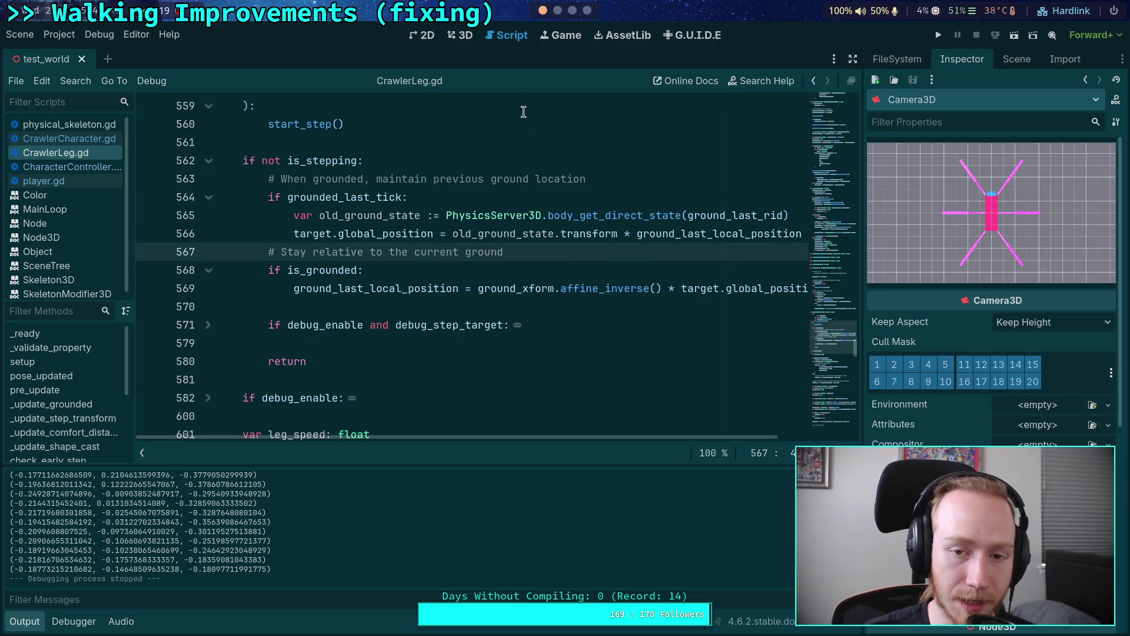
click(558, 10)
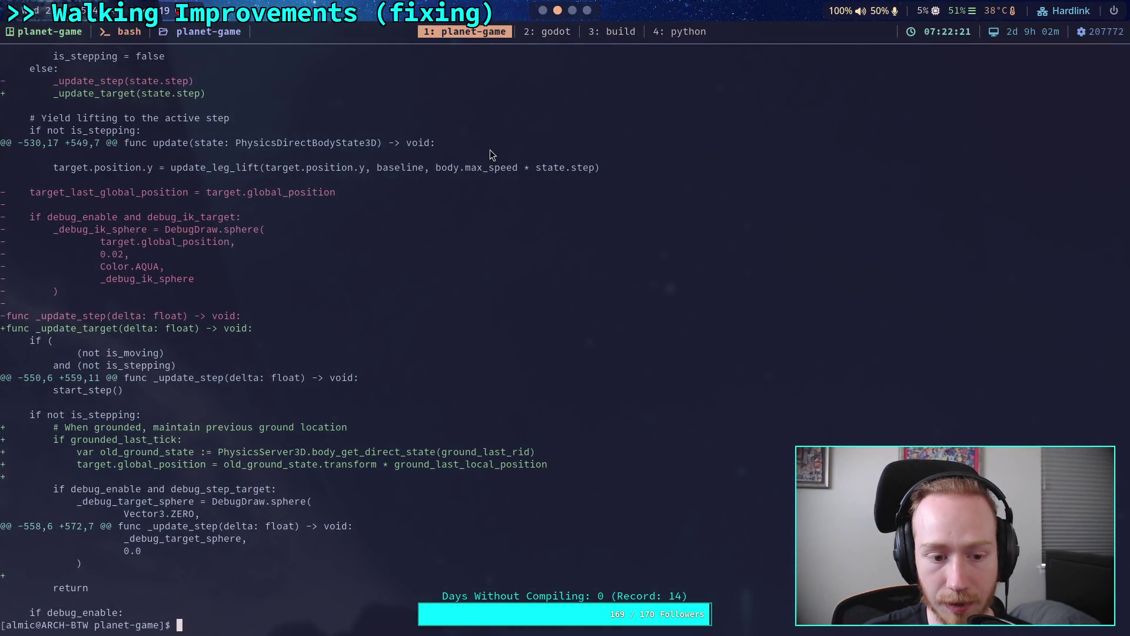
key(super+1)
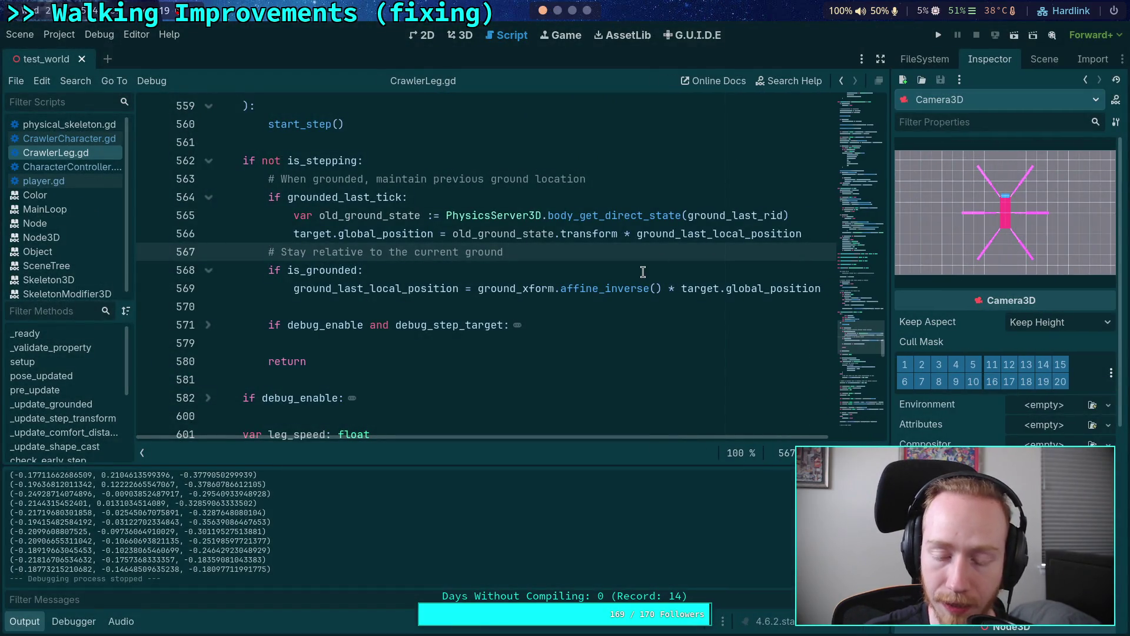
Type 7 on the empty line 570 below line 568.
click(643, 272)
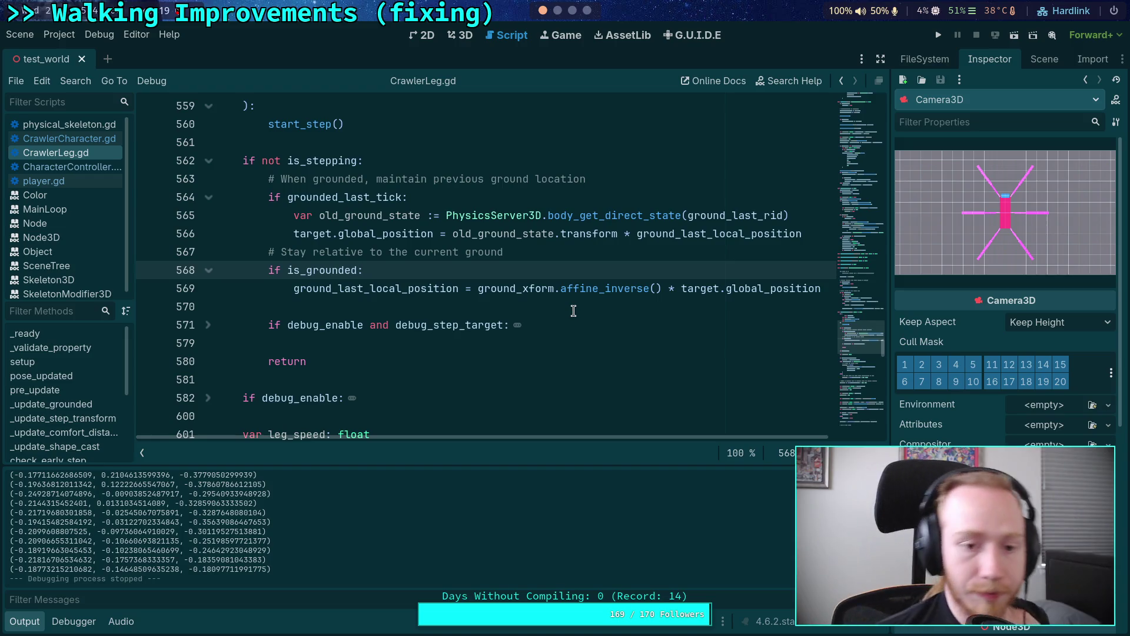
click(573, 311)
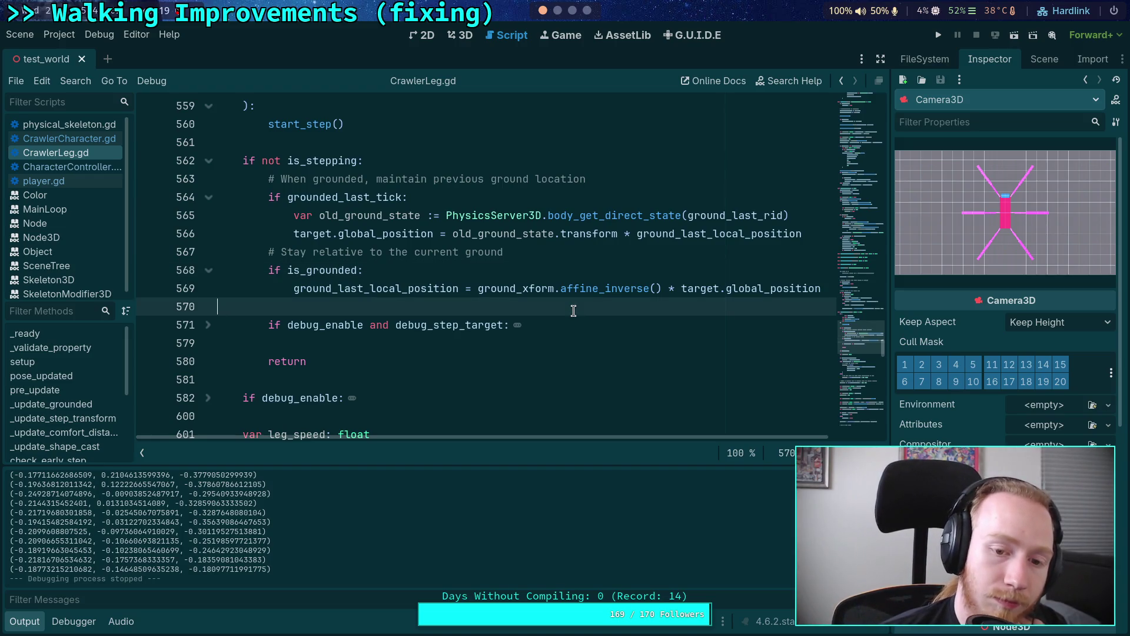
text(7)
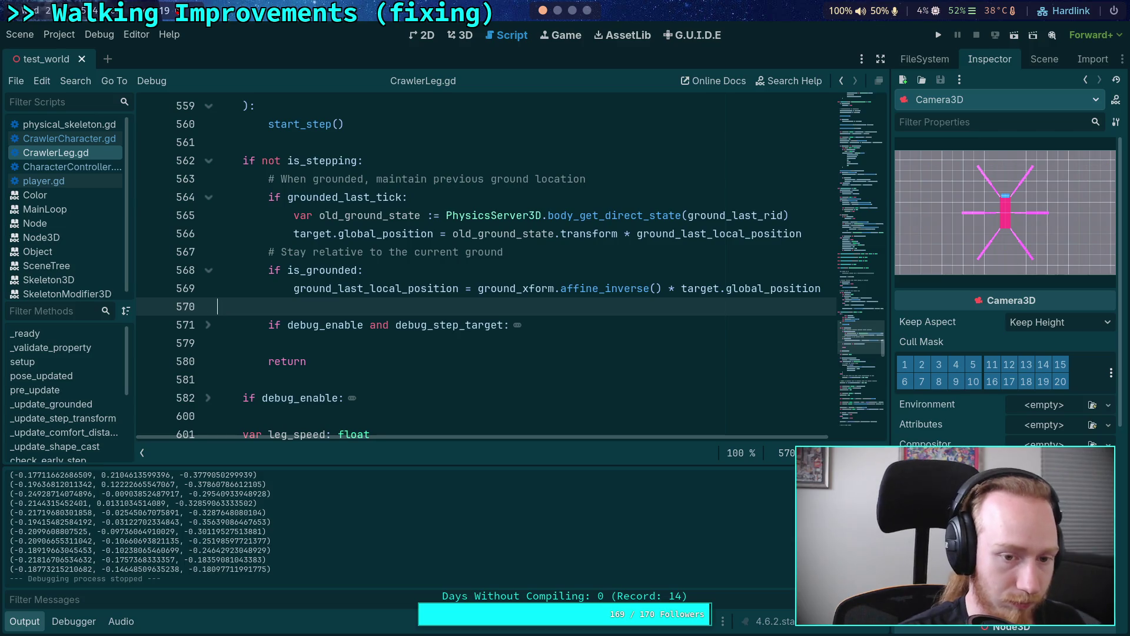
Search CrawlerLeg.gd for ground_friction and step through its matches to line 426.
key(ctrl+f)
text(ground_)
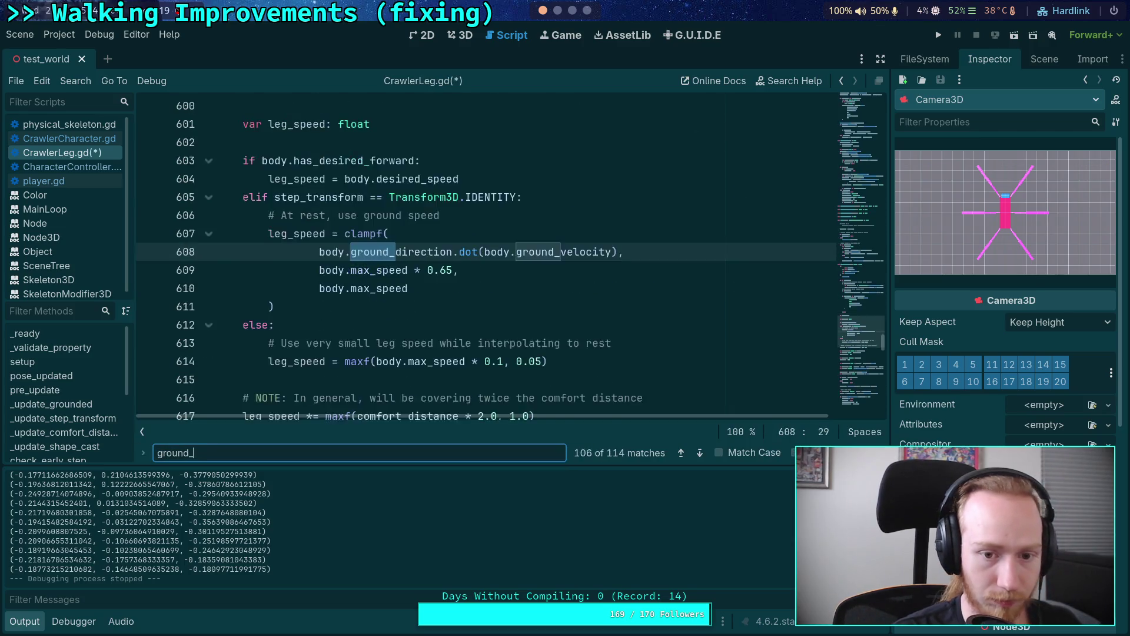
text(friction)
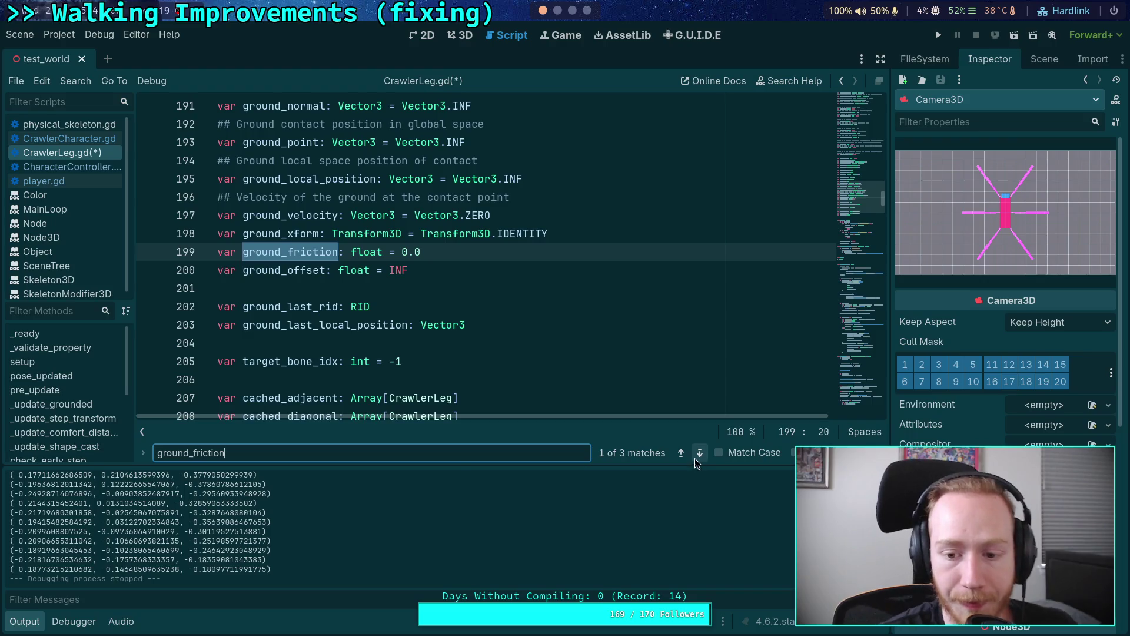
click(699, 454)
click(699, 453)
click(698, 456)
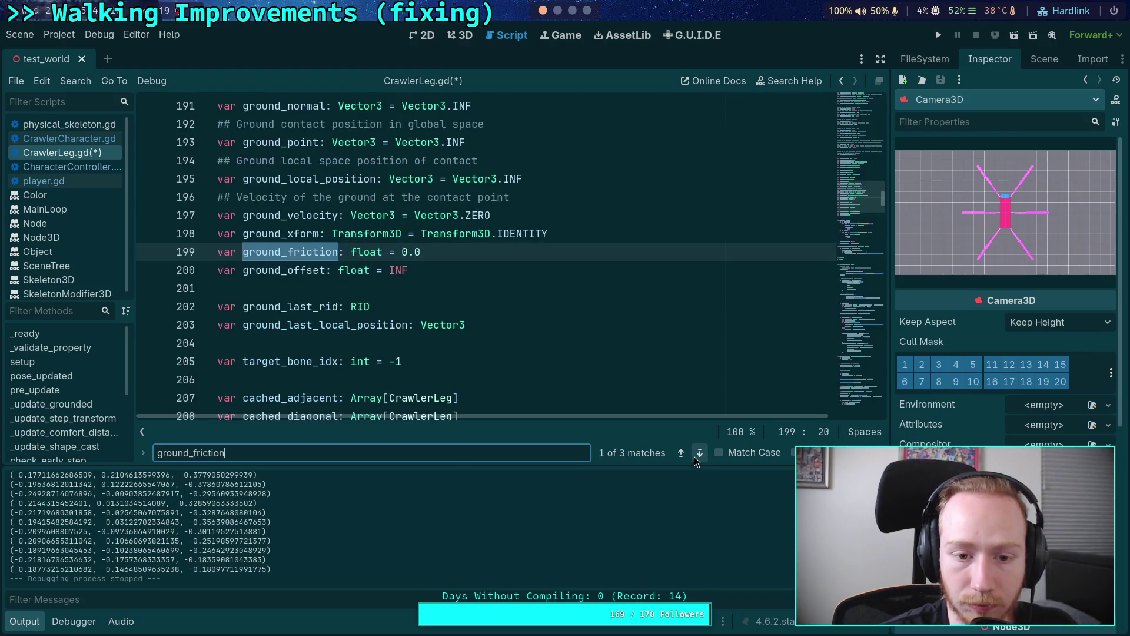
click(698, 457)
click(699, 453)
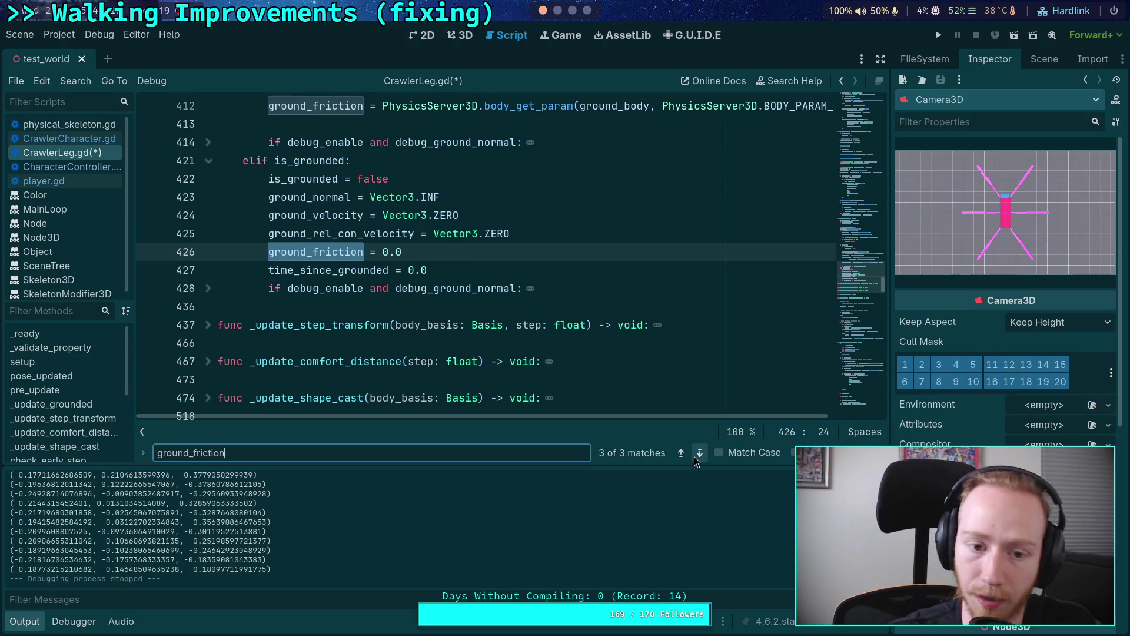
Change the search term to target.globa and widen the script editor to full width.
double_click(333, 447)
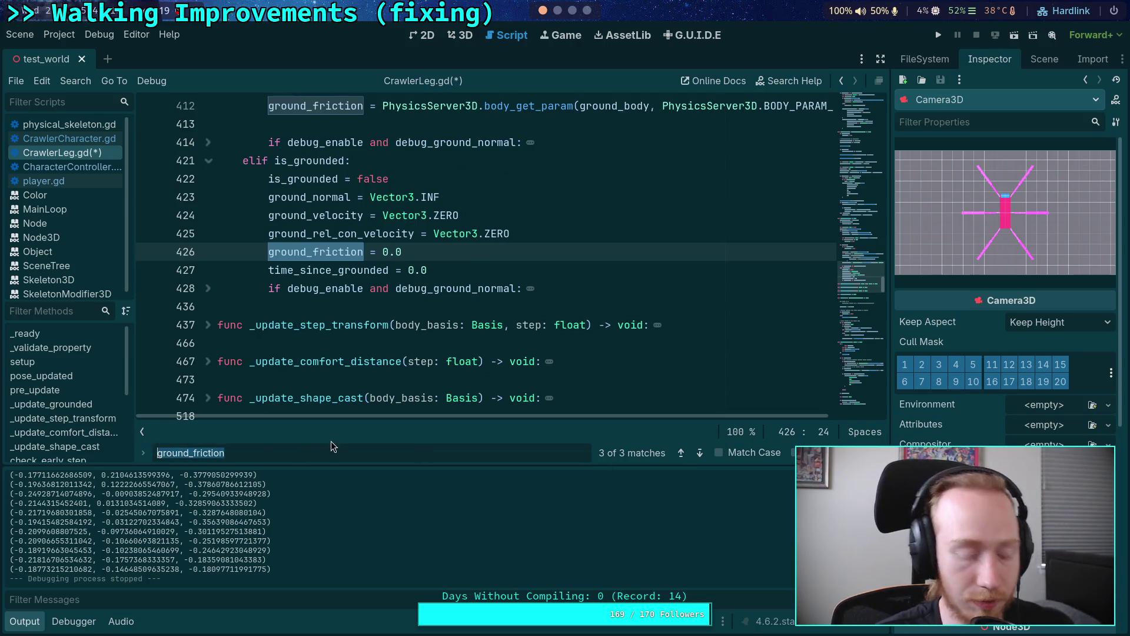
text(targe)
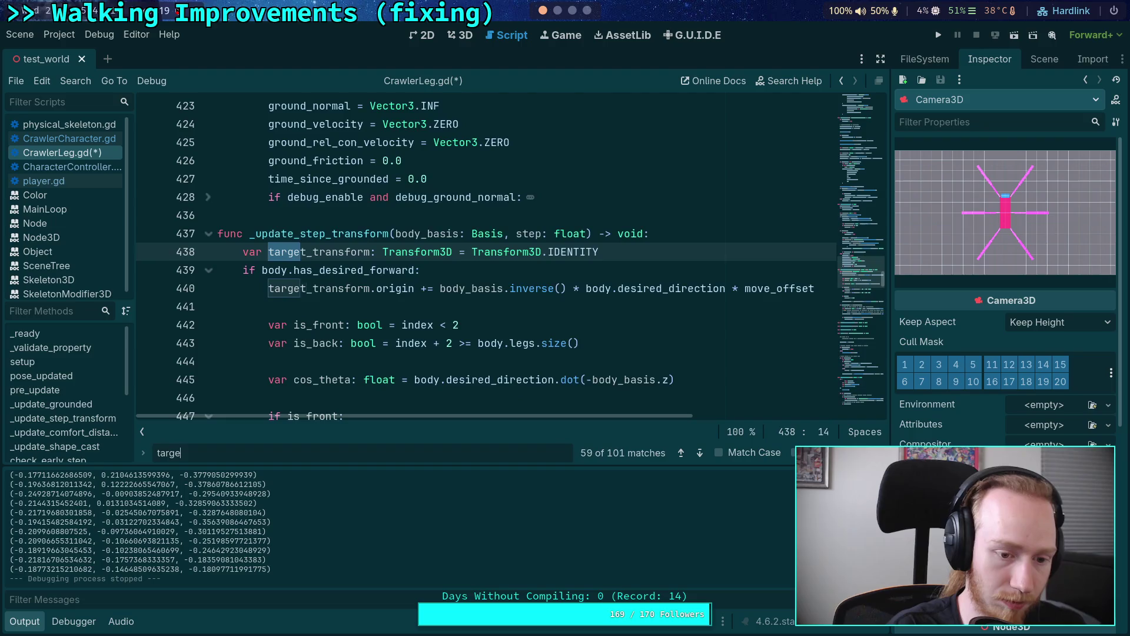
text(t.globa)
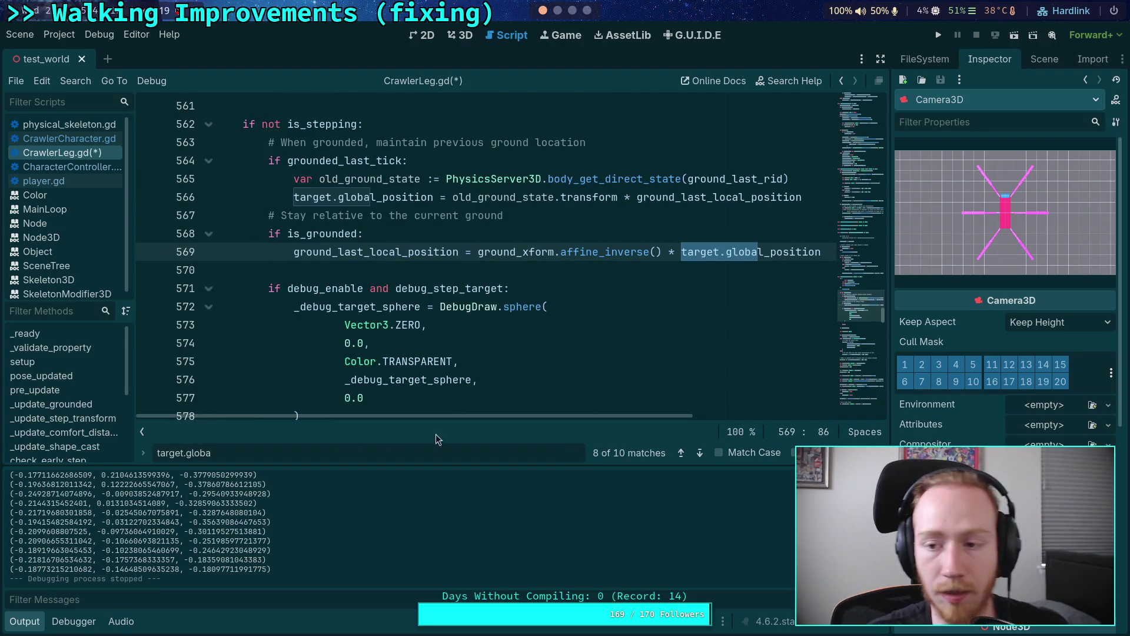
click(880, 58)
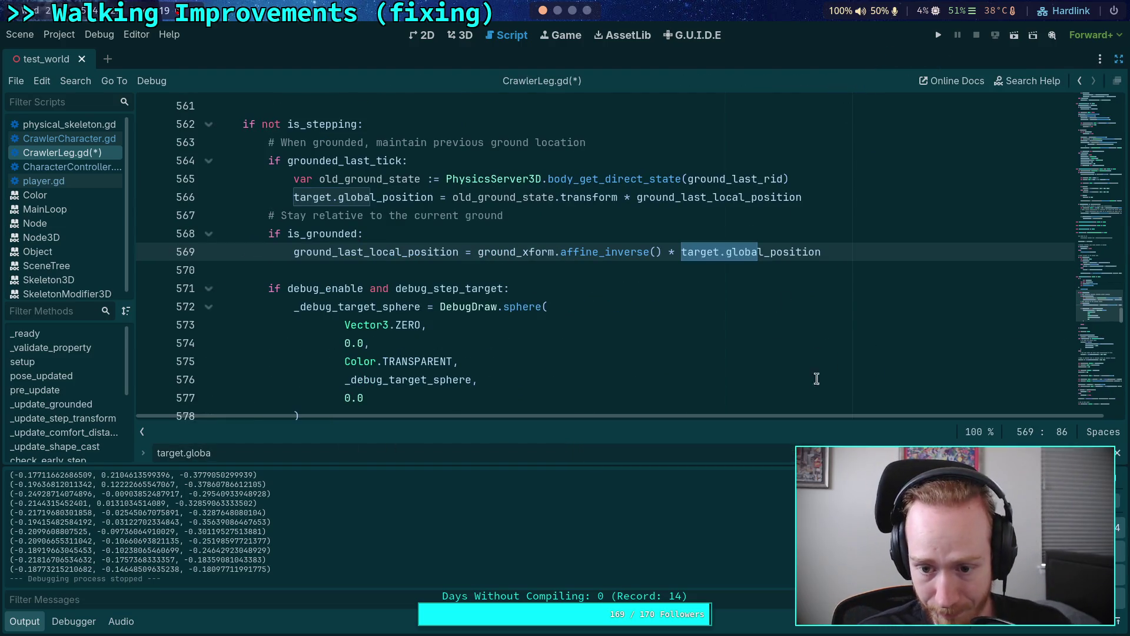
Hide the output log and append 'with friction' to the grounding comment.
click(33, 622)
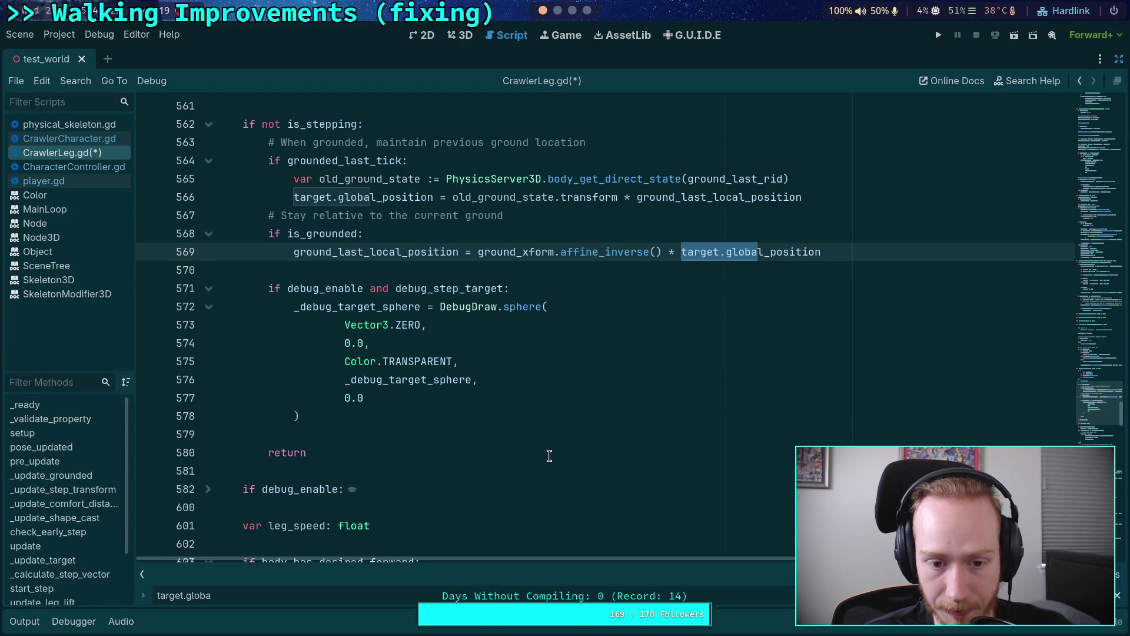
key(Escape)
scroll(699, 436, up, 3)
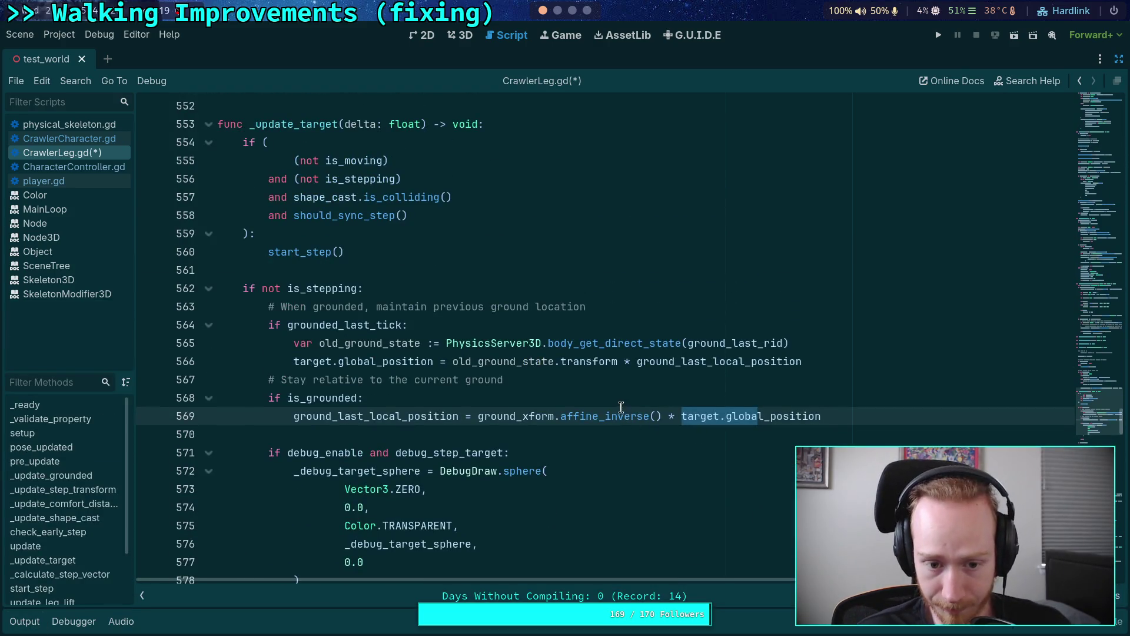
click(659, 381)
click(852, 361)
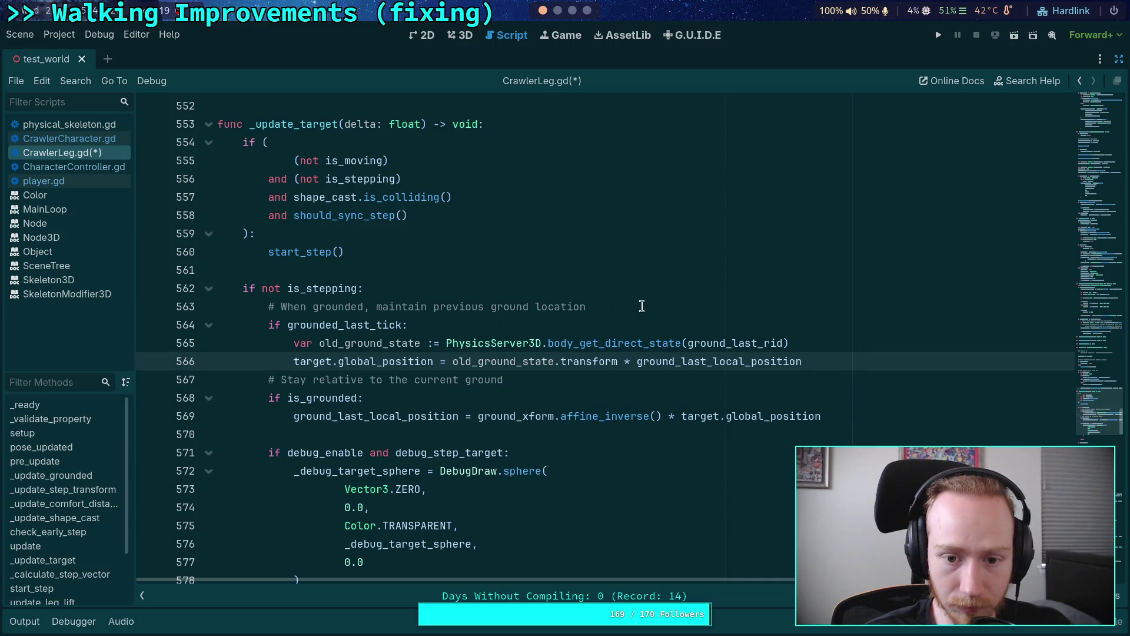
click(675, 306)
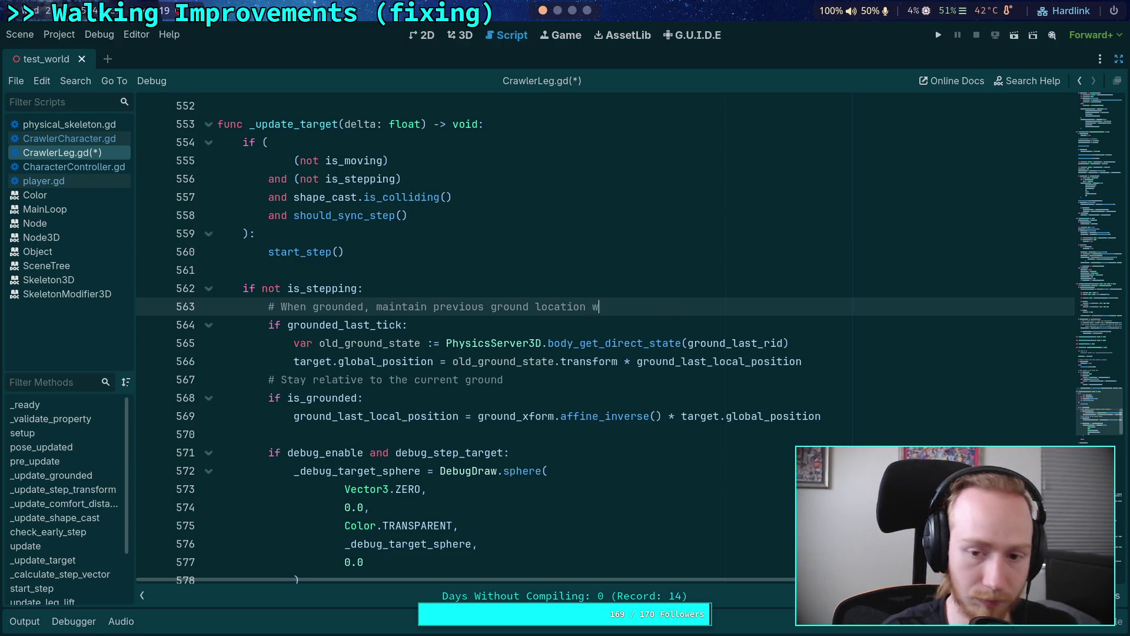
text(ith)
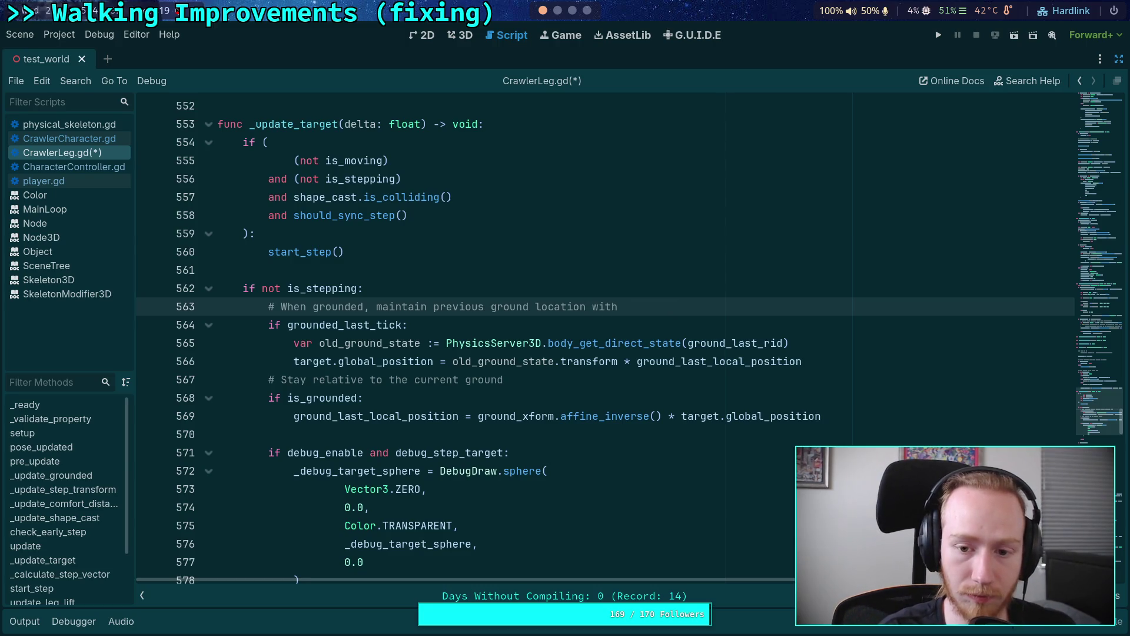
text( friction)
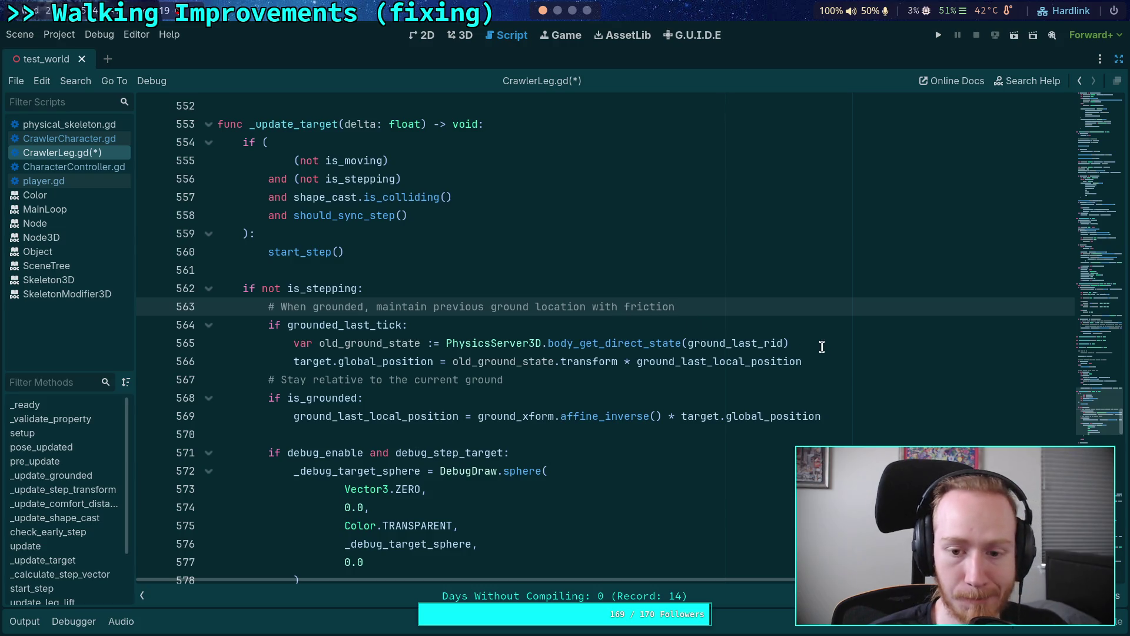
Add 'var old_ground_position: Vector3' holding the transform expression cut from line 567.
click(826, 343)
key(Return)
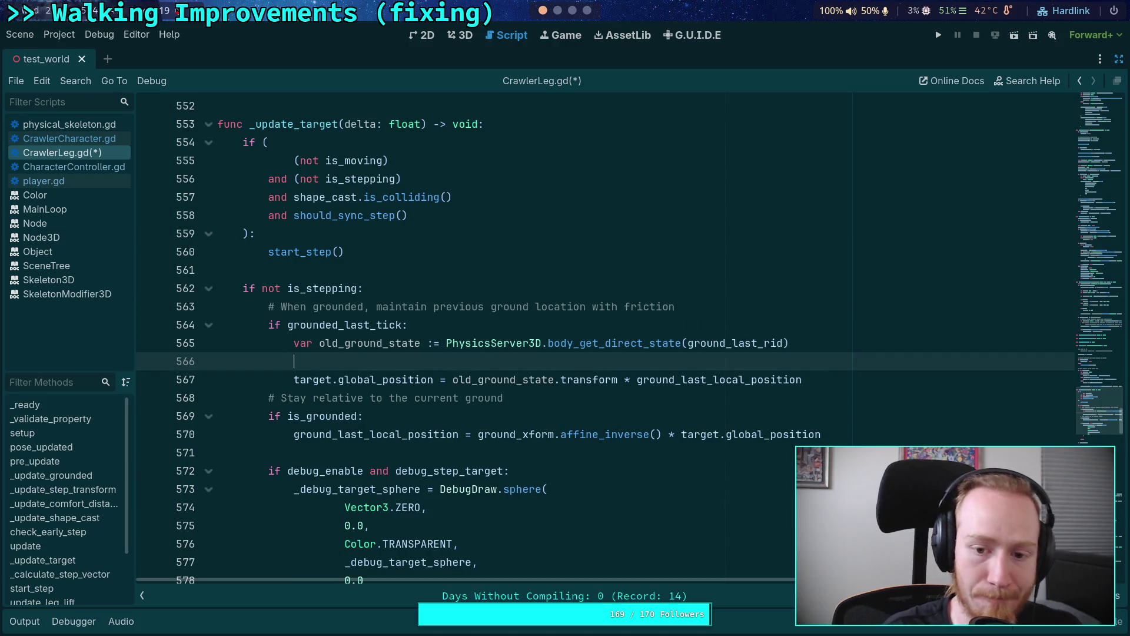
text(var )
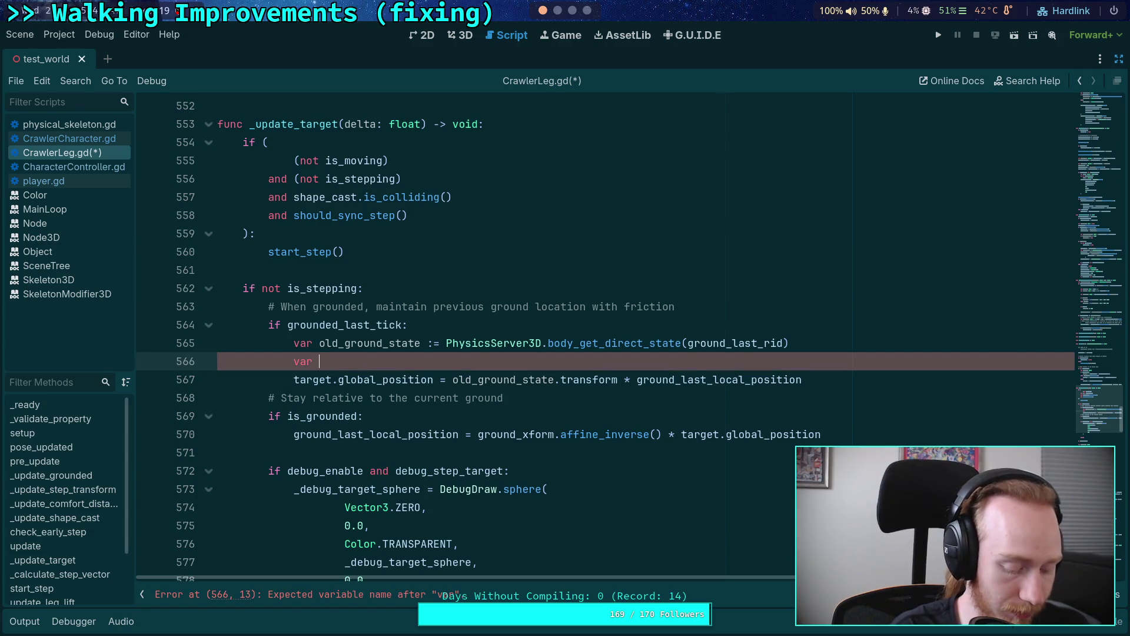
text(old_ground_position =)
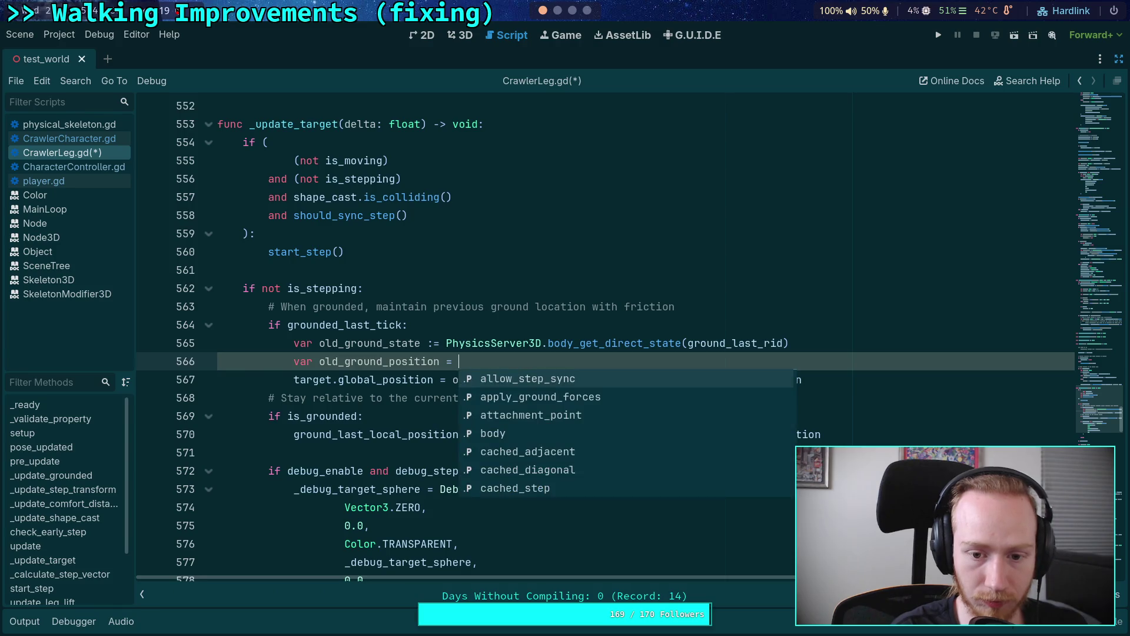
click(798, 251)
drag(800, 379, 454, 379)
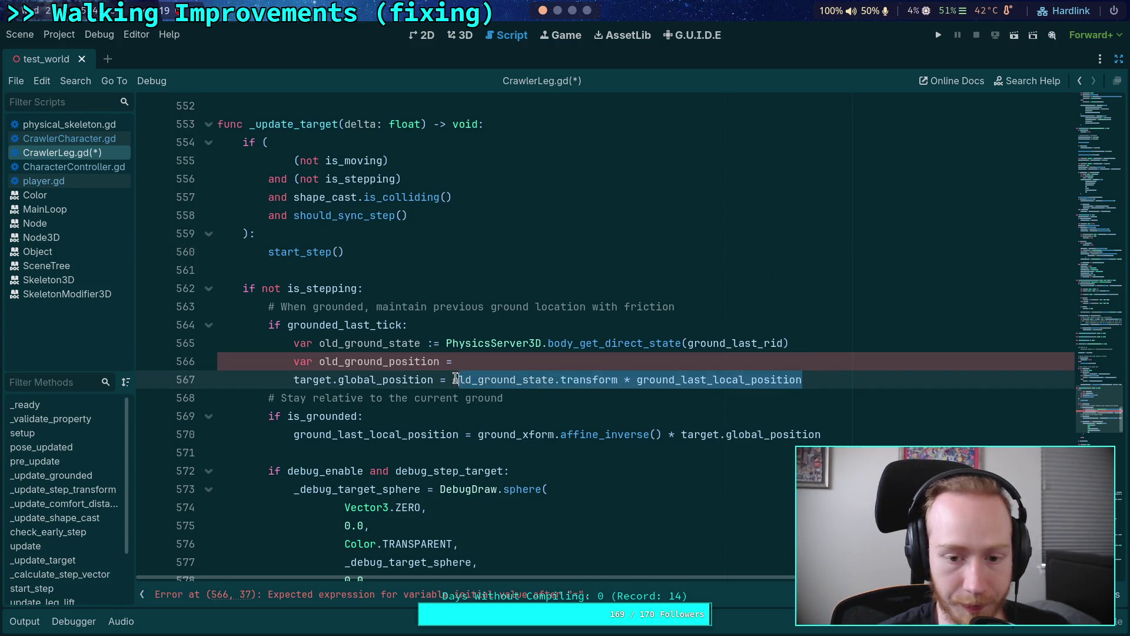
key(ctrl+x)
key(ctrl+v)
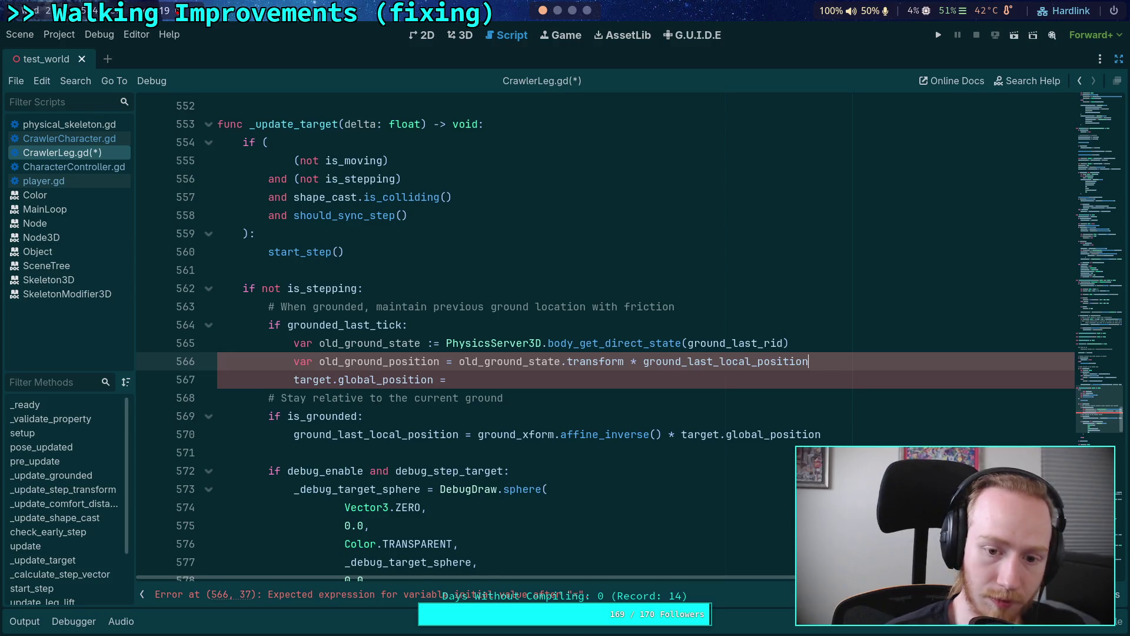
click(445, 361)
text(: Vector3)
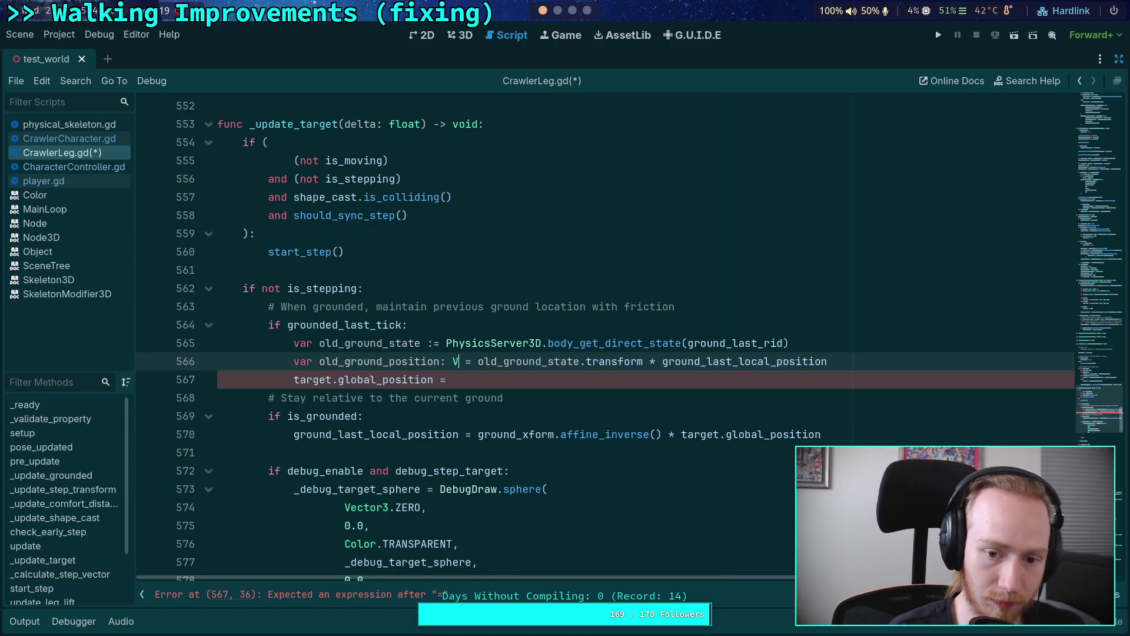
key(Escape)
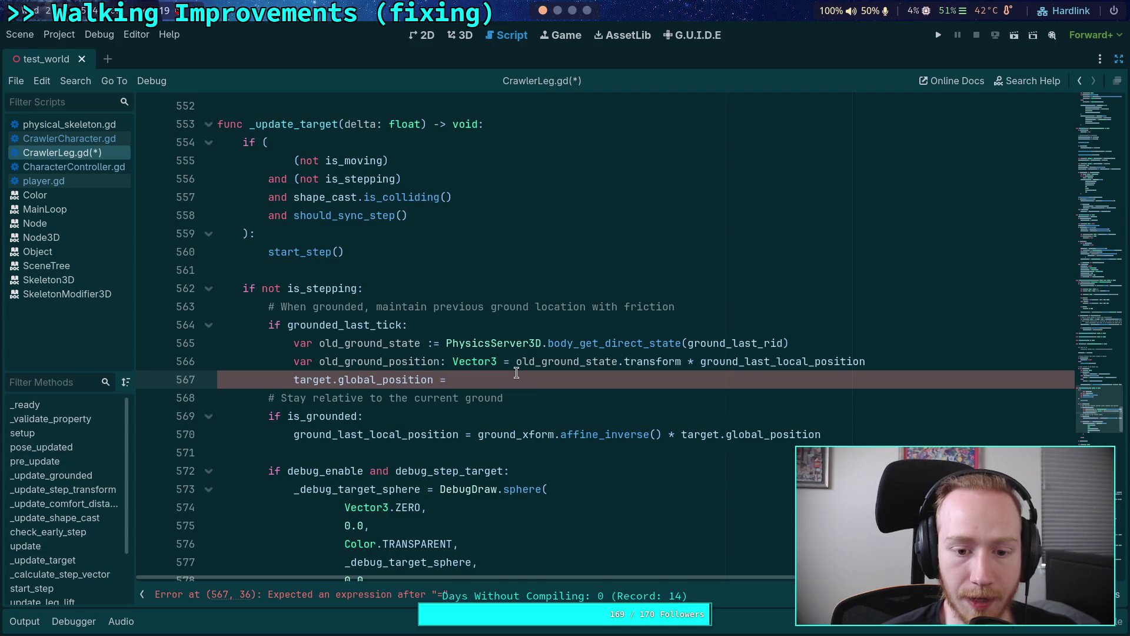
Make line 567 assign target.global_position from target.global_position, keeping the comment's indentation.
click(535, 381)
text(tar)
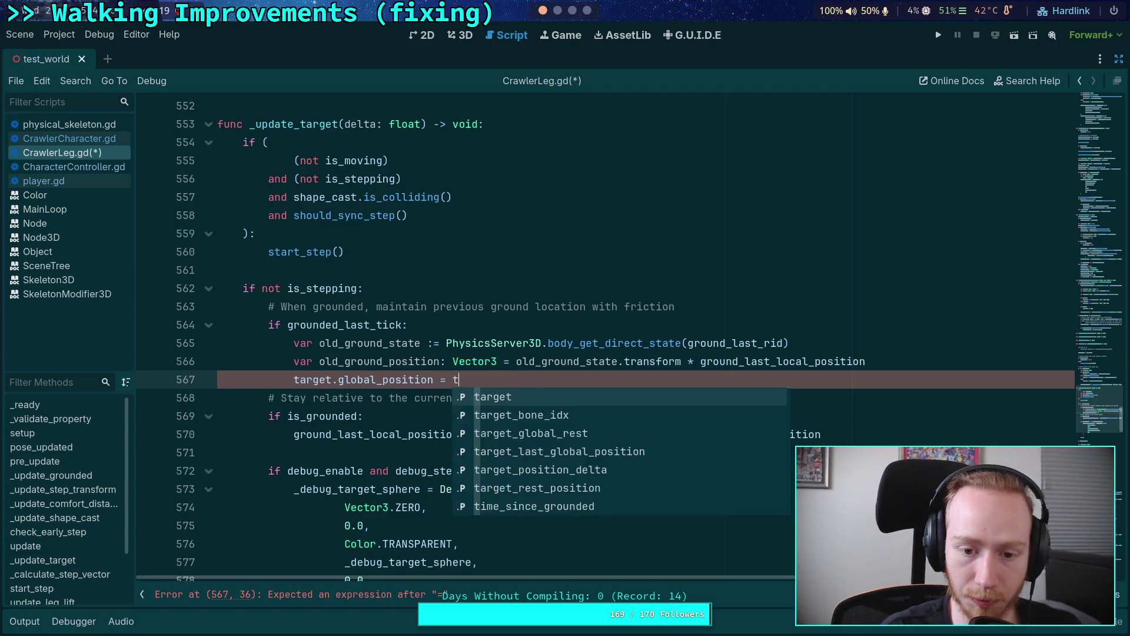
key(Down)
key(Down)
key(Down)
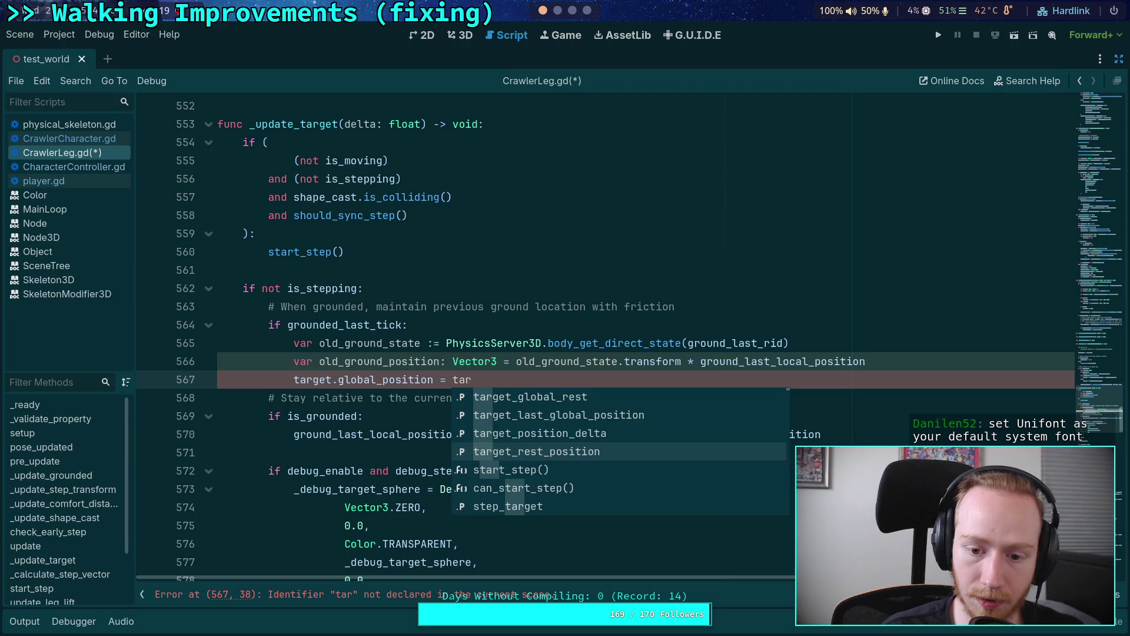
key(Down)
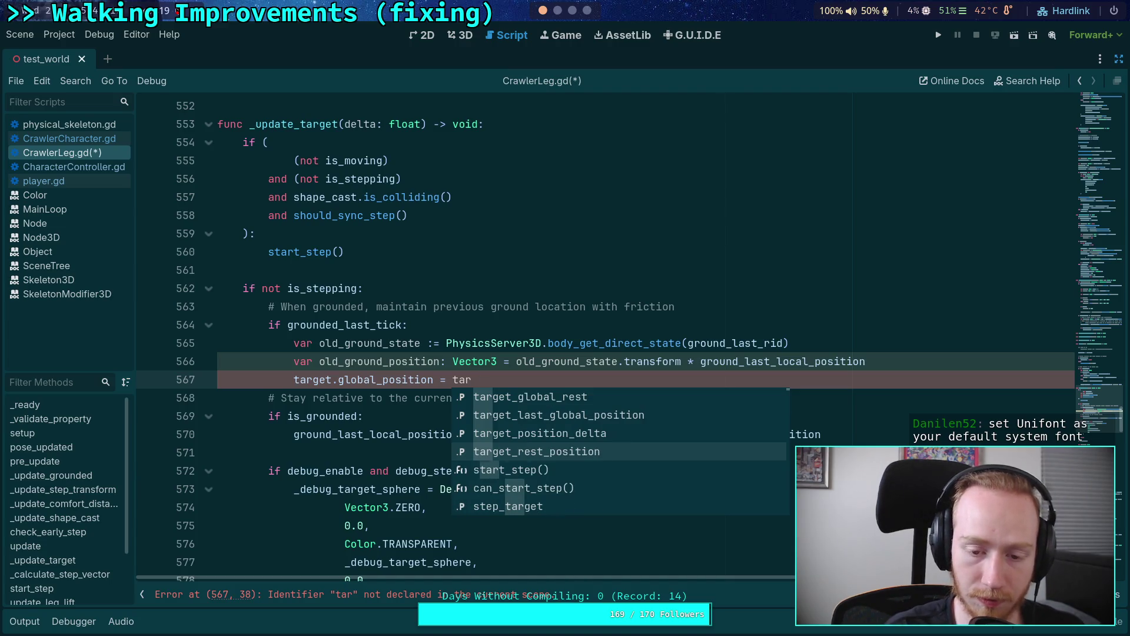
text(get.glo)
click(217, 397)
key(Tab)
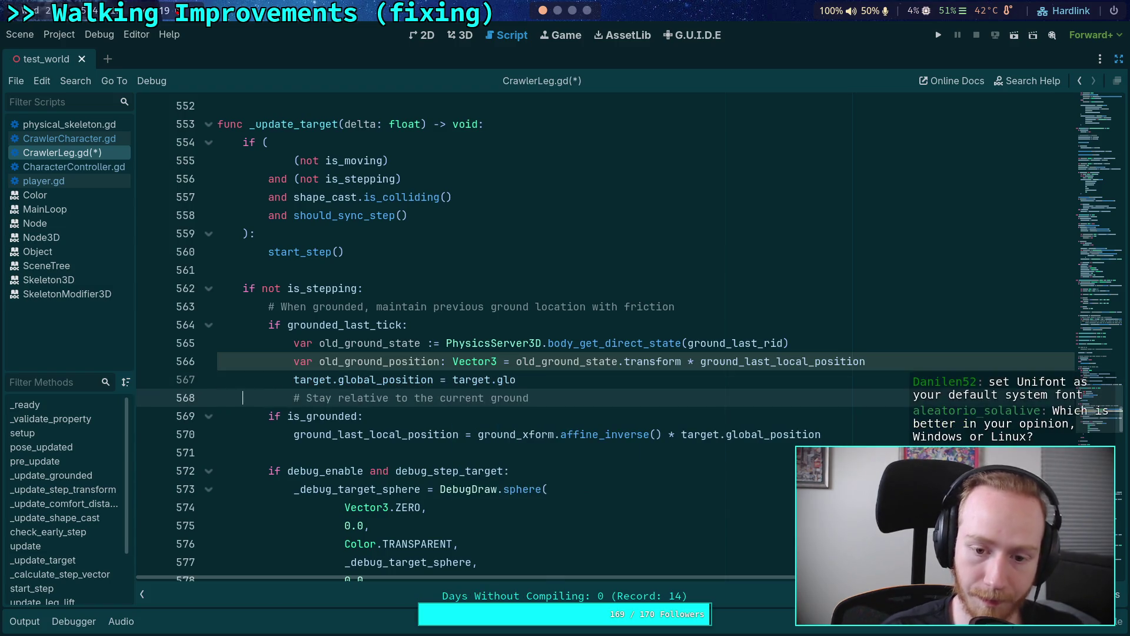
key(BackSpace)
key(BackSpace)
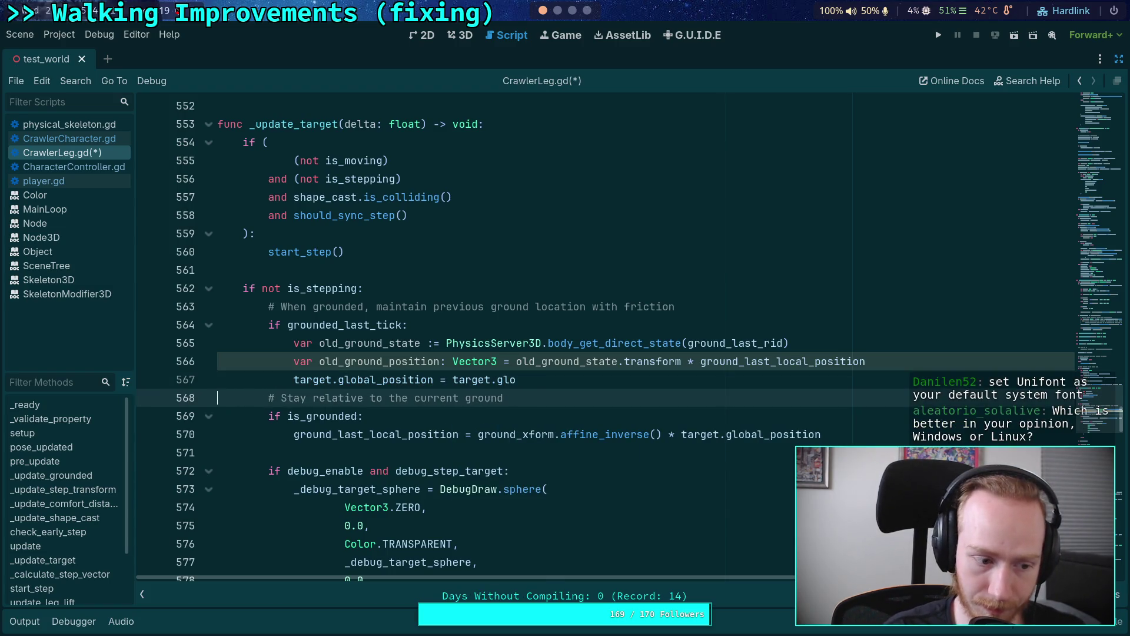
click(516, 379)
key(BackSpace)
text(ba)
key(Down)
key(Return)
Complete it as .move_toward(old_ground_position, body.deceleration * delta) and save the script.
text(.wo)
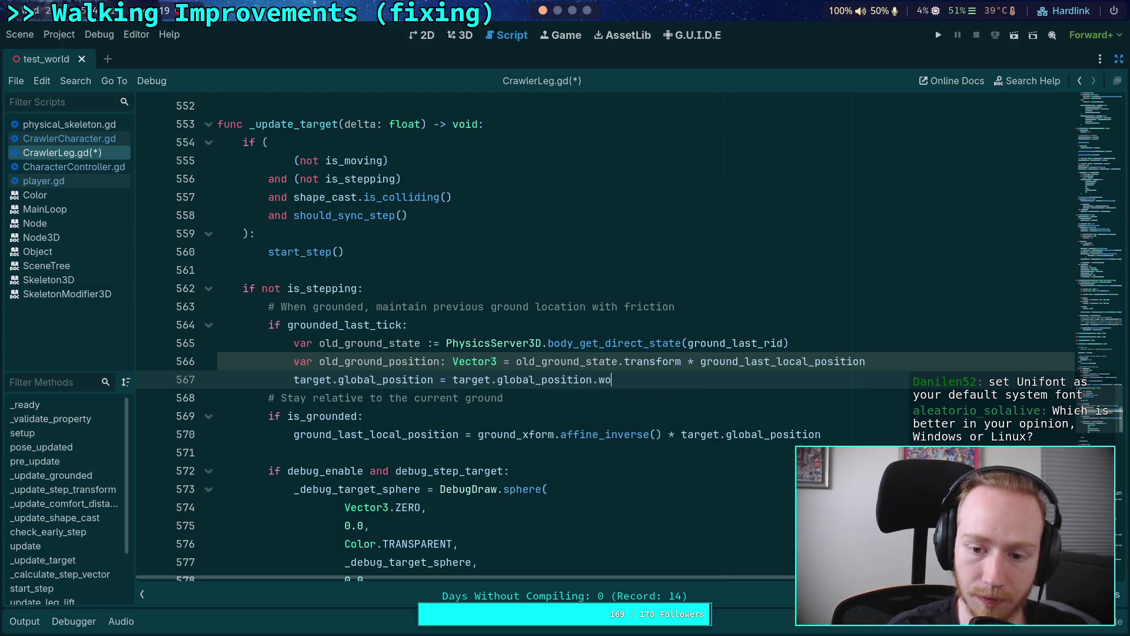
key(BackSpace)
key(BackSpace)
text(mo)
key(Return)
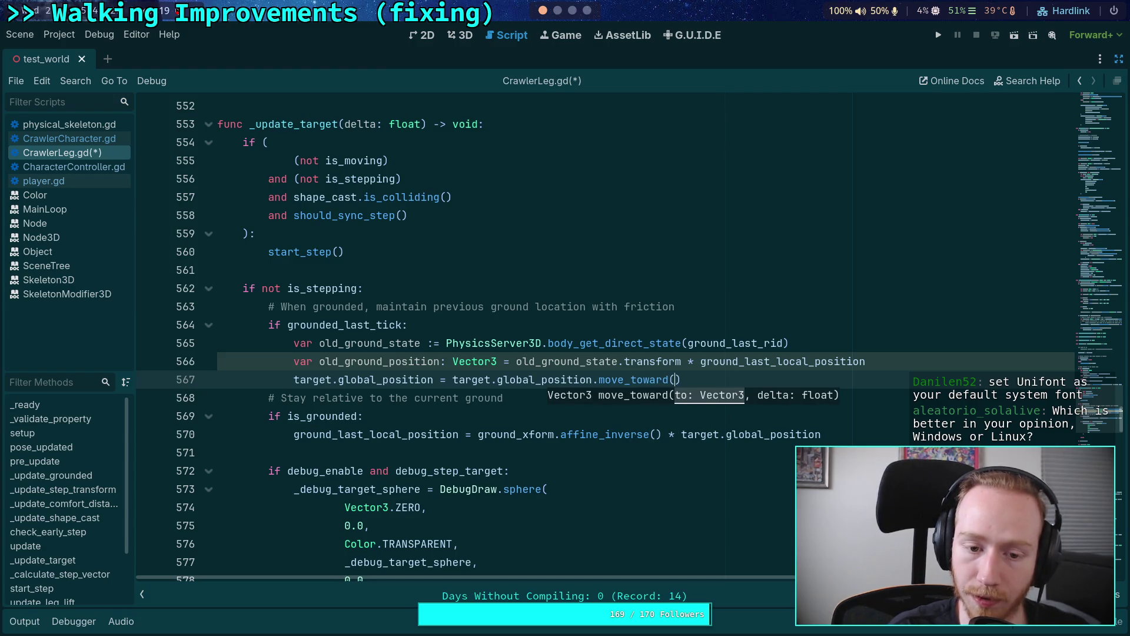
text(old)
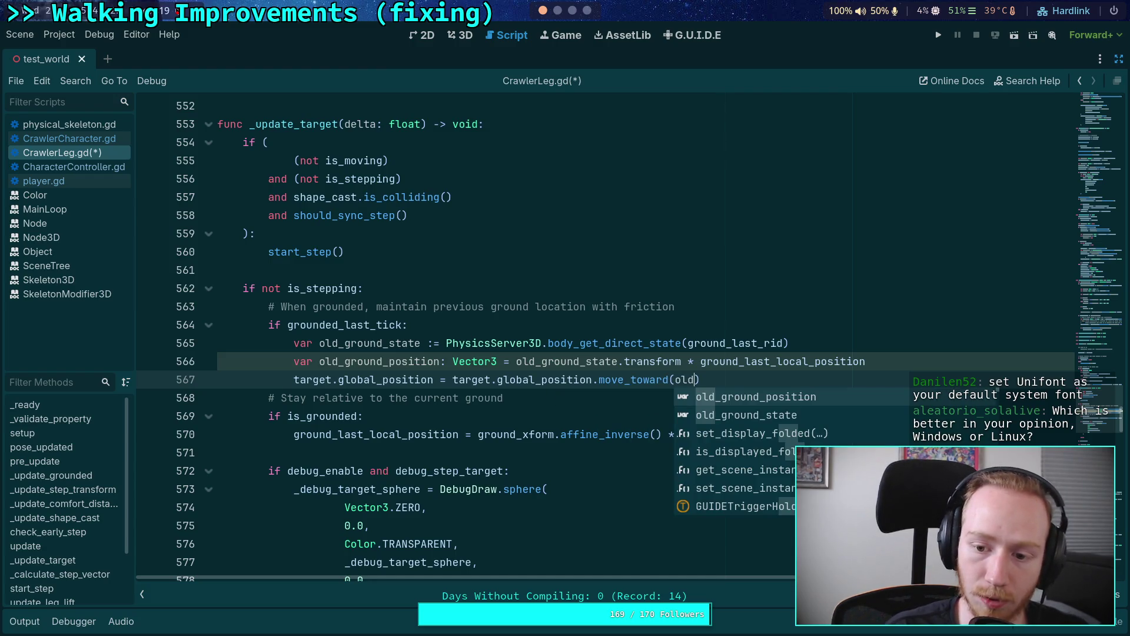
key(Return)
text(, )
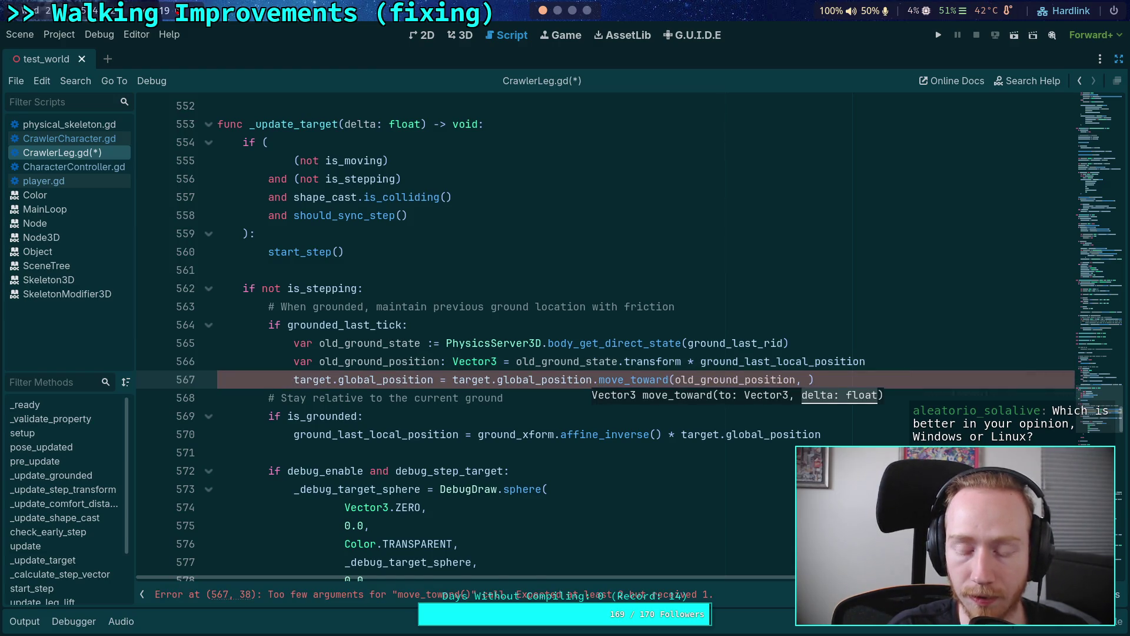
text(dec)
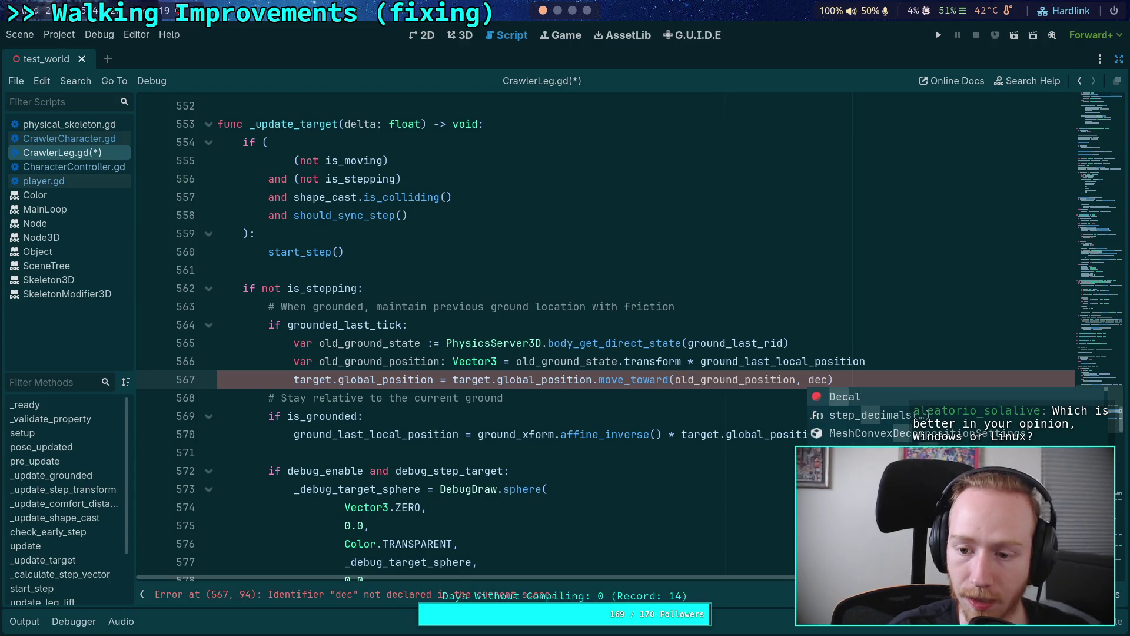
text(celar)
key(BackSpace)
key(BackSpace)
key(BackSpace)
text(body.dece)
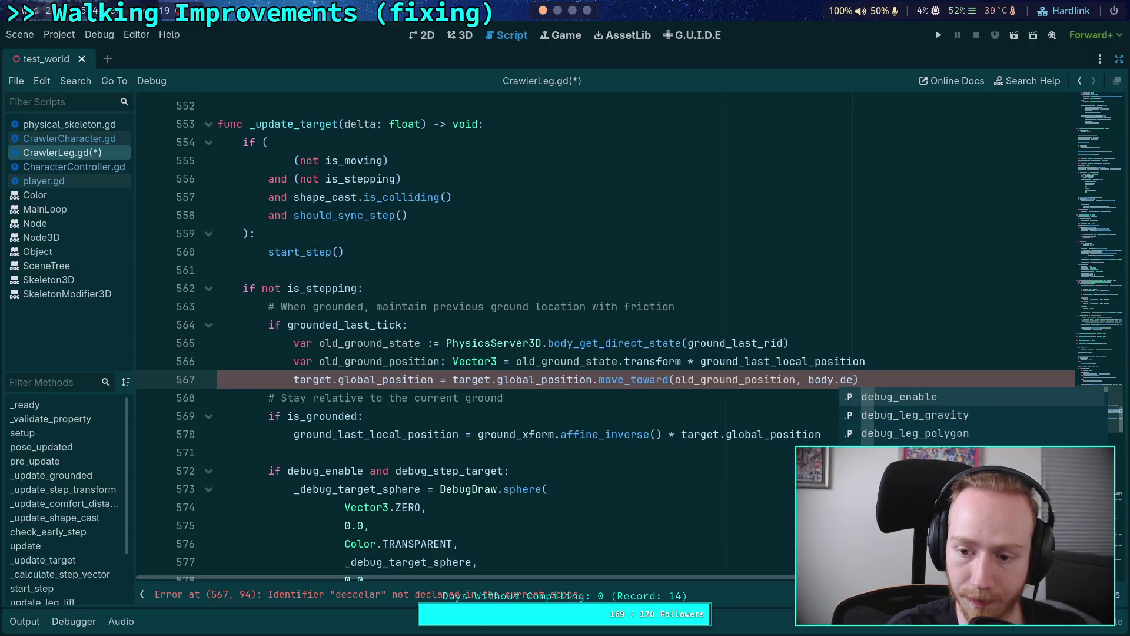
key(Return)
text(* de)
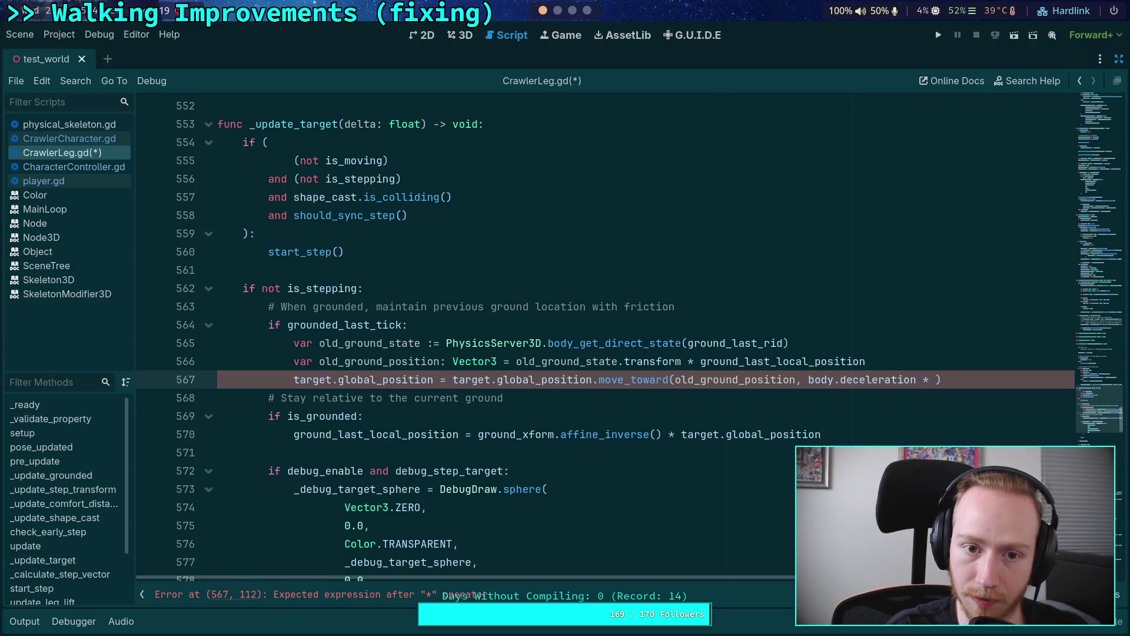
text(lta)
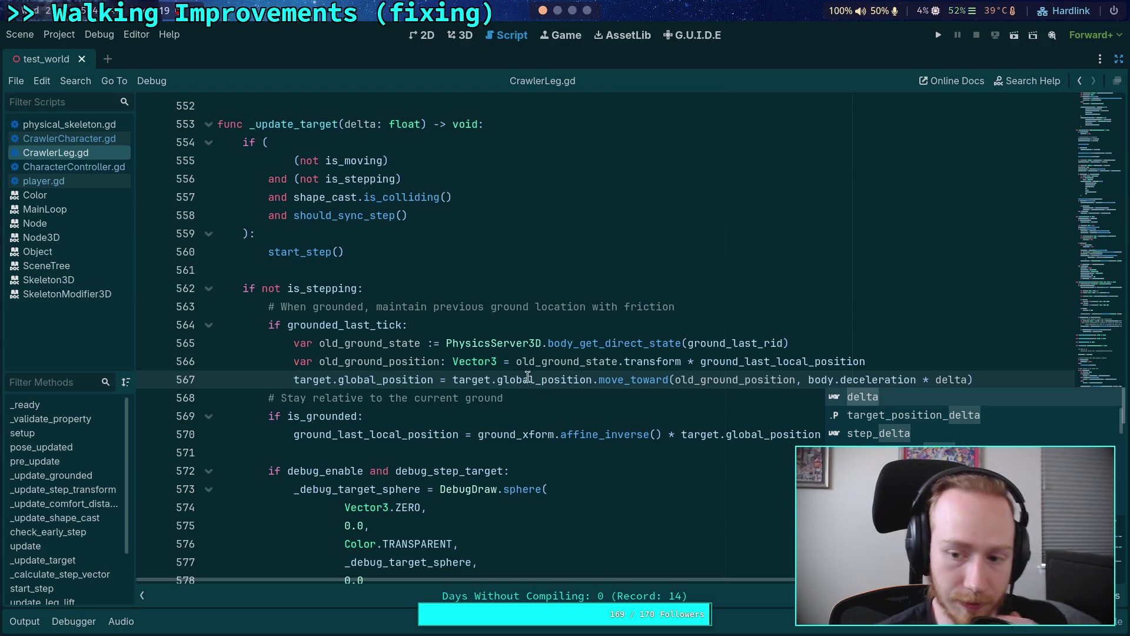
click(586, 318)
key(ctrl+s)
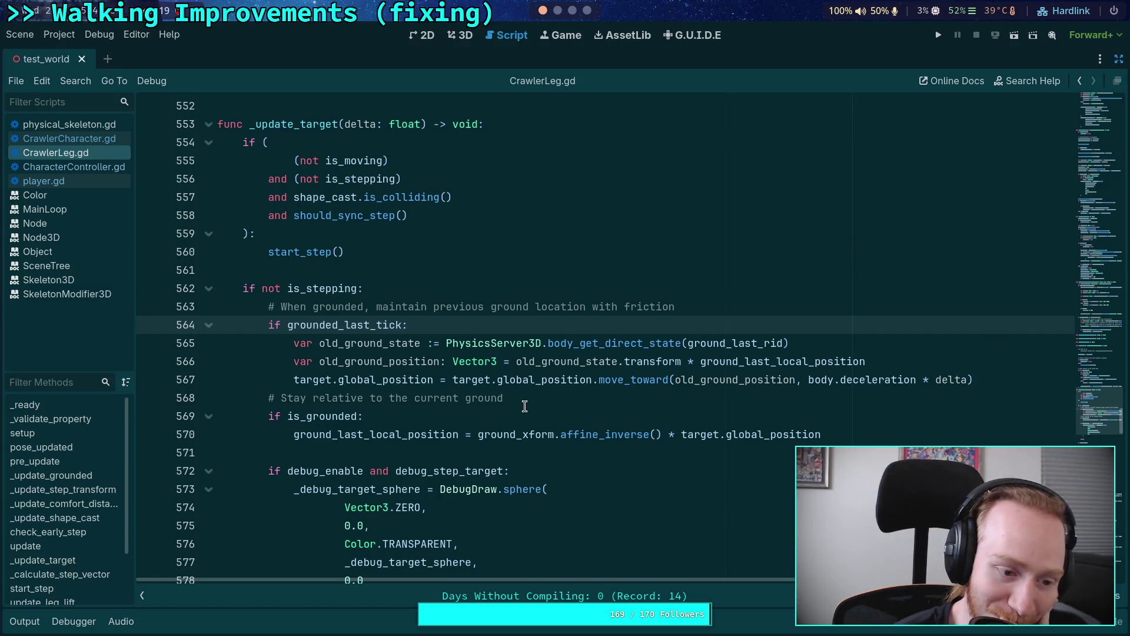
Select the word deceleration in line 567's move_toward speed argument.
click(521, 418)
click(451, 451)
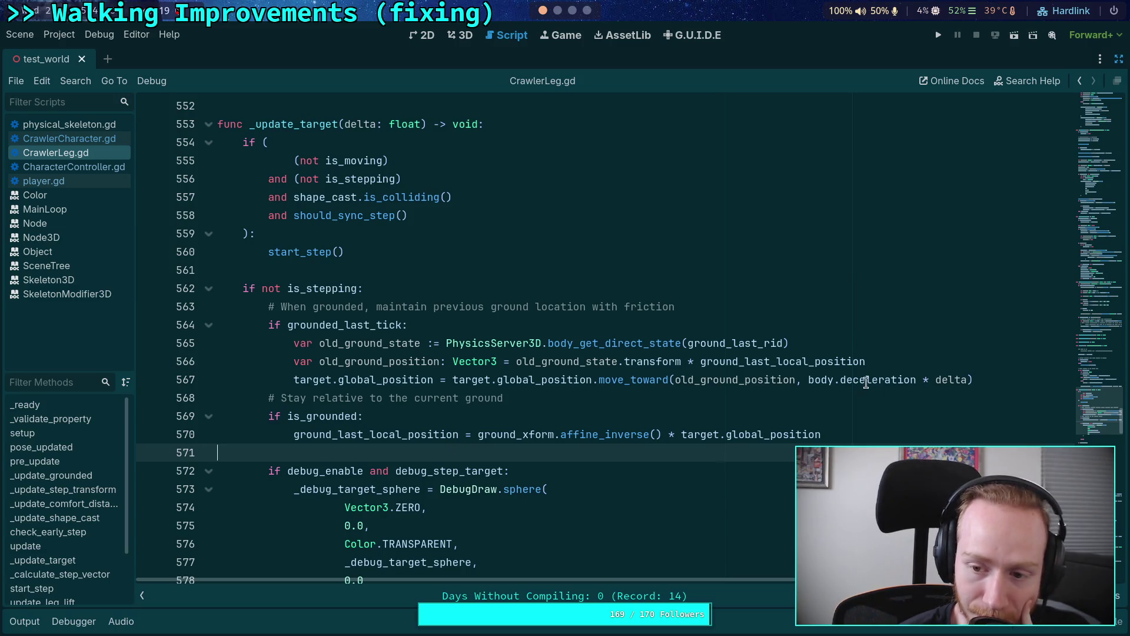
mouse_move(864, 383)
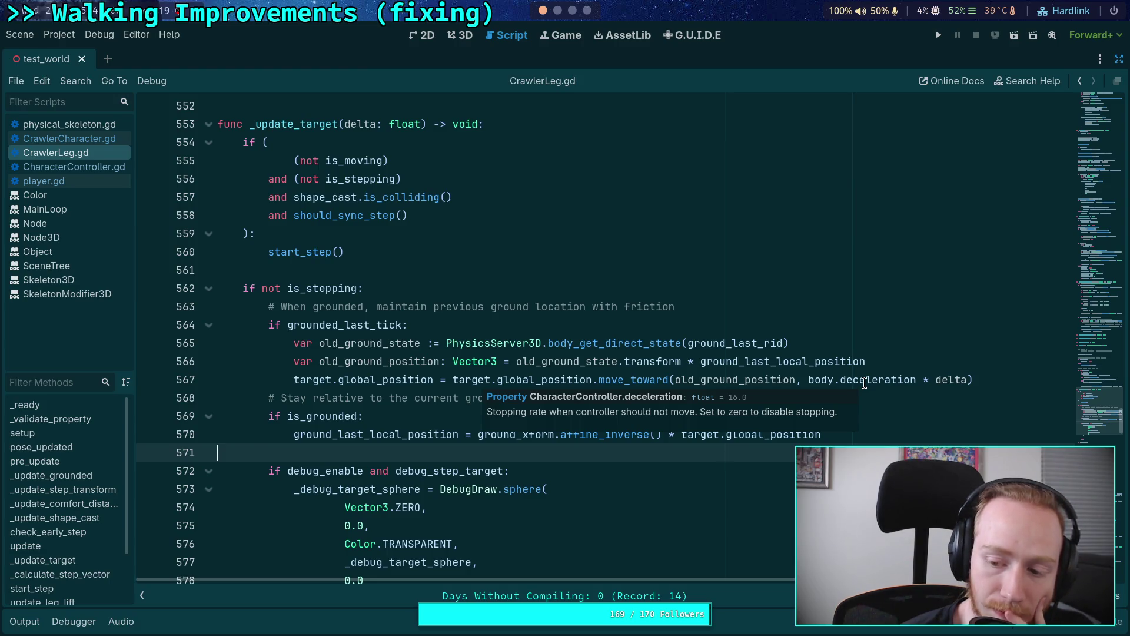
click(972, 381)
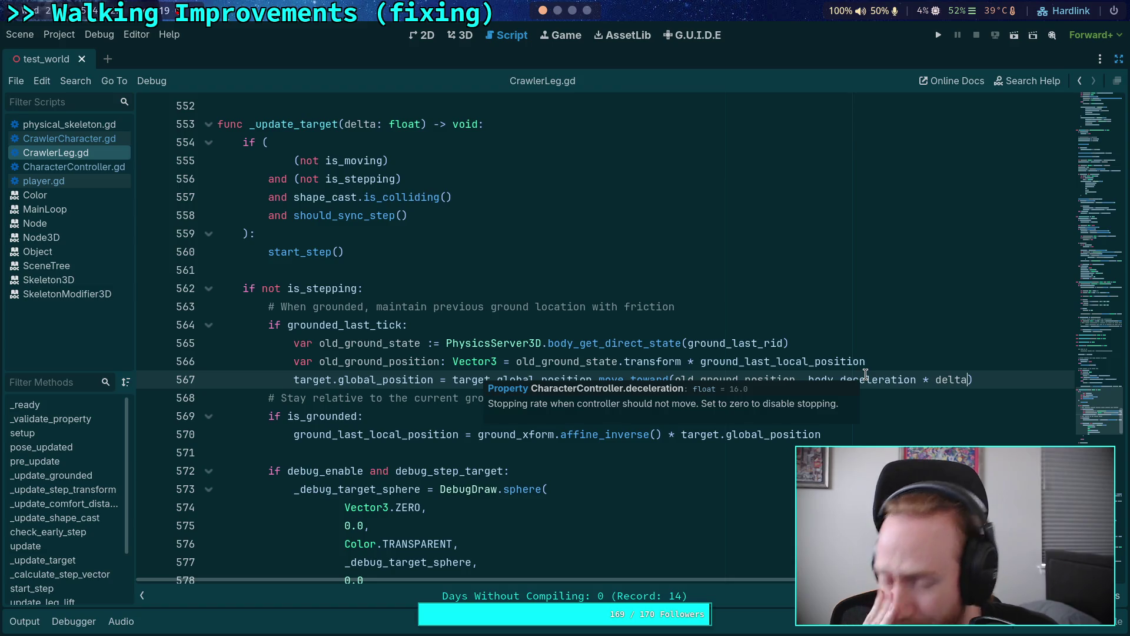
click(866, 377)
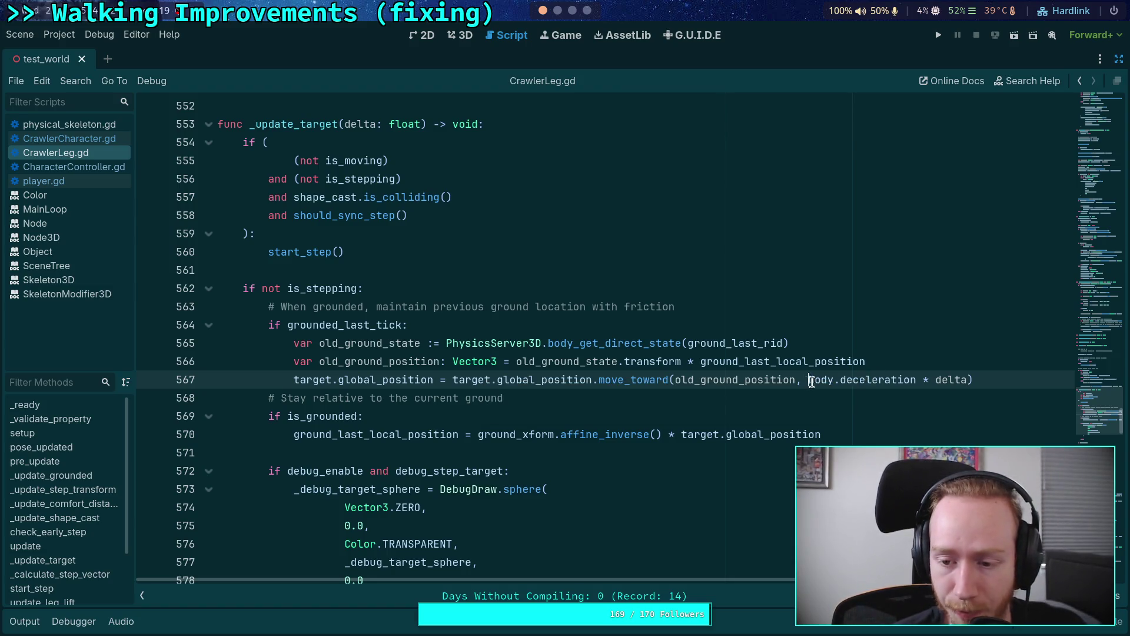
drag(809, 379, 947, 380)
double_click(884, 380)
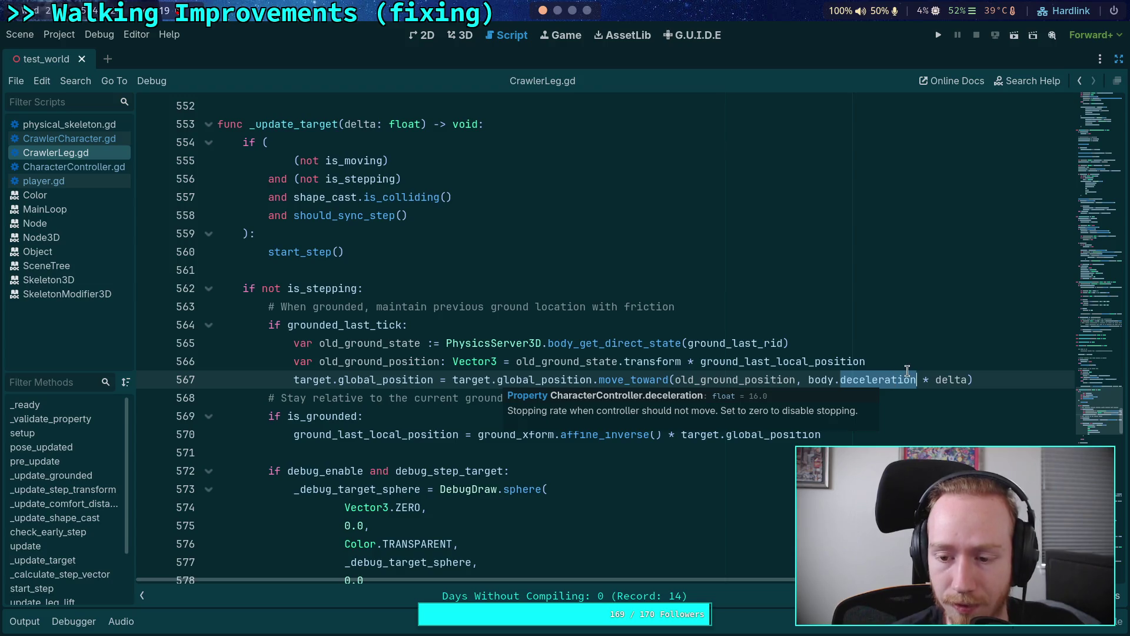
Replace it with max_speed from autocomplete and run the project to test.
mouse_move(914, 373)
text(.max)
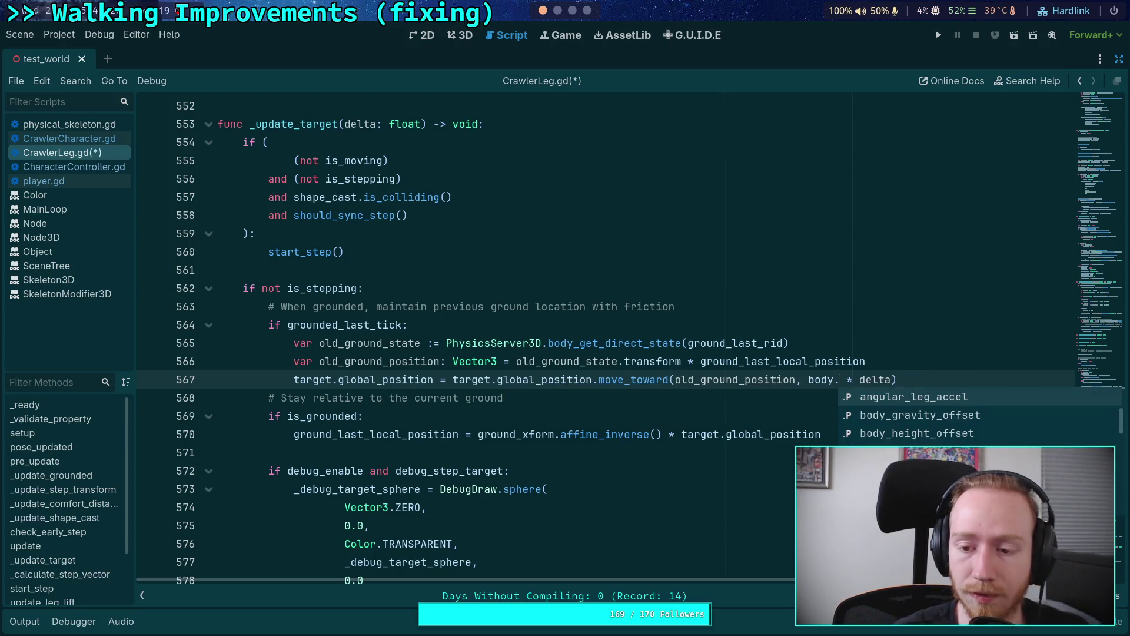
key(Down)
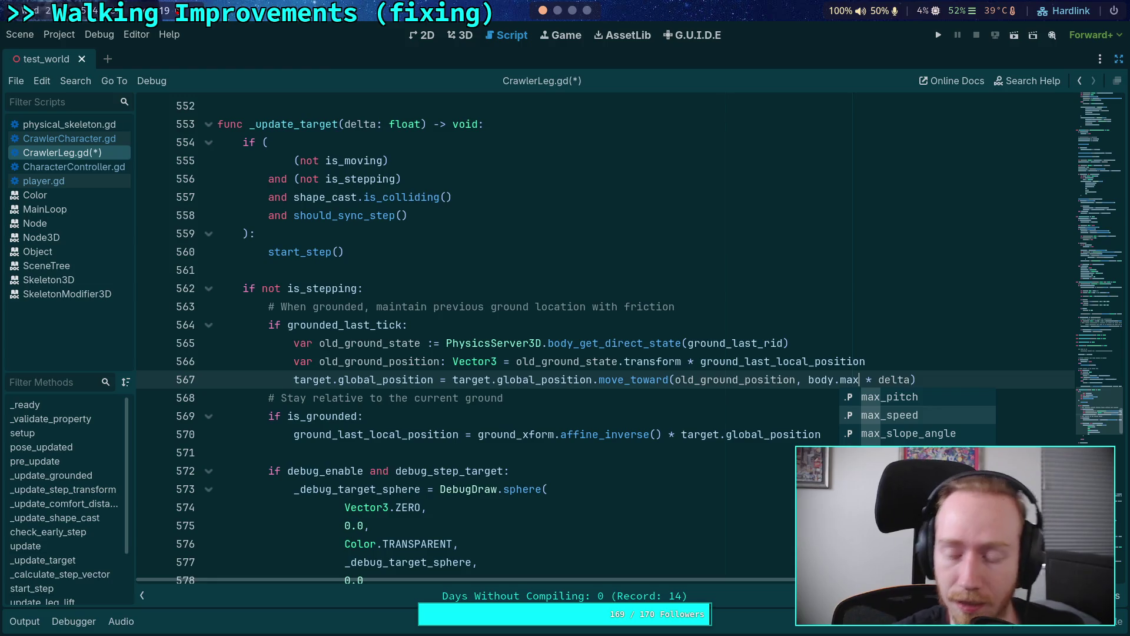
key(Return)
mouse_move(876, 372)
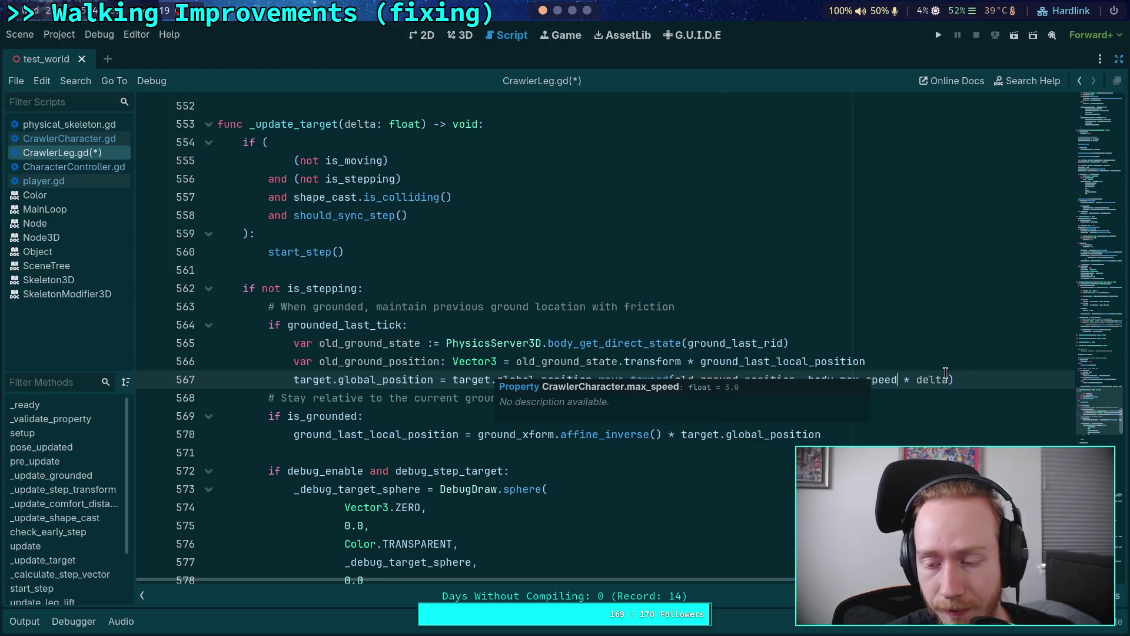
click(967, 370)
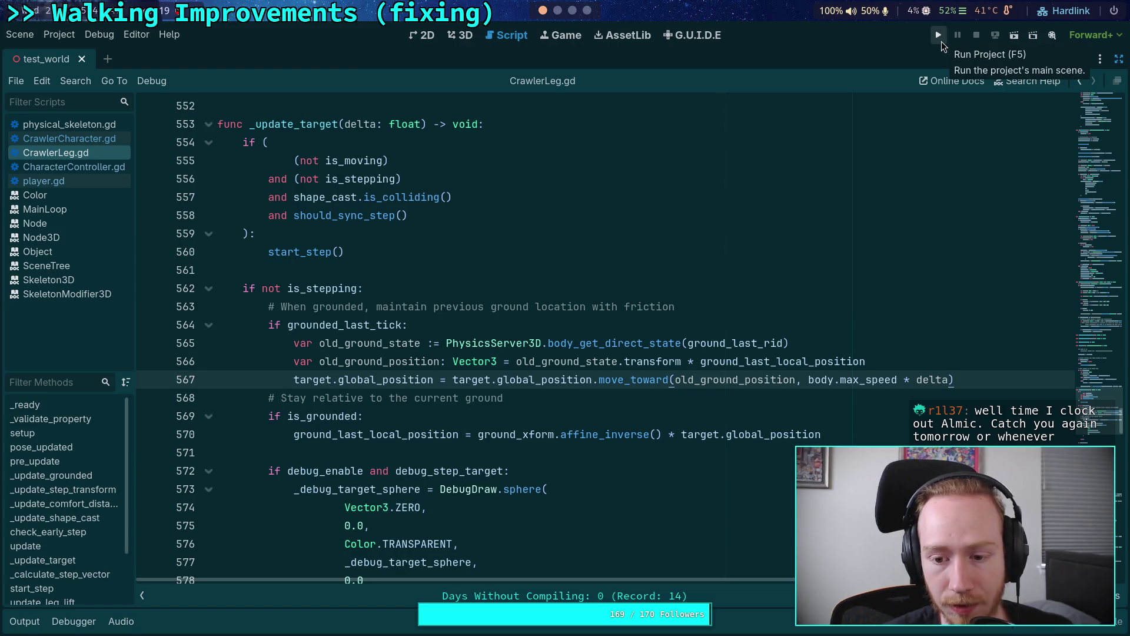
click(939, 35)
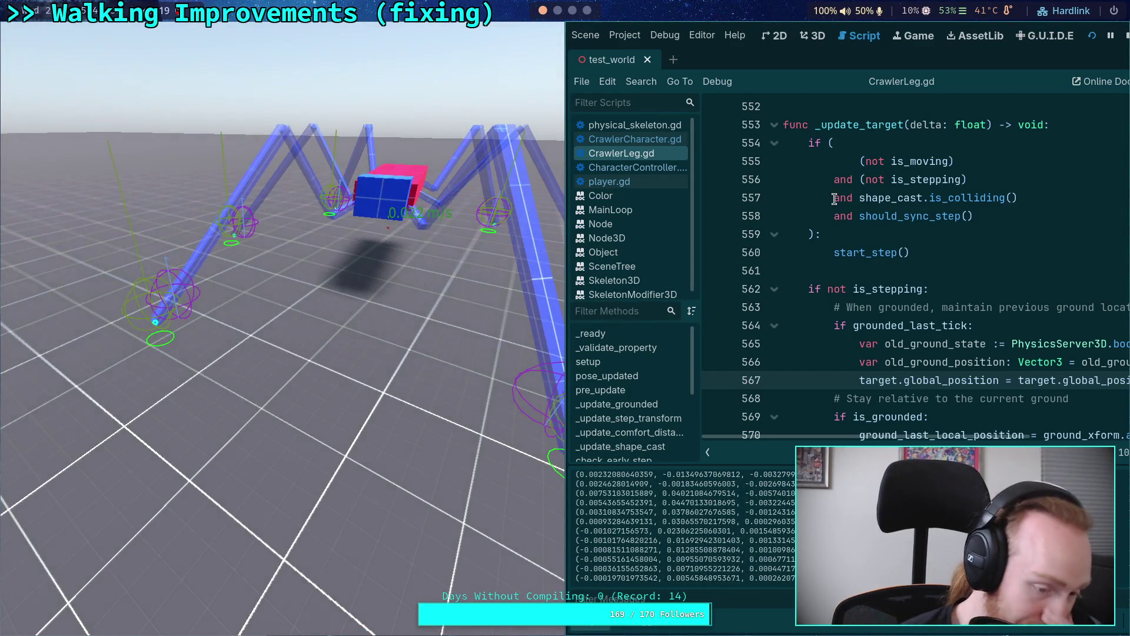
Stop the test run after watching the crawler walk.
click(1124, 37)
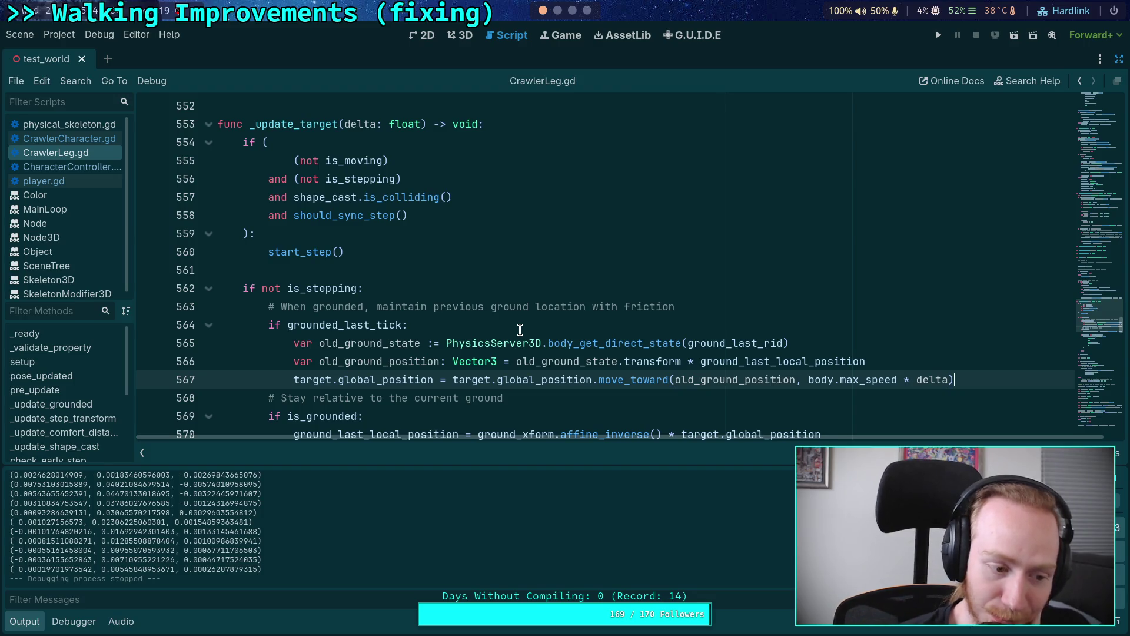
Collapse the output panel, scroll CrawlerLeg.gd, then switch to the git diff terminal.
click(478, 271)
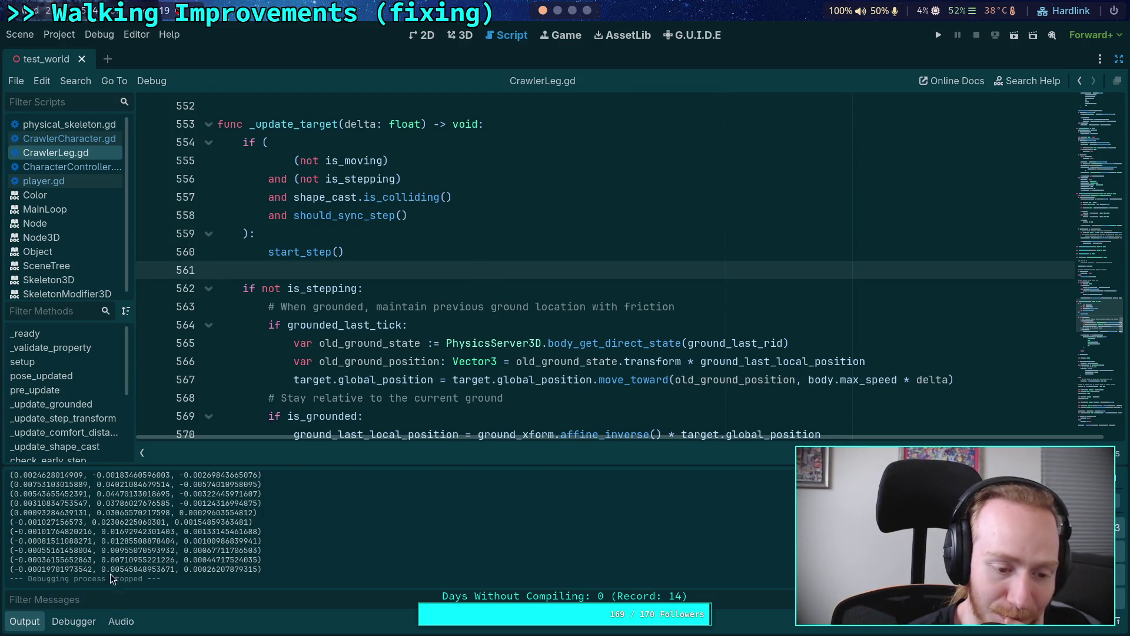
click(23, 621)
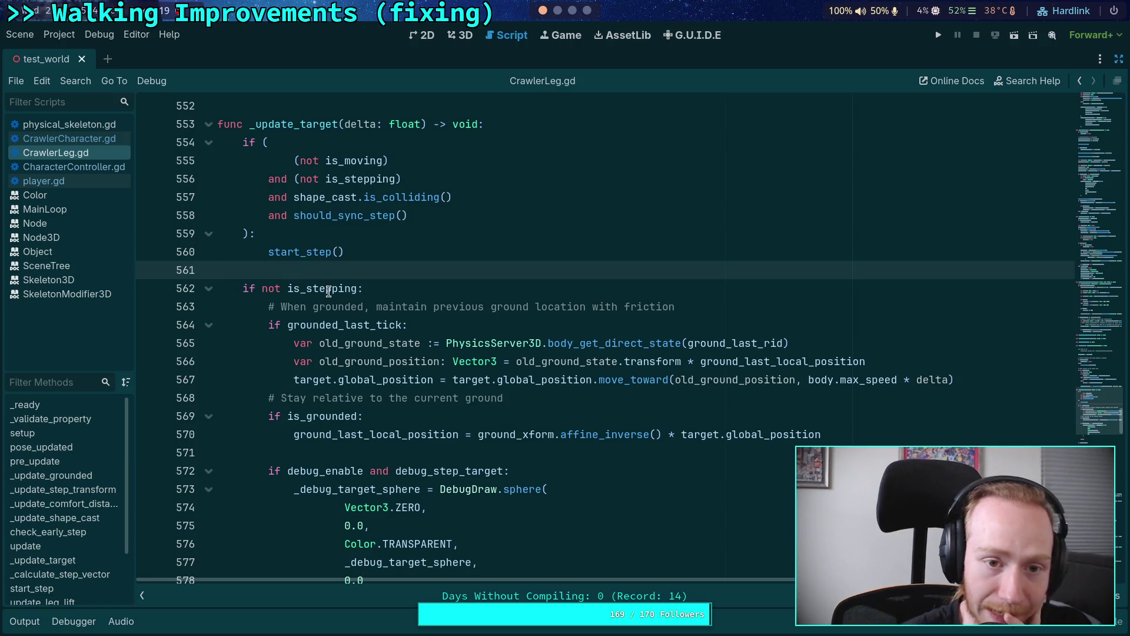
scroll(342, 300, up, 5)
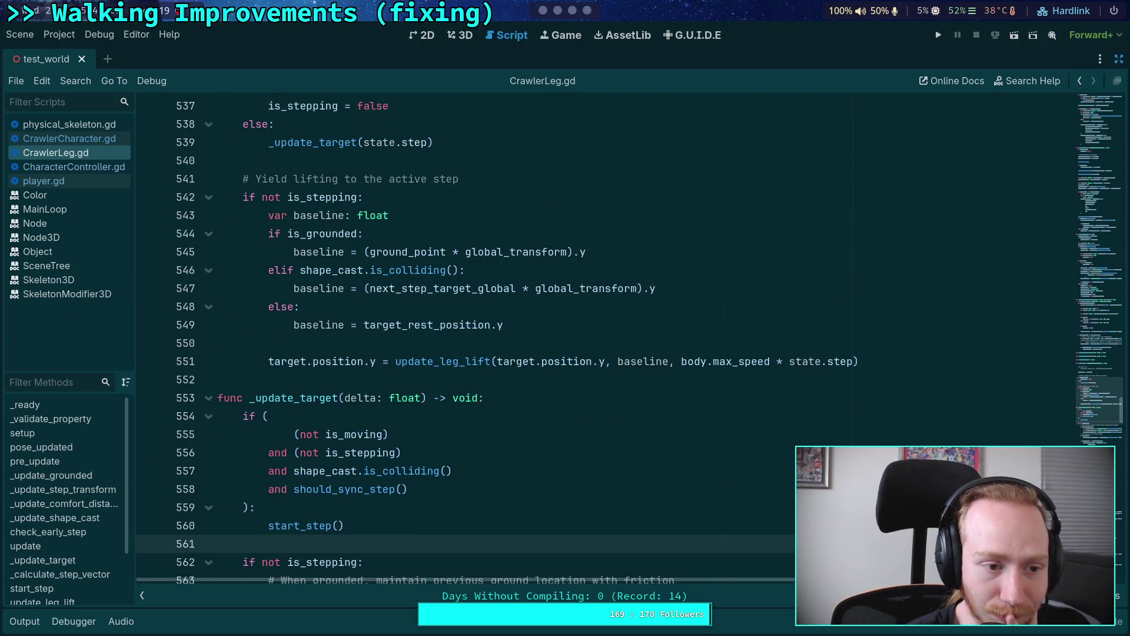
scroll(322, 353, down, 4)
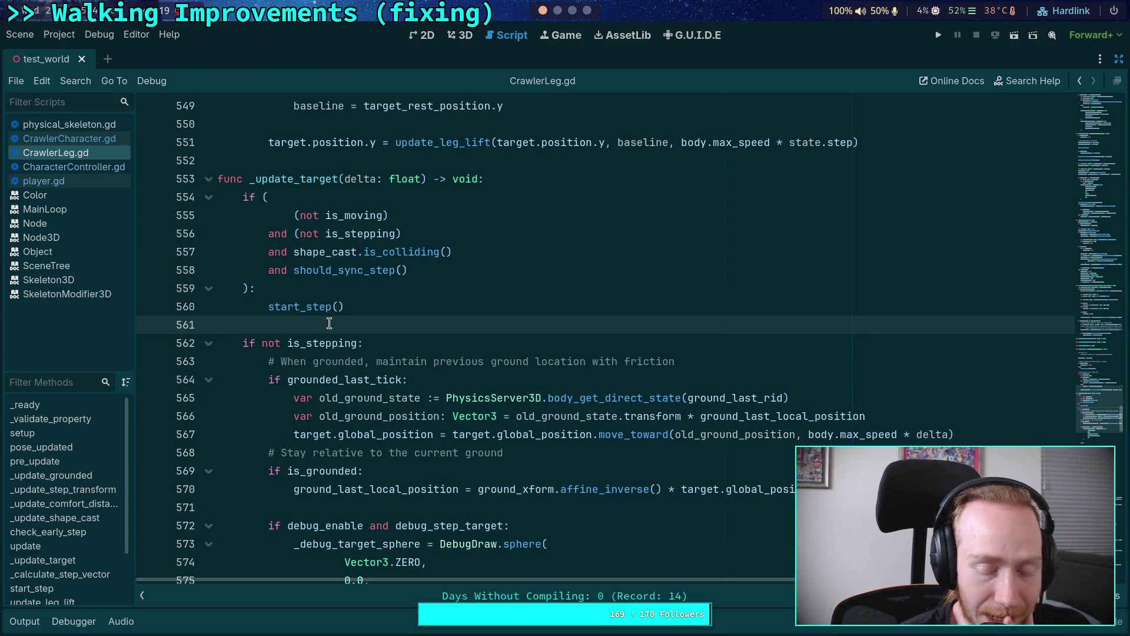
click(558, 10)
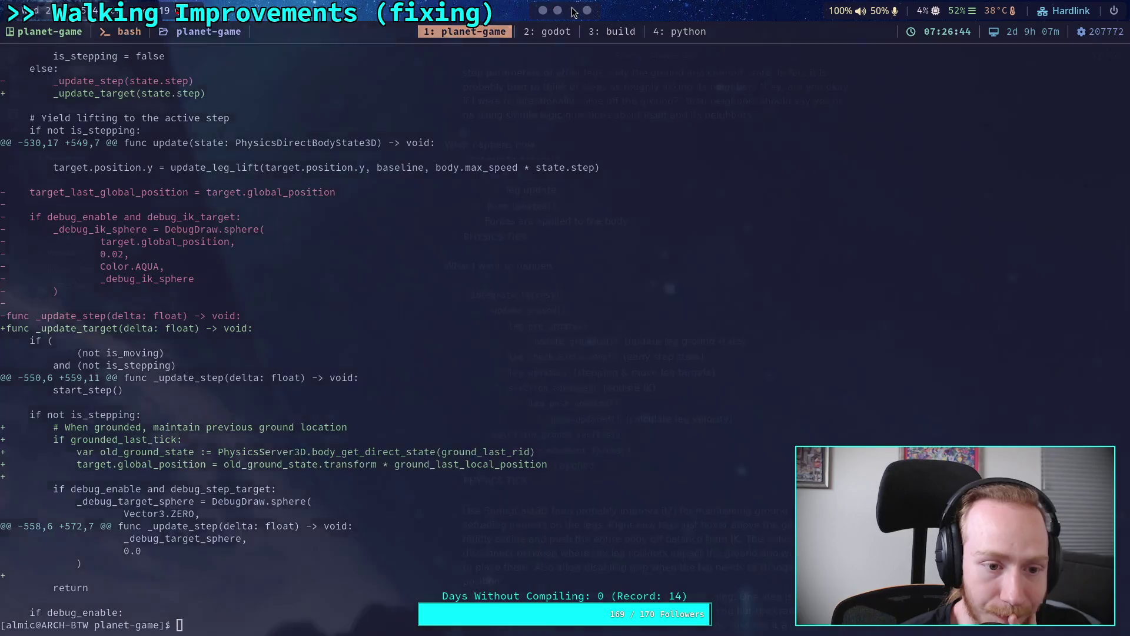
Switch to the Crawler Bot note in Obsidian and scroll down to its TODO list.
click(572, 10)
scroll(568, 311, down, 4)
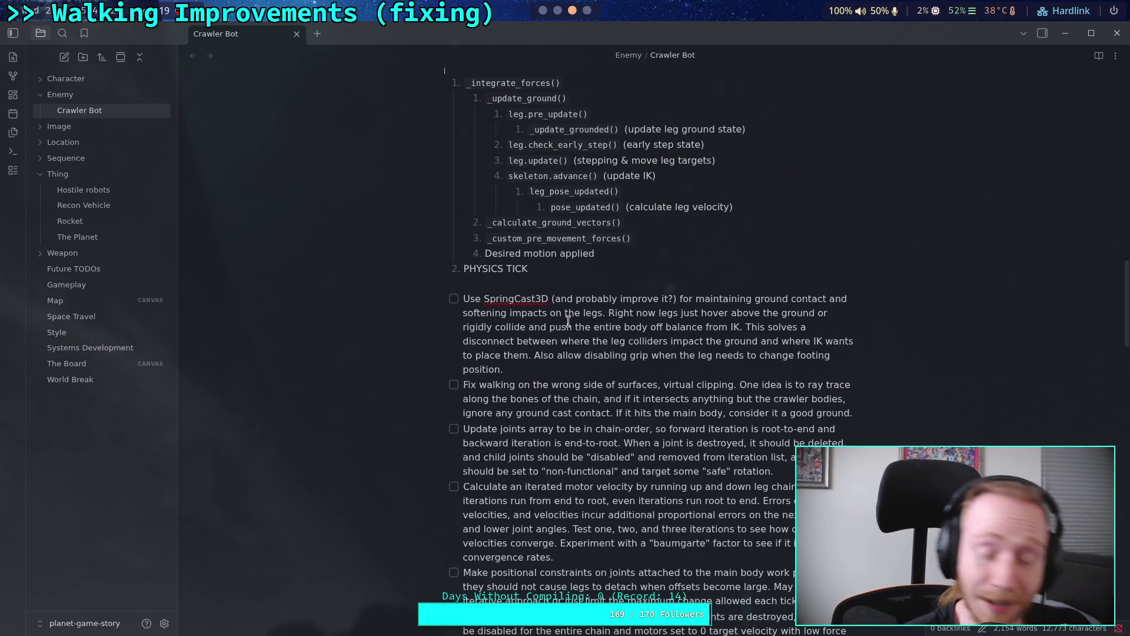
Glance at Godot and the git diff terminal, then come back to the Crawler Bot note.
scroll(568, 321, up, 5)
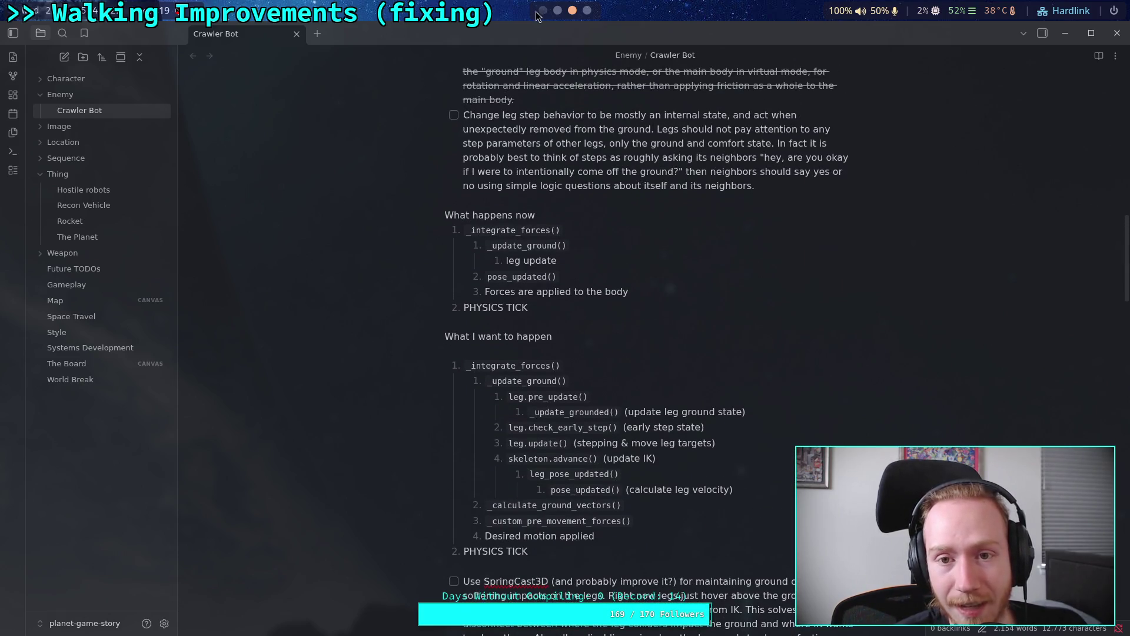
click(538, 11)
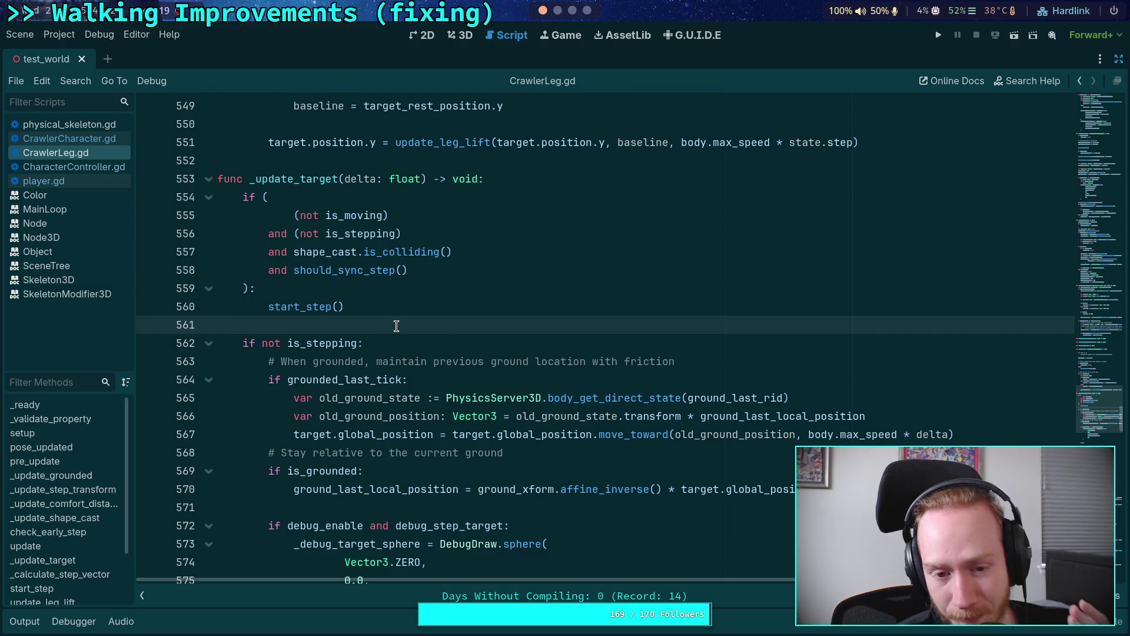
click(557, 10)
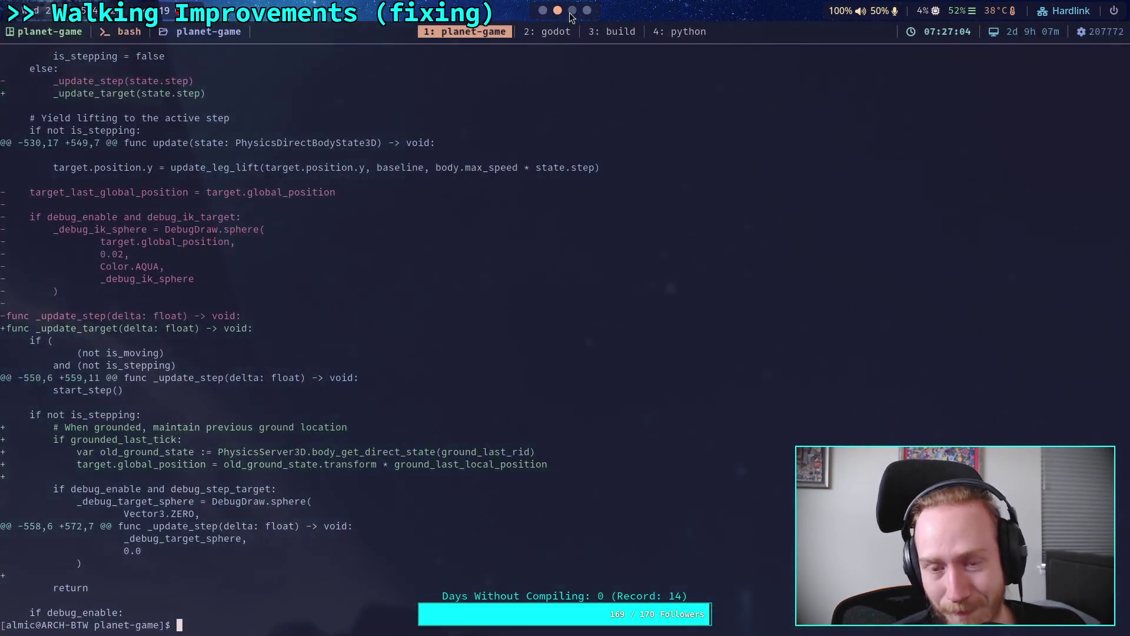
click(575, 11)
scroll(574, 280, down, 5)
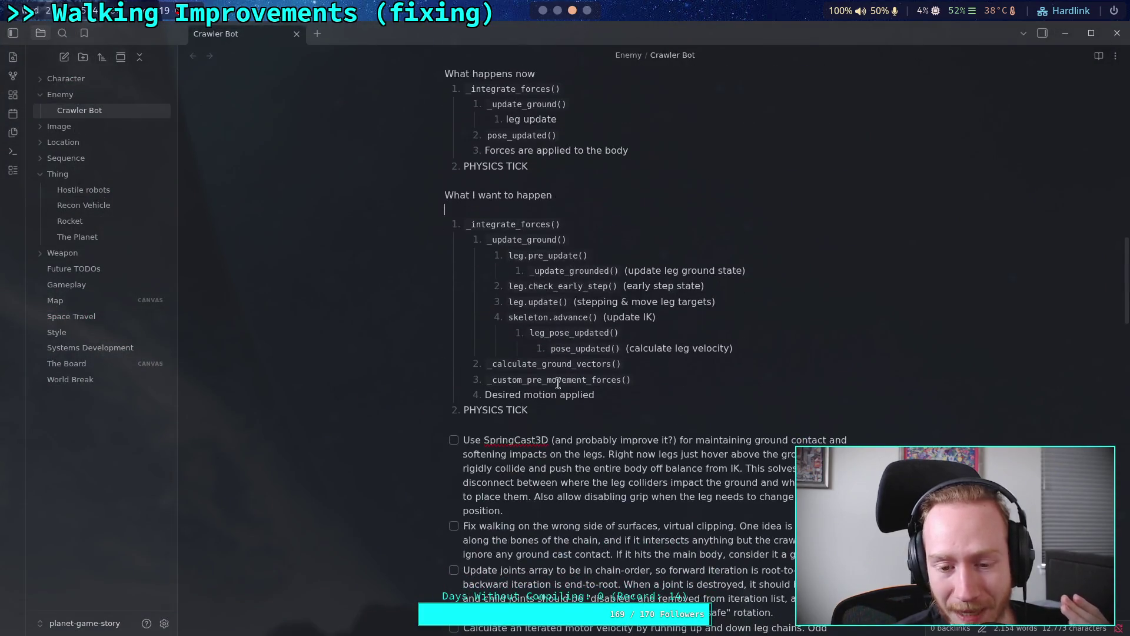
scroll(560, 381, up, 8)
Select and deselect the unchecked leg step behavior item, then return to Godot.
drag(704, 391, 461, 314)
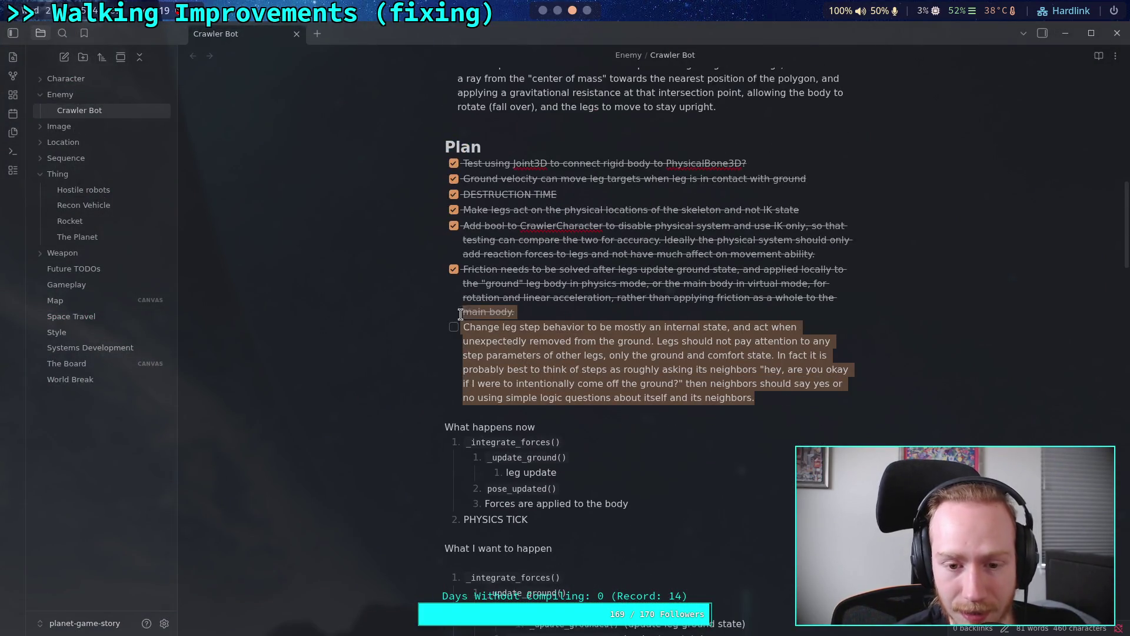
click(555, 352)
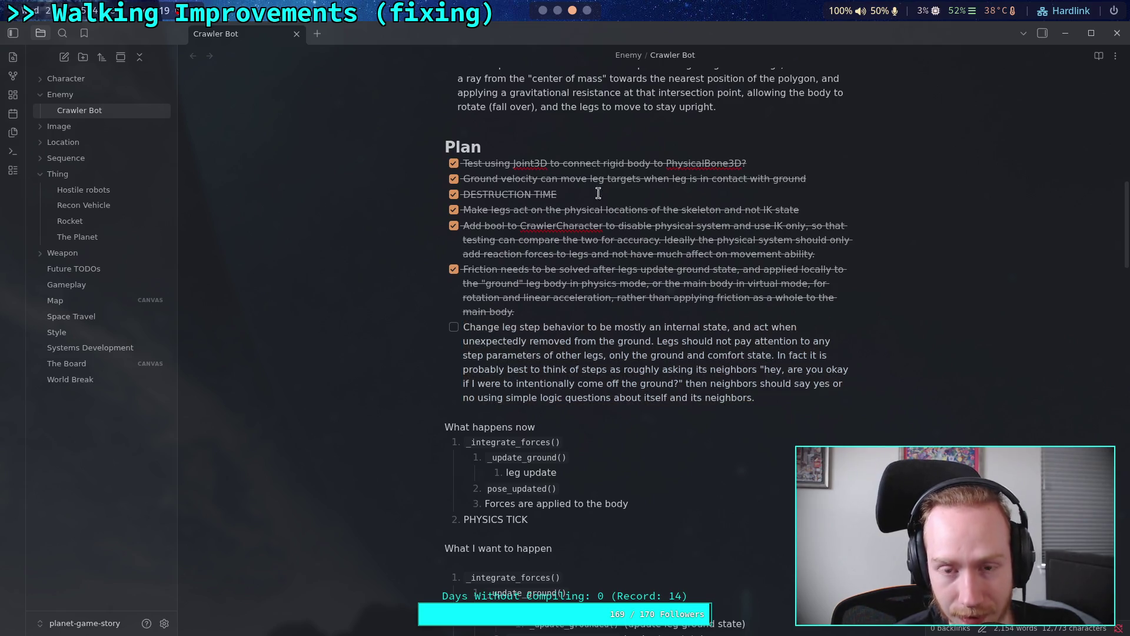
click(543, 13)
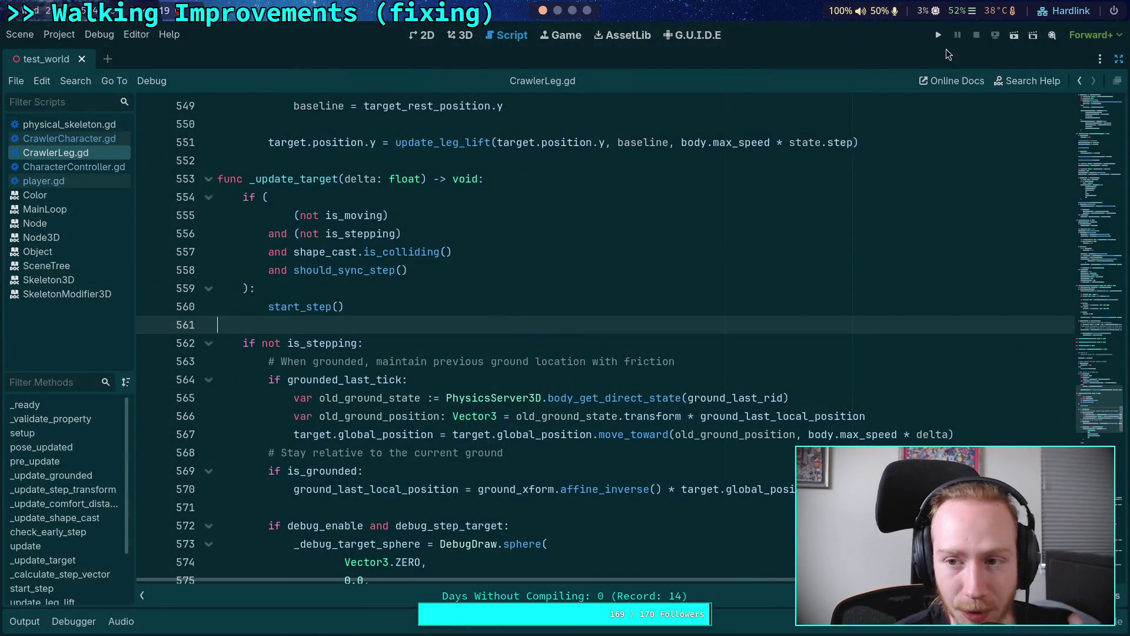
Run the crawler scene, toggle the game window fullscreen and back, then stop it.
click(938, 36)
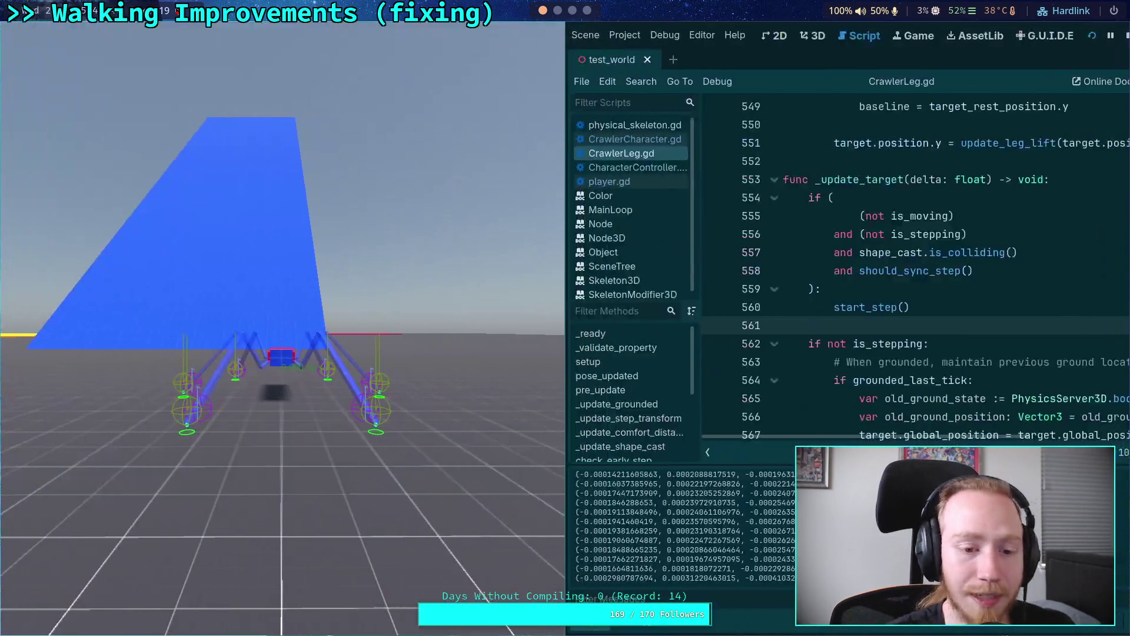
key(super+f)
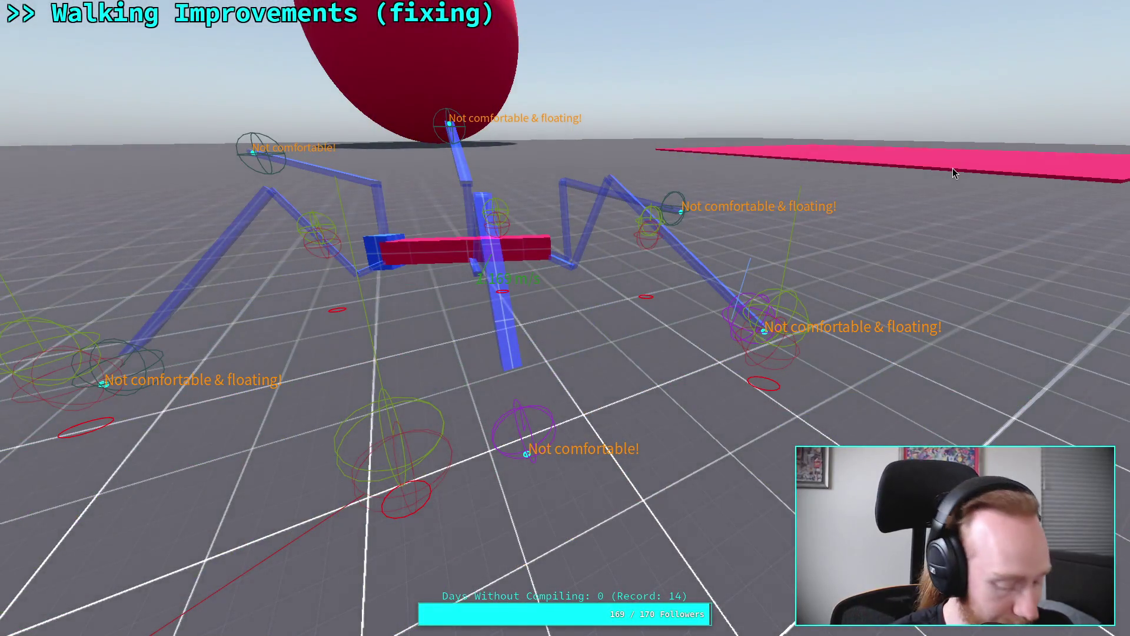
key(super+f)
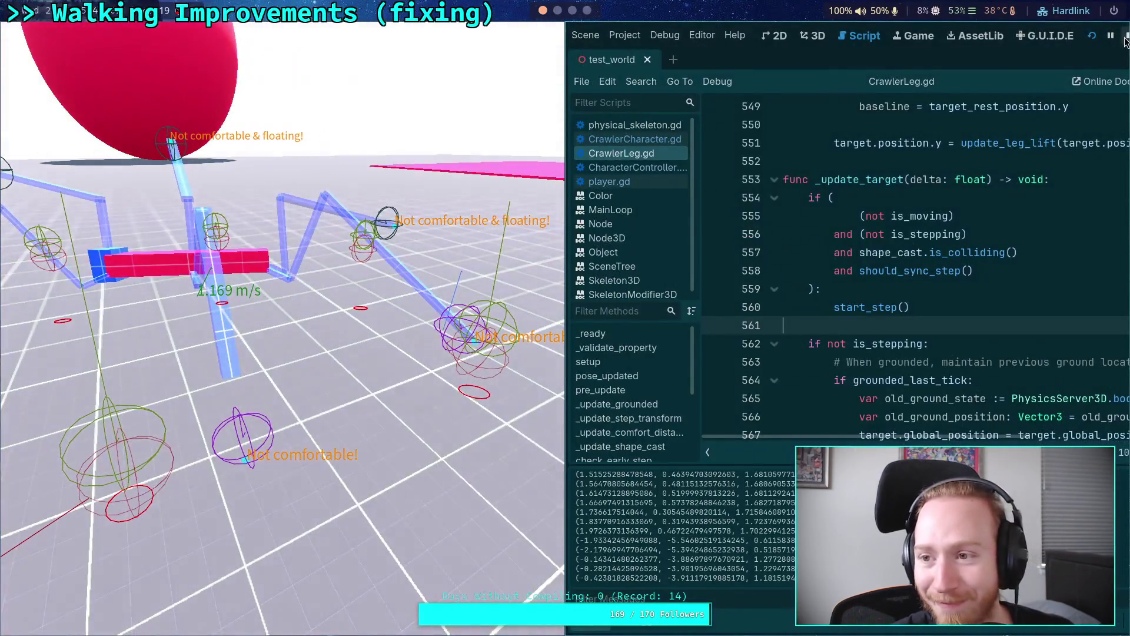
click(1126, 36)
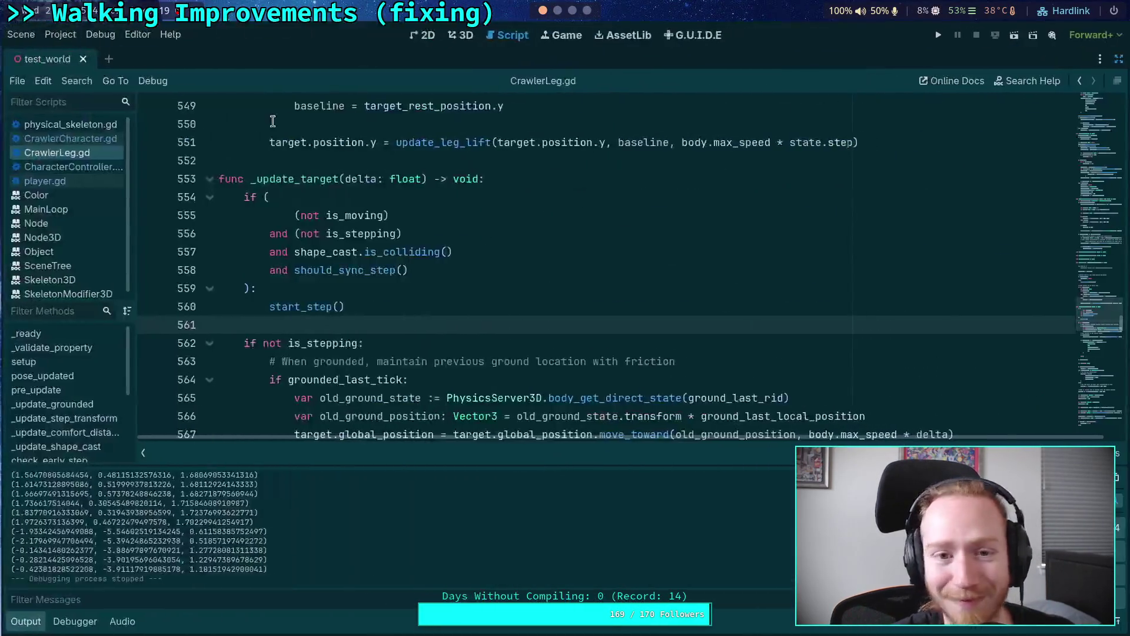
In the 3D view, undo a trial move of the character and select the CrawlerBot node.
click(460, 35)
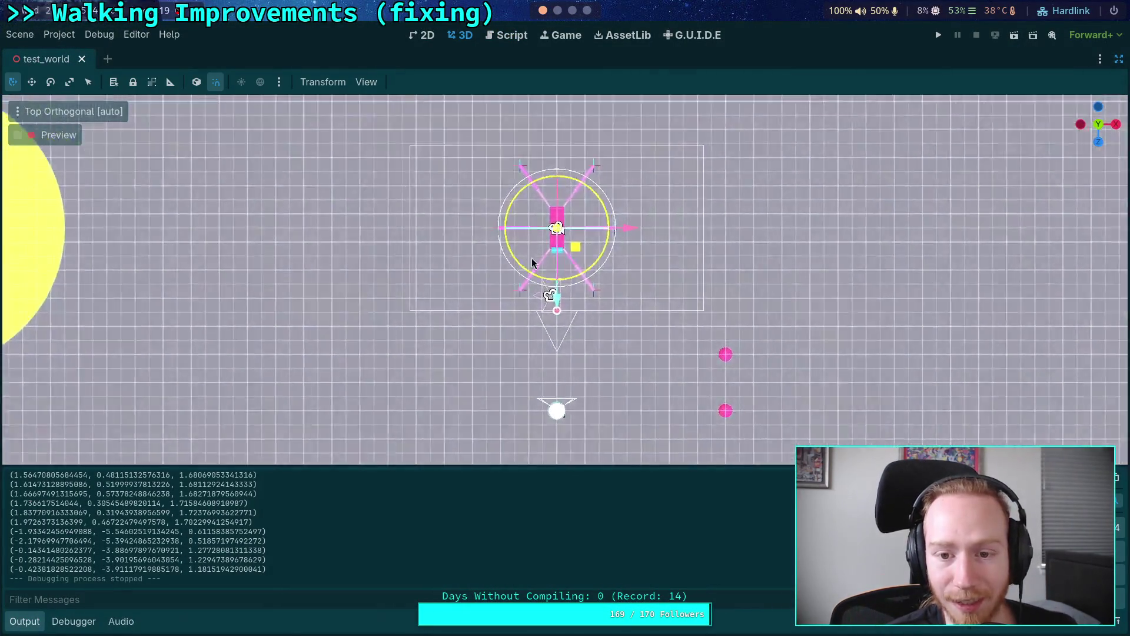
scroll(565, 271, down, 3)
drag(558, 345, 587, 345)
key(ctrl+z)
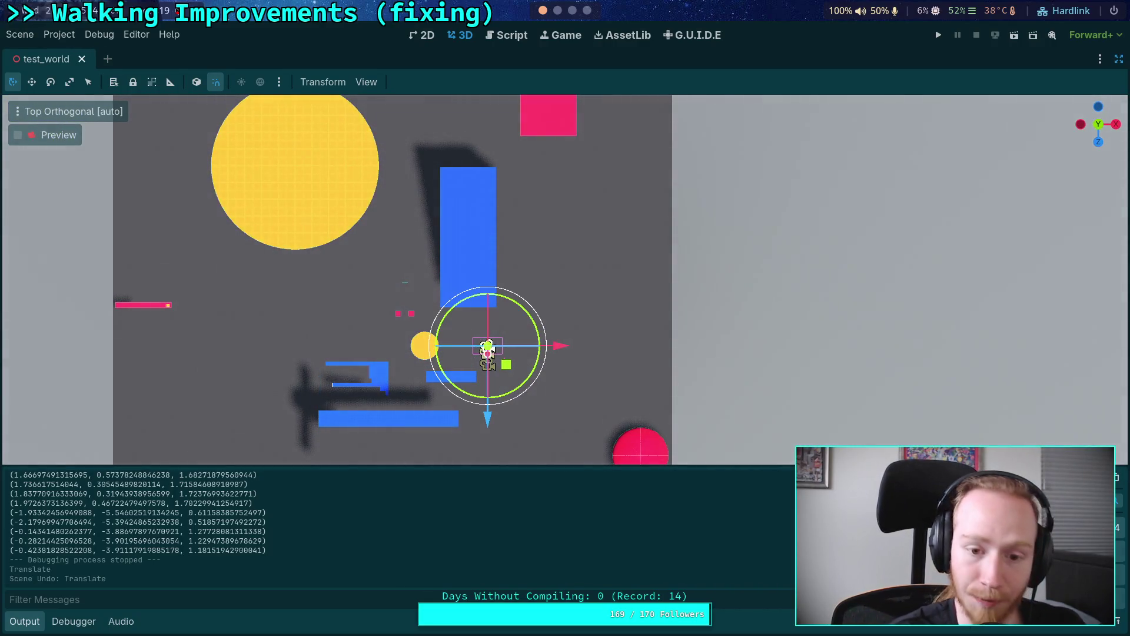
click(1119, 60)
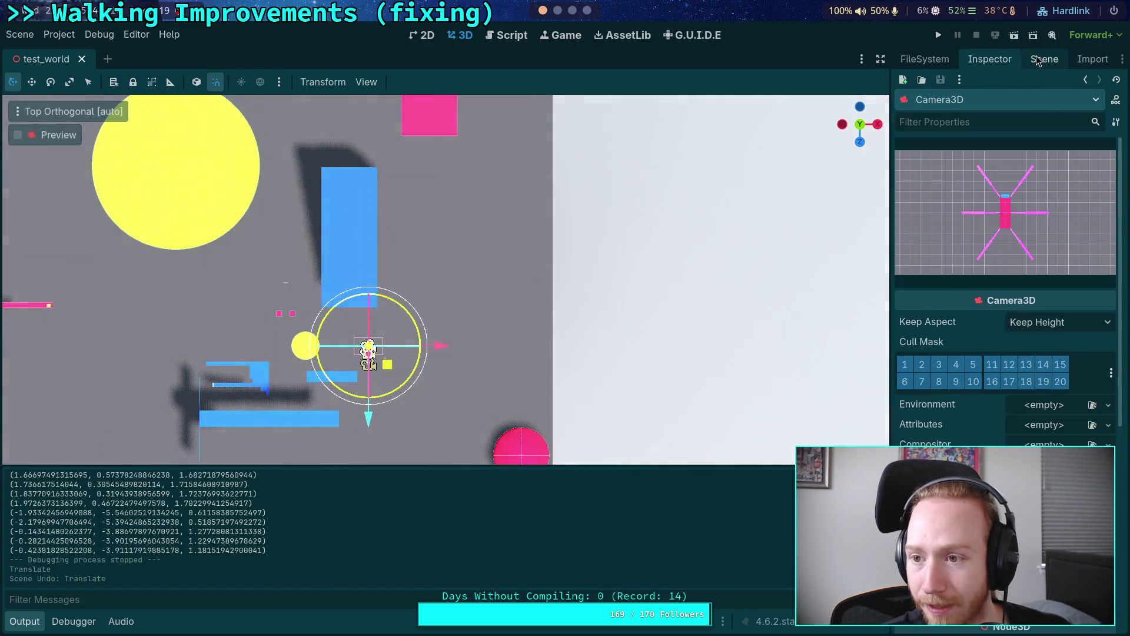
click(1045, 59)
click(969, 247)
Frame the CrawlerBot, shift it along X and Z, and rotate it by -45 degrees.
drag(388, 369, 419, 136)
scroll(419, 135, up, 5)
key(f)
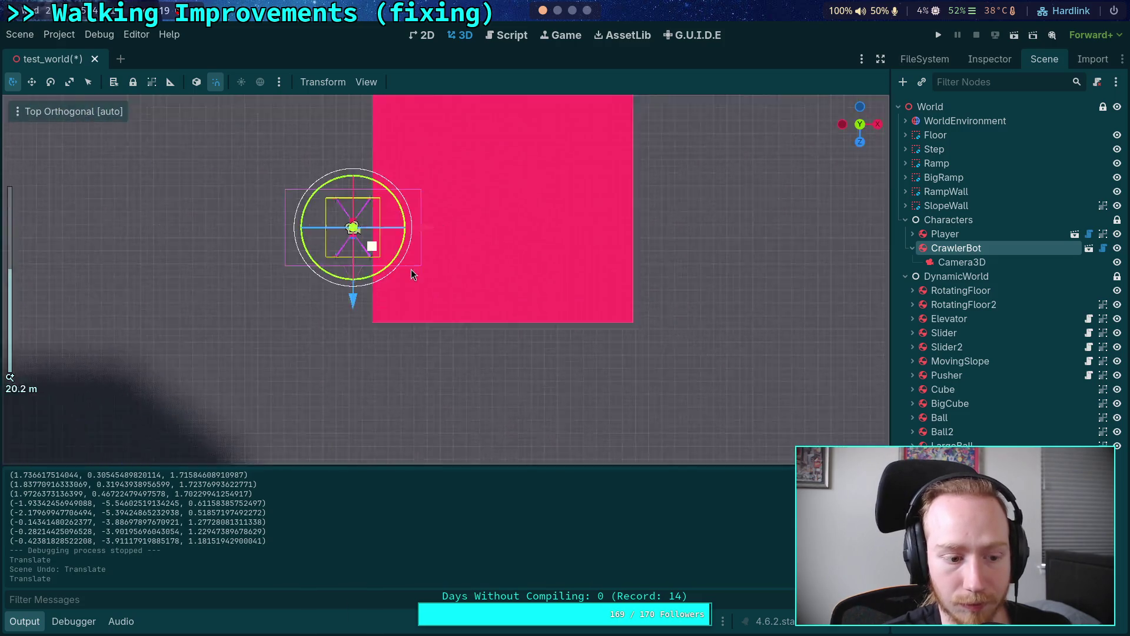
drag(386, 193, 404, 193)
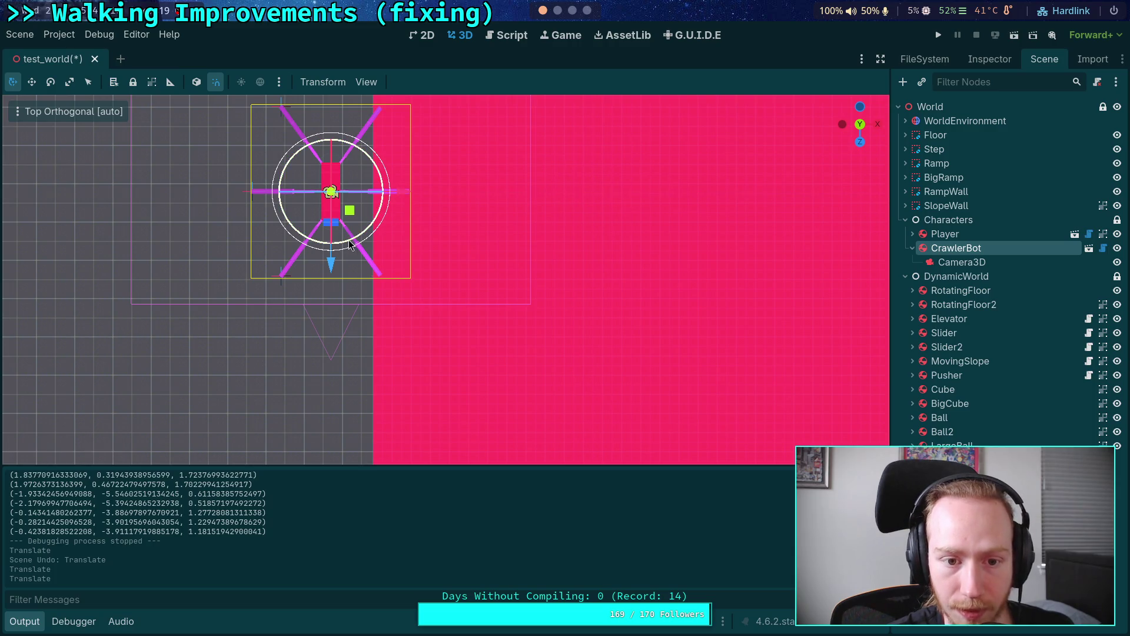
mouse_move(364, 241)
mouse_down()
mouse_move(309, 246)
mouse_move(326, 246)
mouse_up()
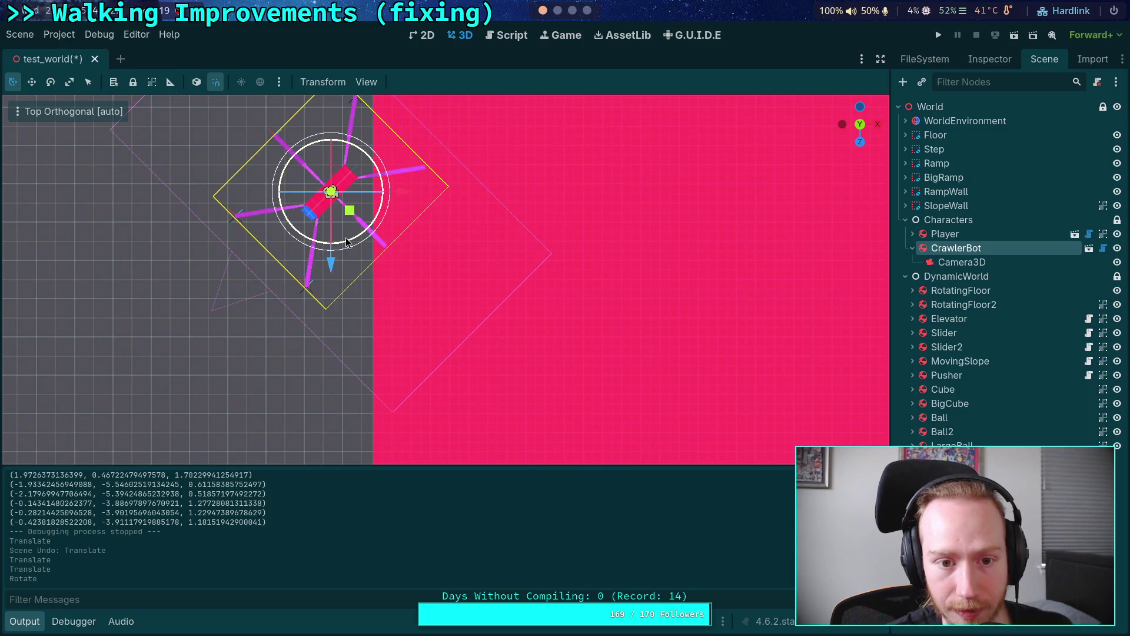
mouse_move(400, 193)
mouse_down()
mouse_move(362, 197)
mouse_move(372, 200)
mouse_up()
scroll(372, 196, down, 5)
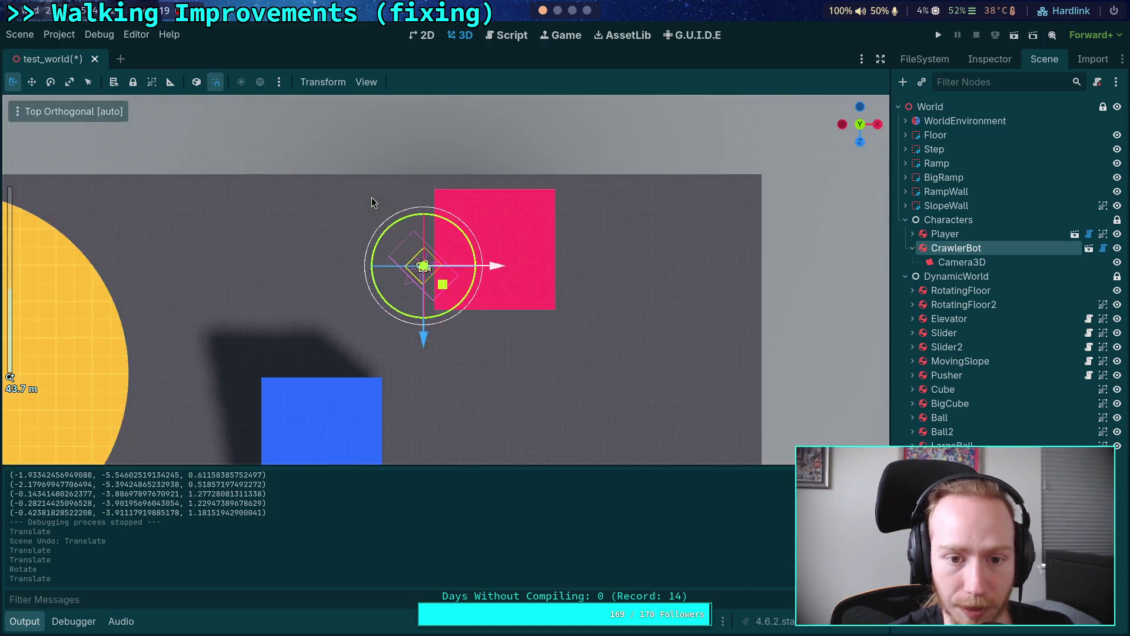
scroll(486, 153, down, 2)
drag(435, 176, 429, 392)
Save and run the scene with F5, stop the game, and select the CrawlerBot's Camera3D.
key(F5)
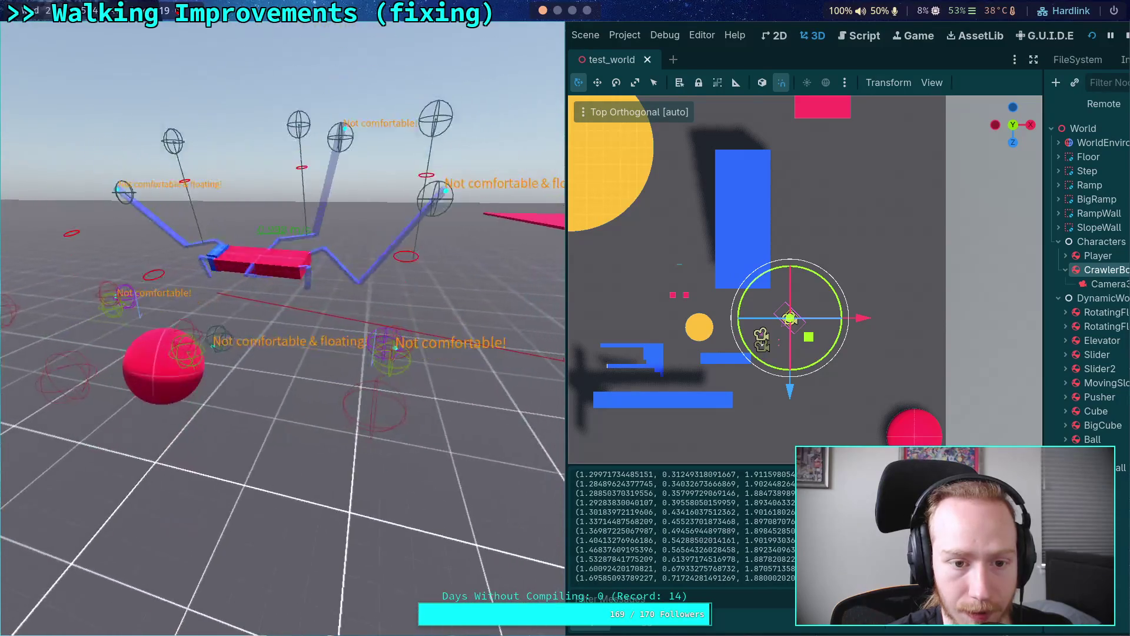
click(1125, 35)
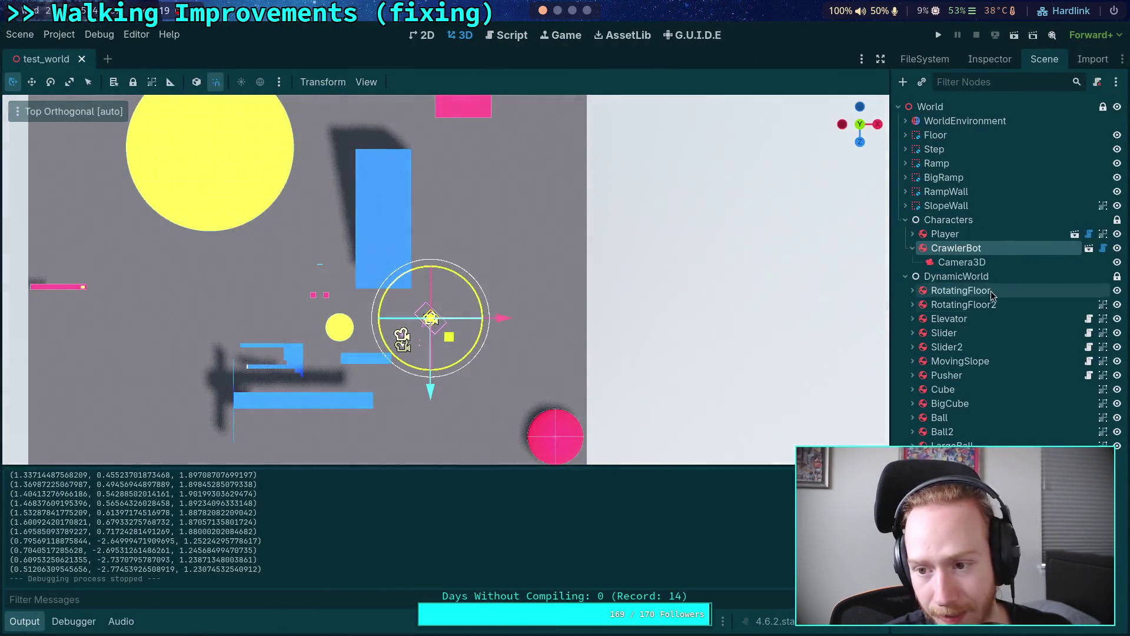
click(962, 262)
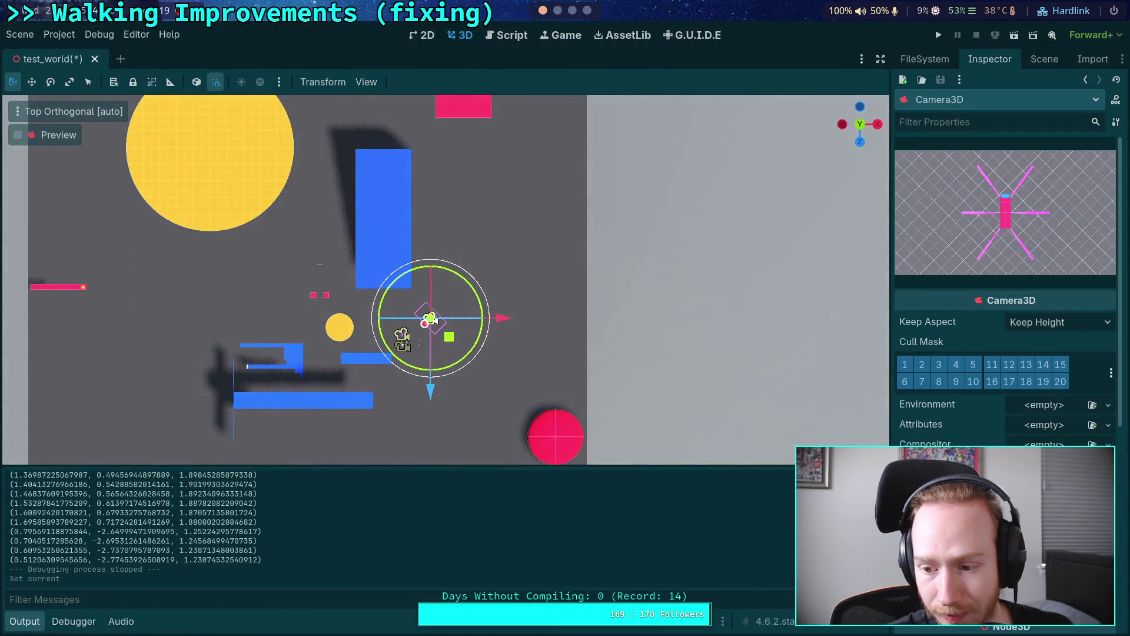
Launch the game fullscreen to watch the CrawlerBot walk, then stop it with F8.
click(938, 35)
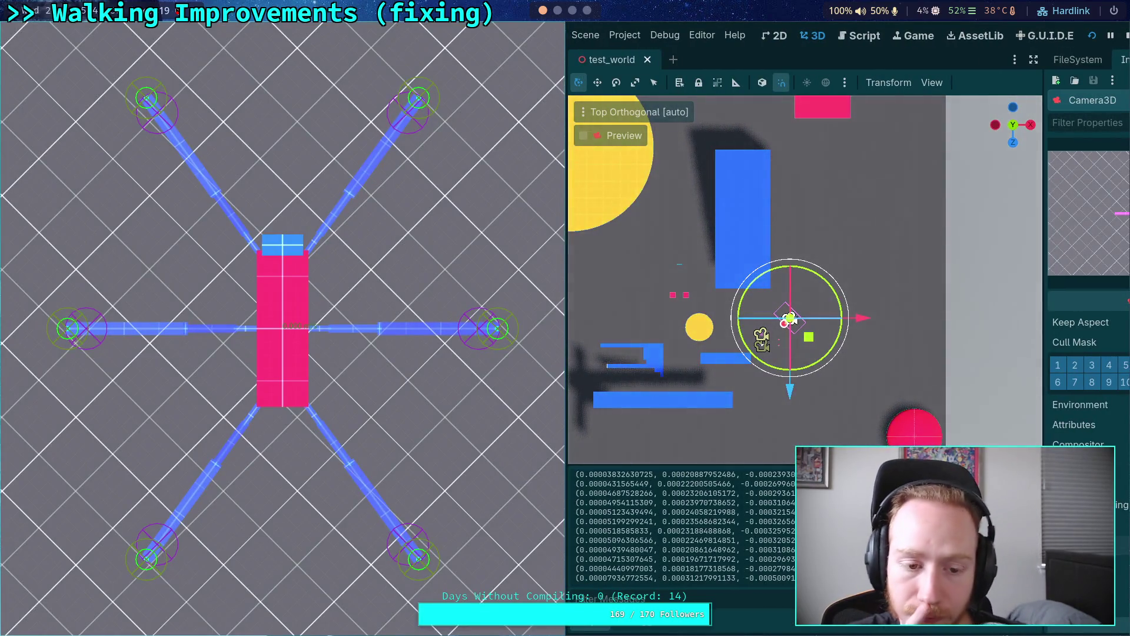
key(super+f)
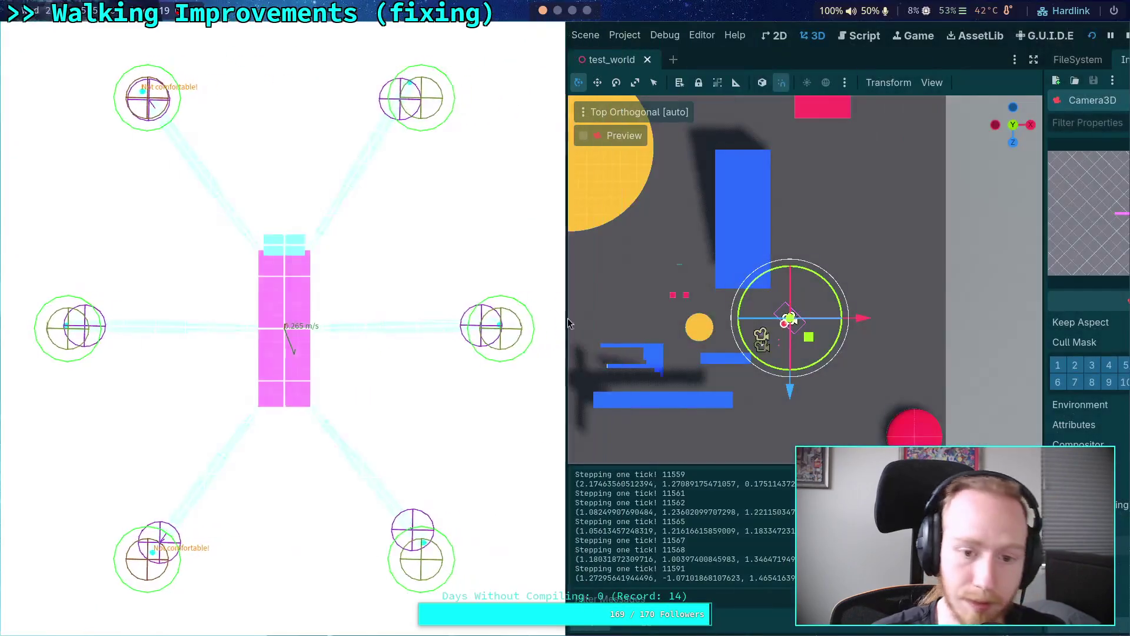
key(F8)
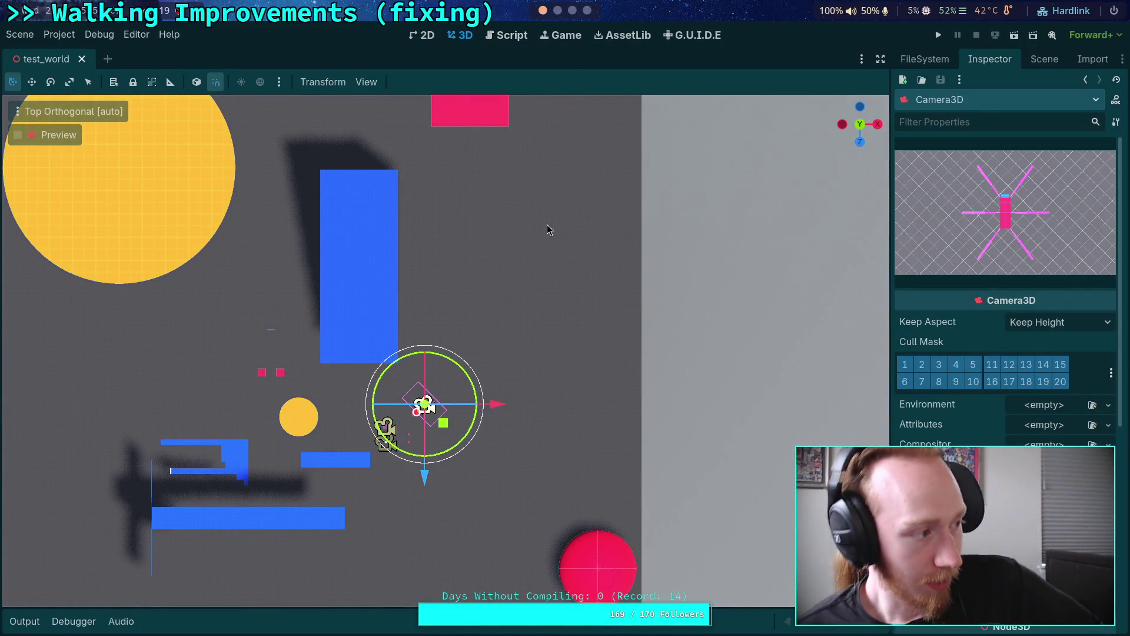
Run git diff in the terminal and page down through the changes.
click(562, 19)
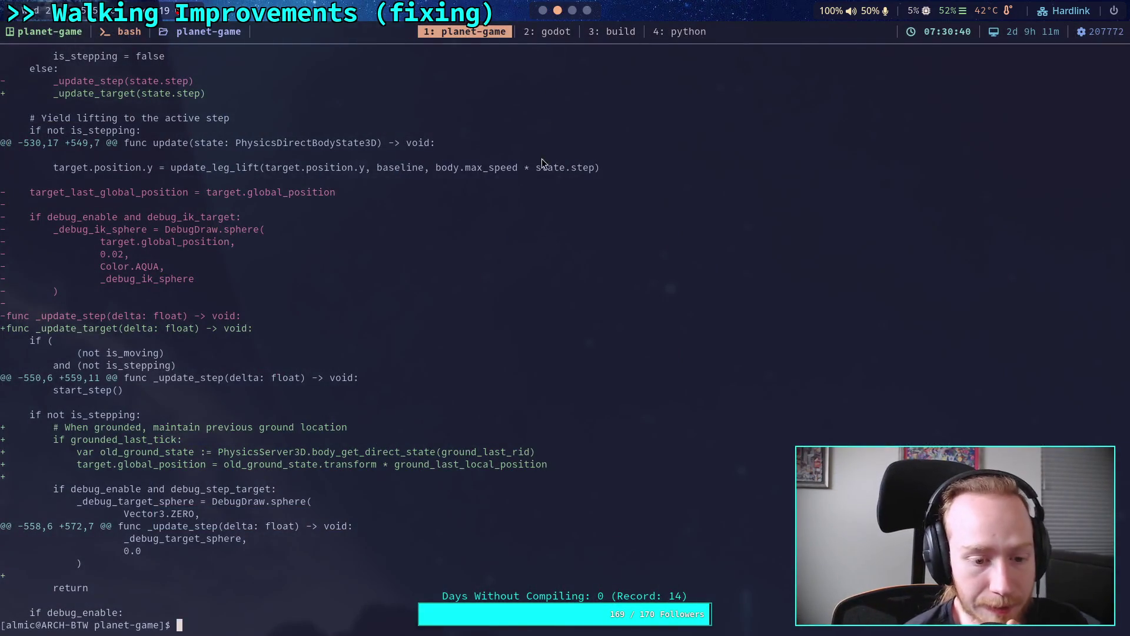
text(git a)
key(BackSpace)
text(status)
key(BackSpace)
key(BackSpace)
key(BackSpace)
key(BackSpace)
text(diff)
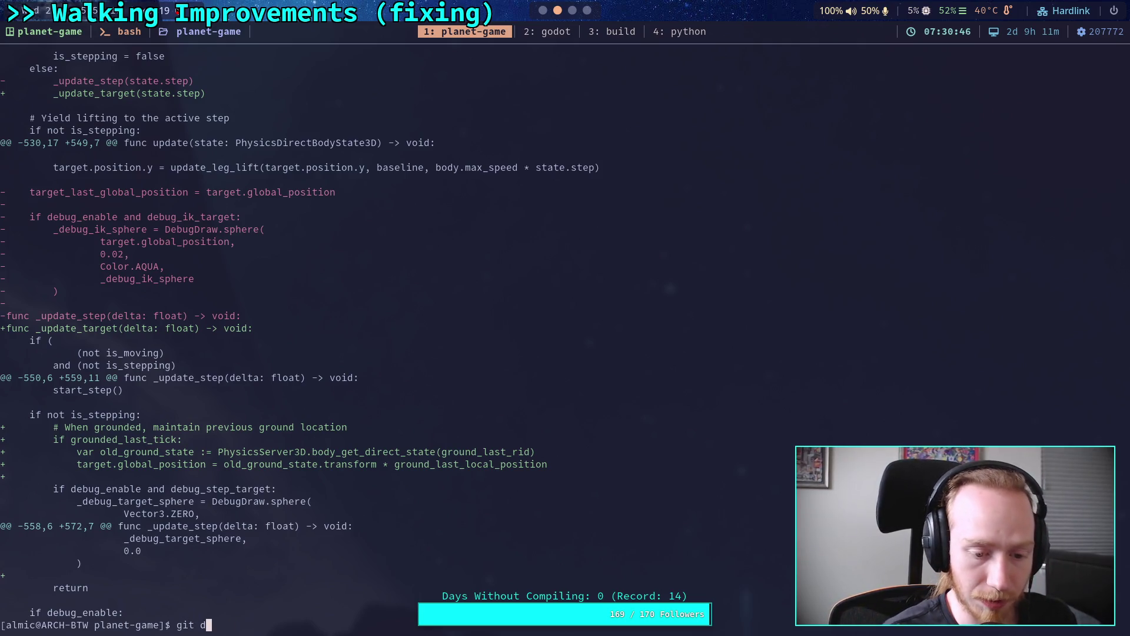
key(Return)
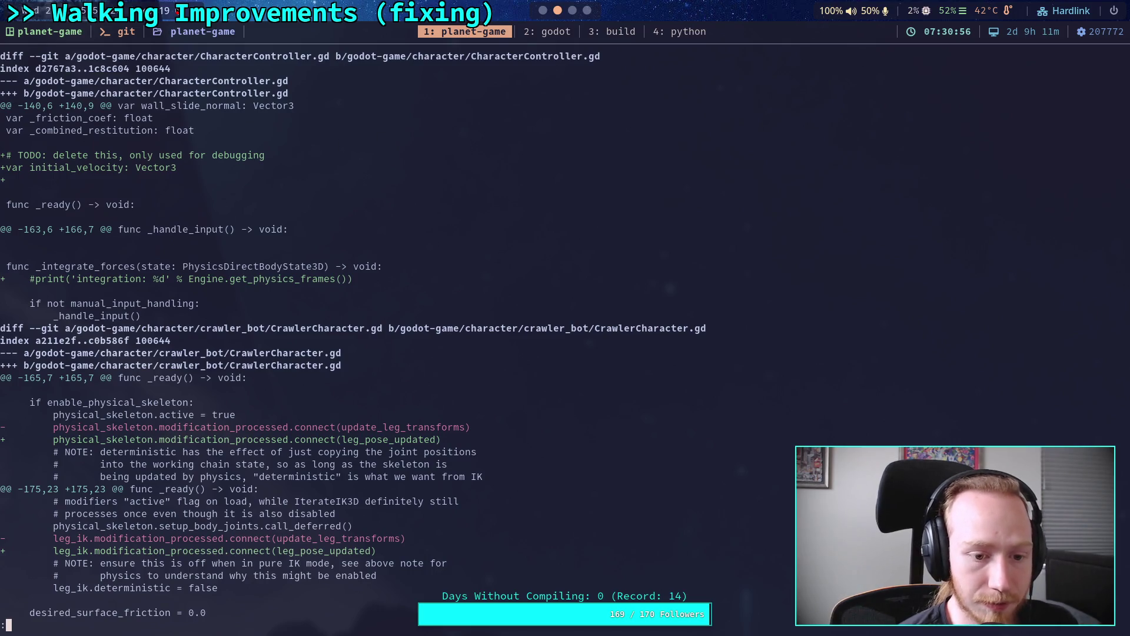
key(j)
key(j)
key(j)
key(j)
key(j)
key(j)
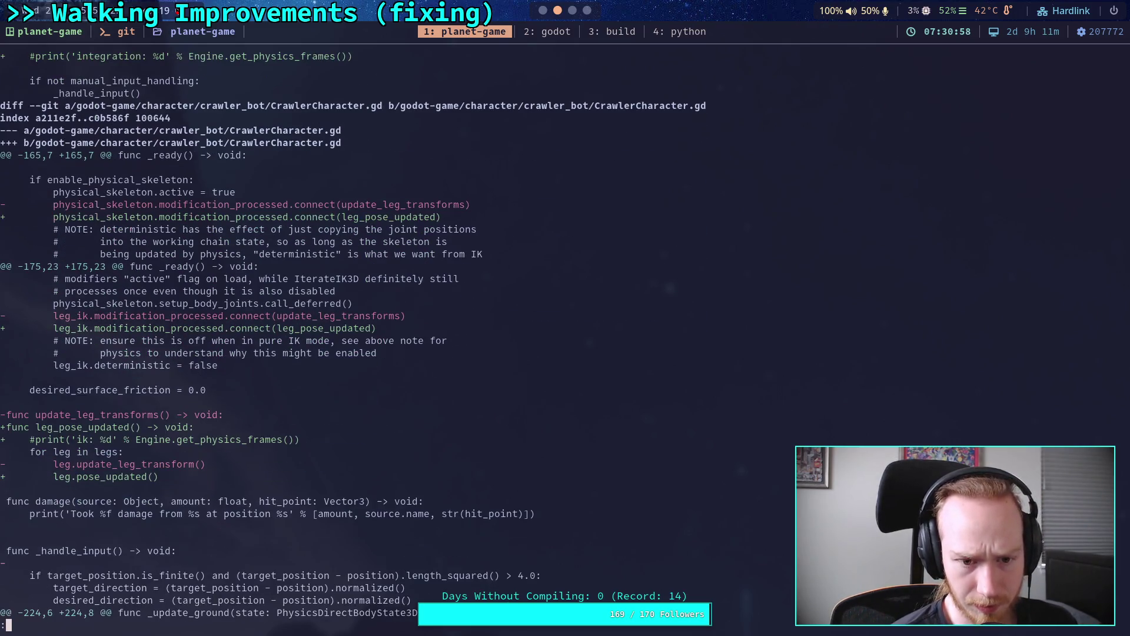
key(j)
key(j)
key(j)
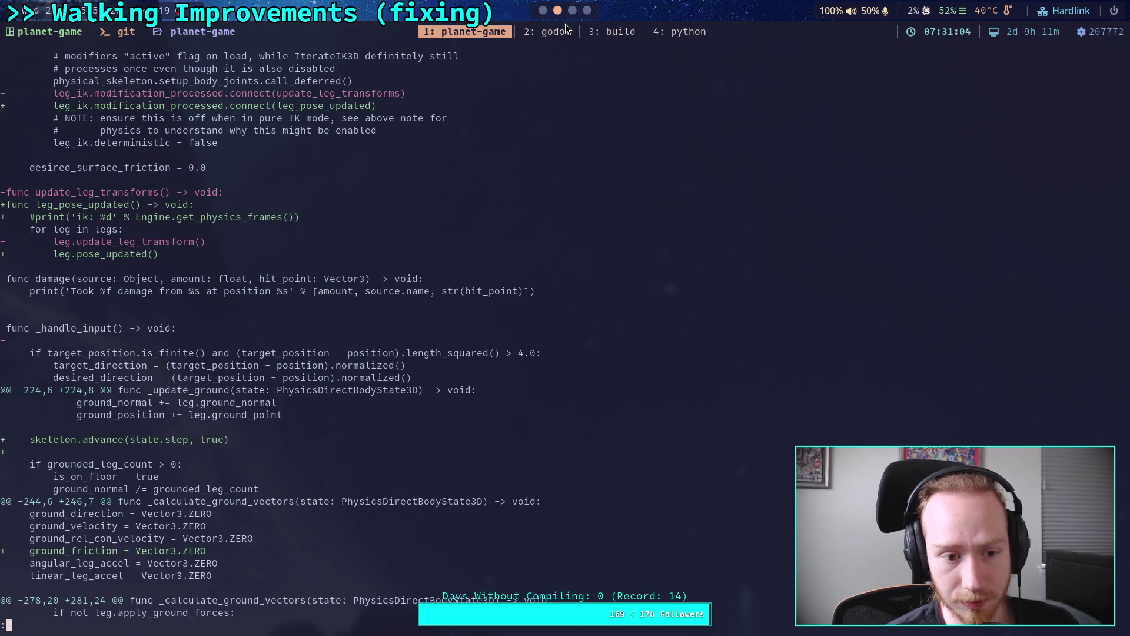
Restore the blank line after _handle_input in CrawlerCharacter.gd and save the script.
click(544, 19)
key(ctrl+F3)
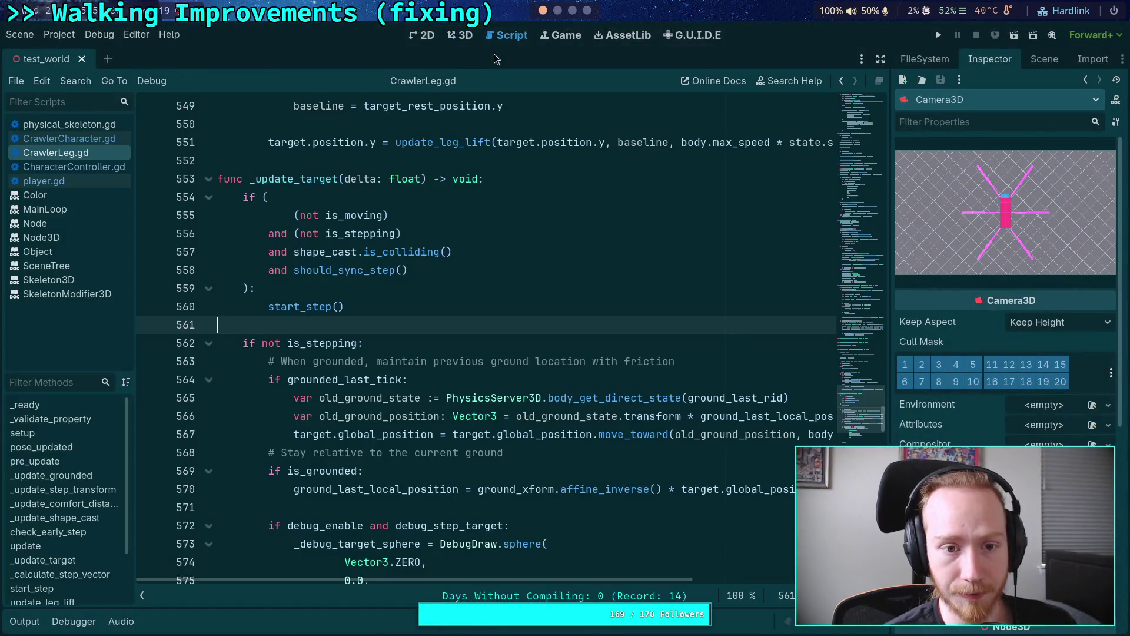
click(101, 139)
click(457, 343)
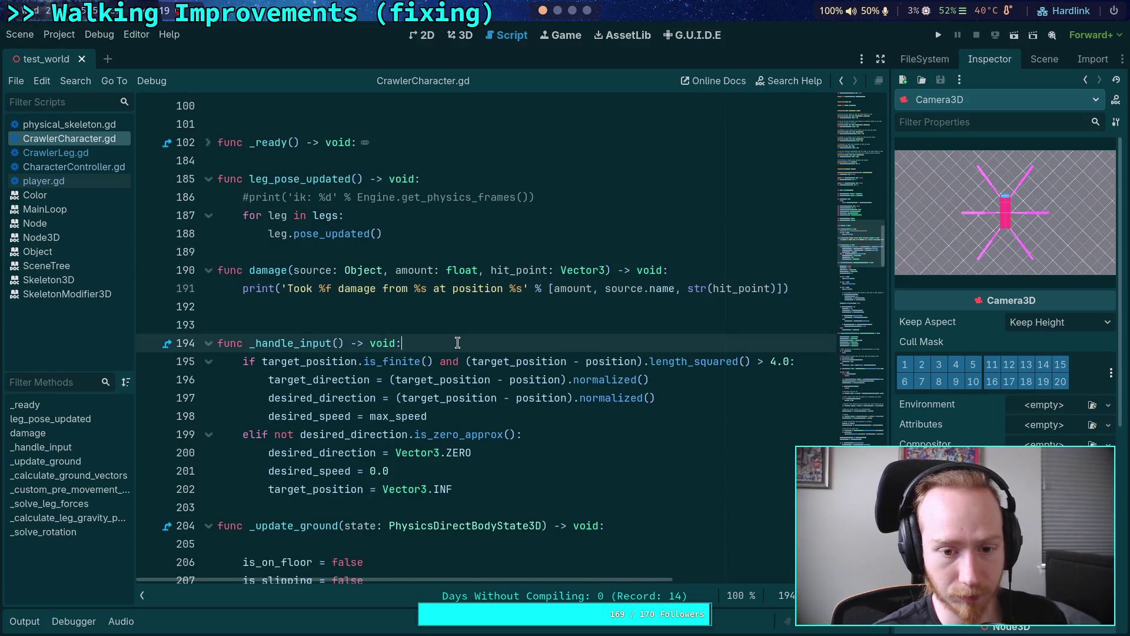
key(Return)
key(ctrl+s)
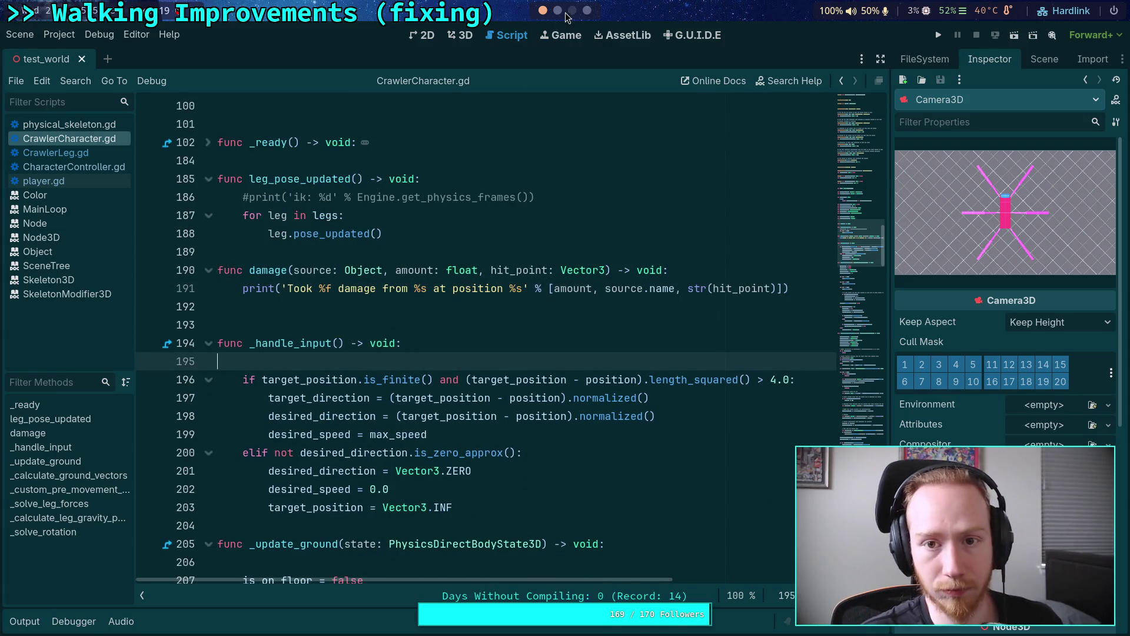
Rerun git diff and scroll through it to the CrawlerLeg.gd changes.
click(556, 17)
key(q)
key(Up)
key(Return)
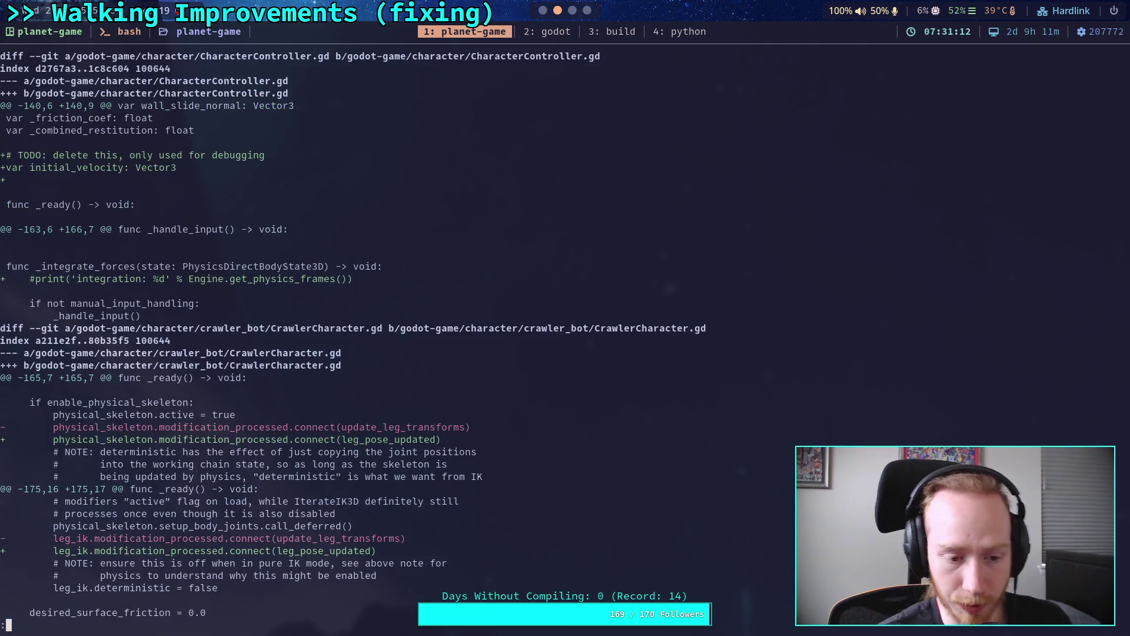
scroll(353, 334, down, 7)
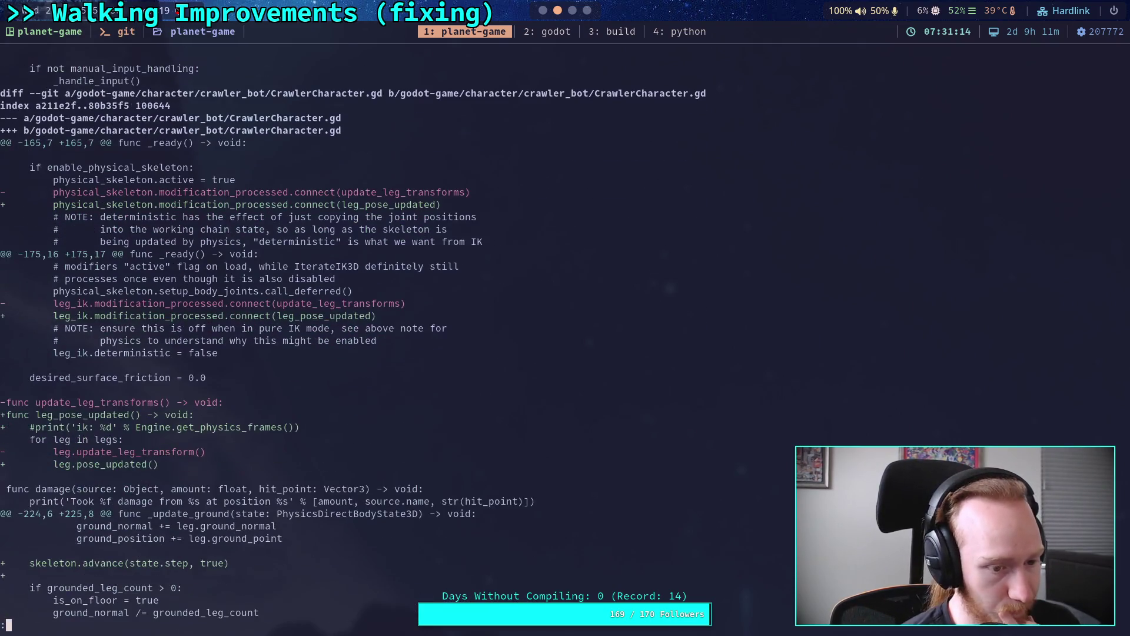
scroll(353, 335, down, 5)
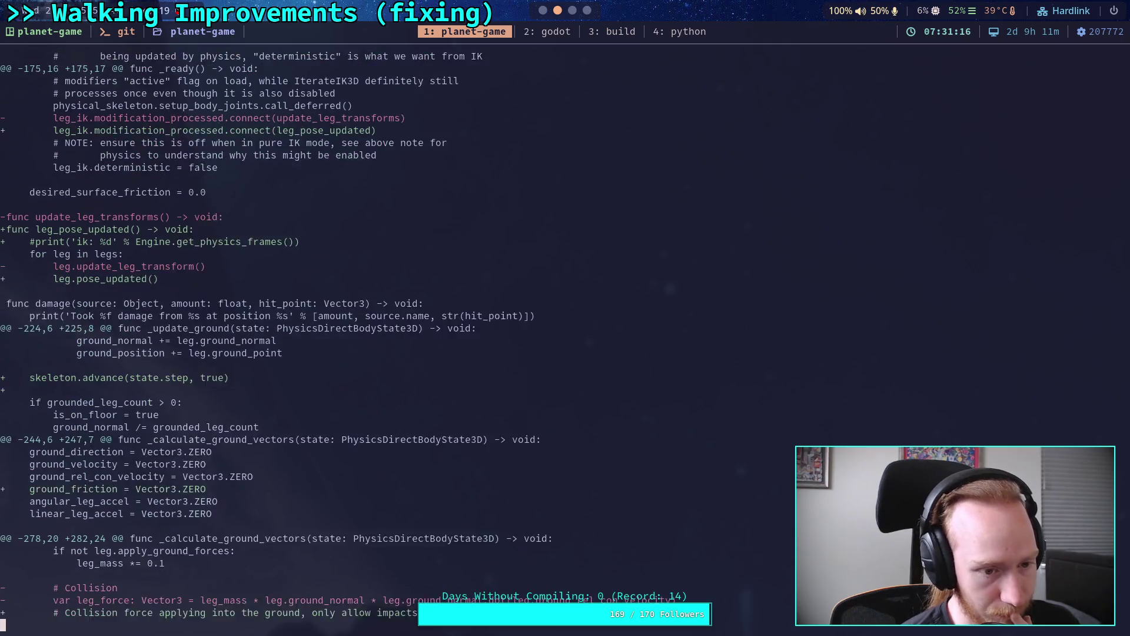
scroll(353, 334, down, 9)
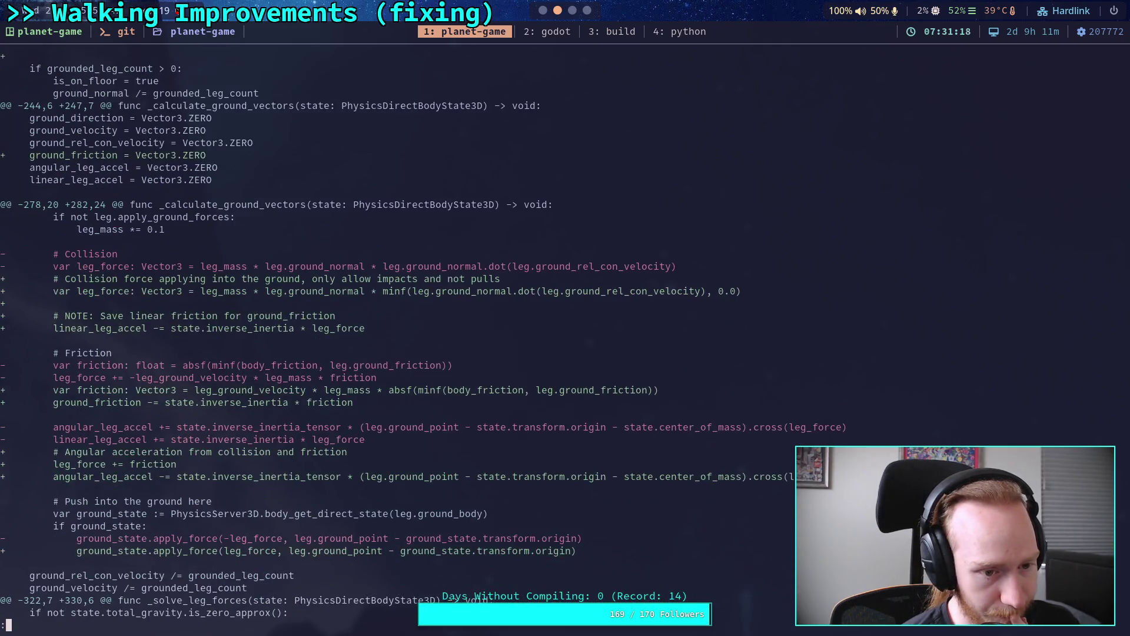
scroll(353, 334, down, 3)
scroll(354, 334, up, 1)
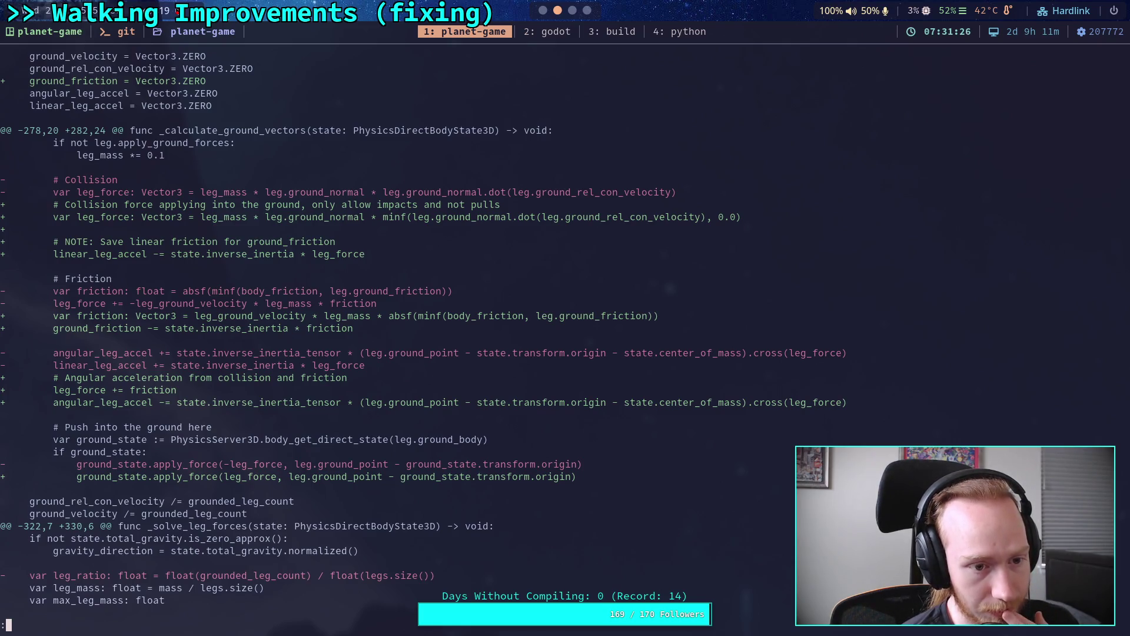
scroll(486, 323, down, 8)
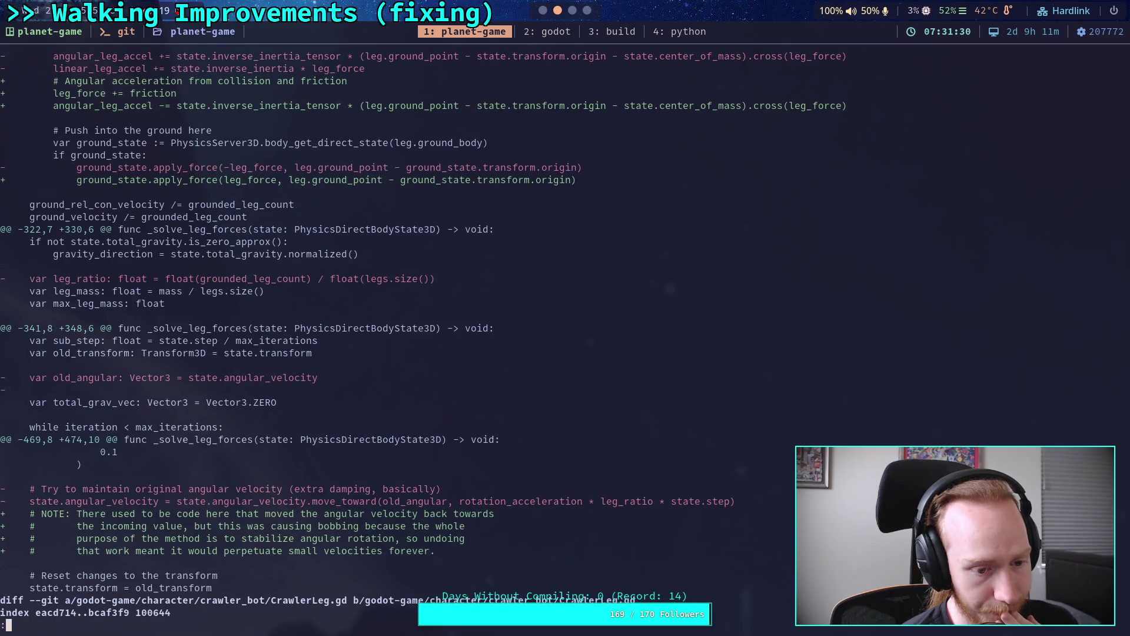
key(space)
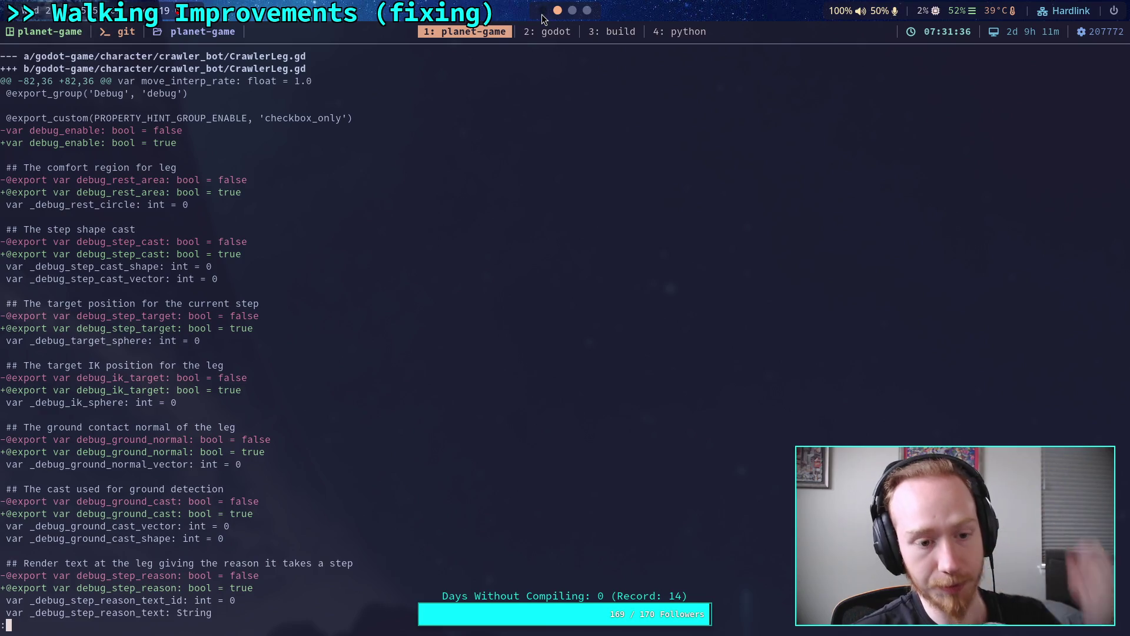
click(528, 29)
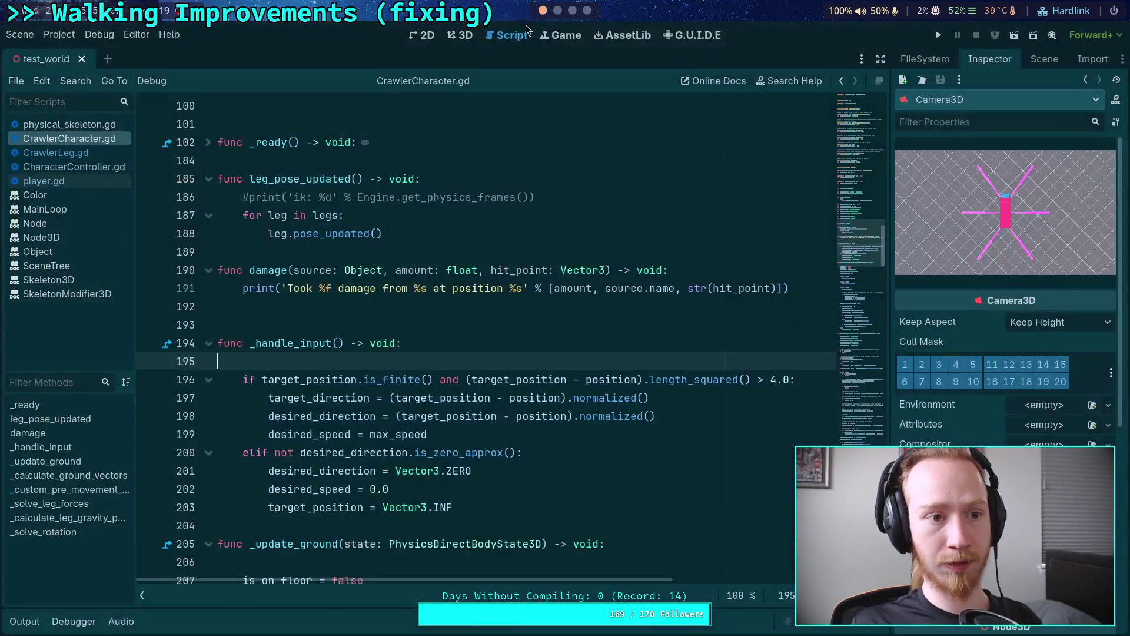
Open CrawlerLeg.gd and set debug_enable and debug_rest_area to false.
click(82, 59)
click(84, 152)
scroll(724, 396, up, 5)
click(846, 158)
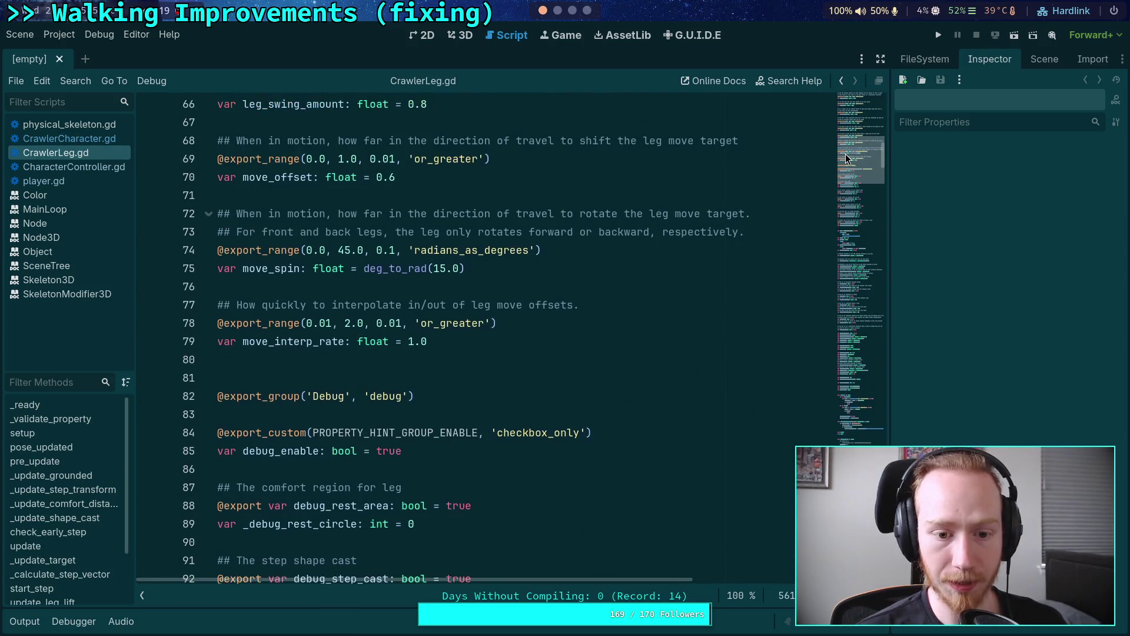
scroll(845, 157, down, 5)
click(386, 167)
text(false)
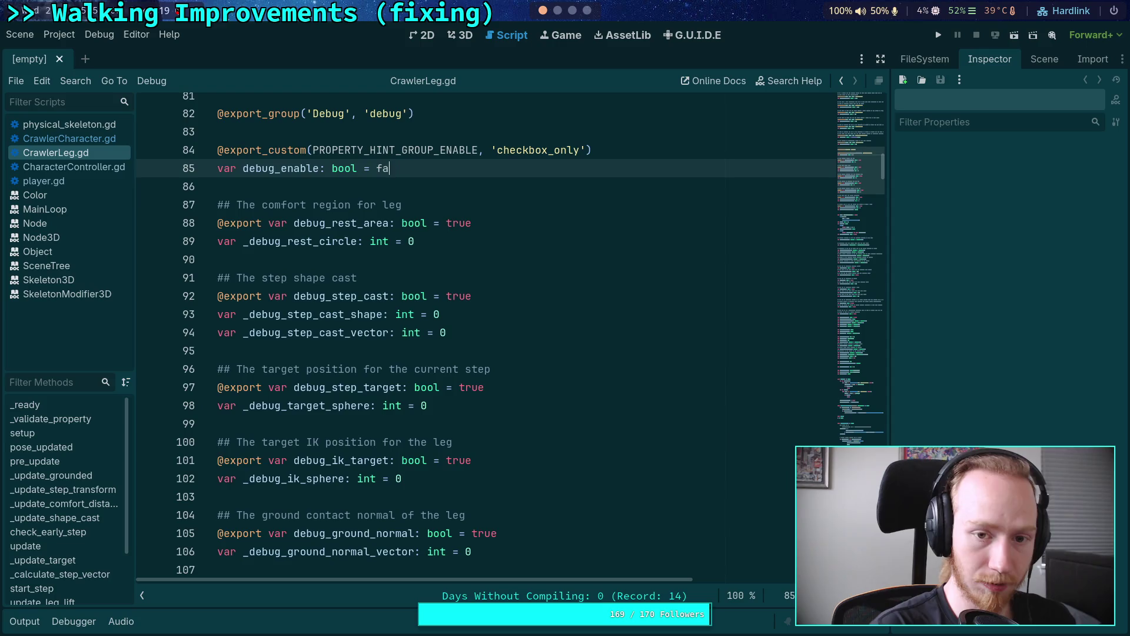
double_click(449, 222)
text(false)
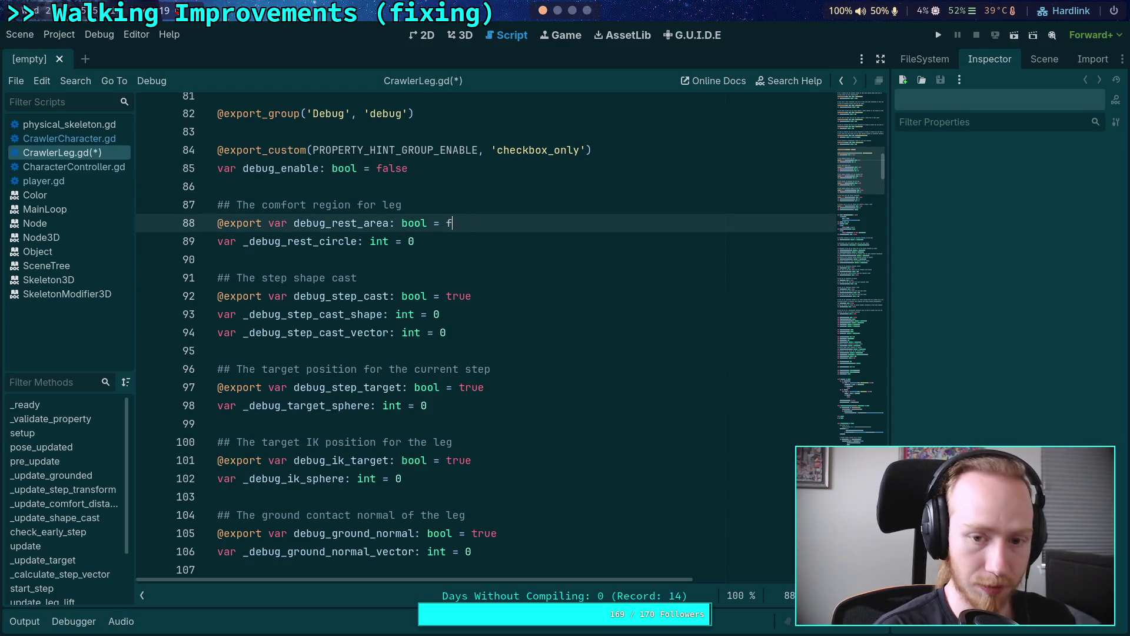
Set debug_step_cast, debug_step_target and debug_ik_target to false.
double_click(459, 296)
text(false)
double_click(466, 389)
text(false)
double_click(460, 459)
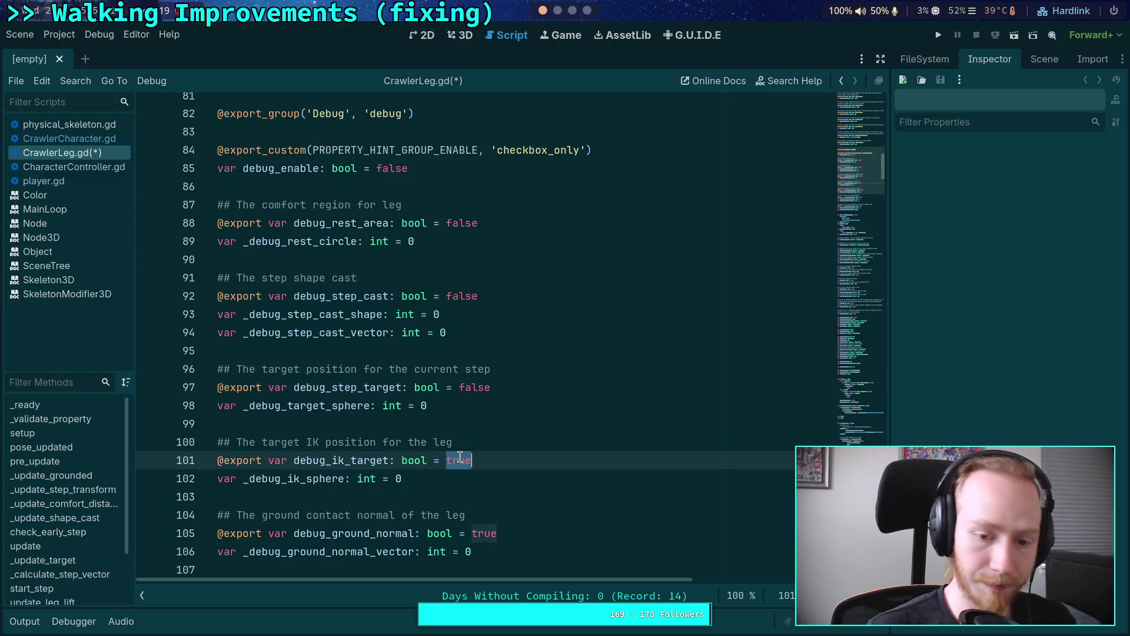
text(false)
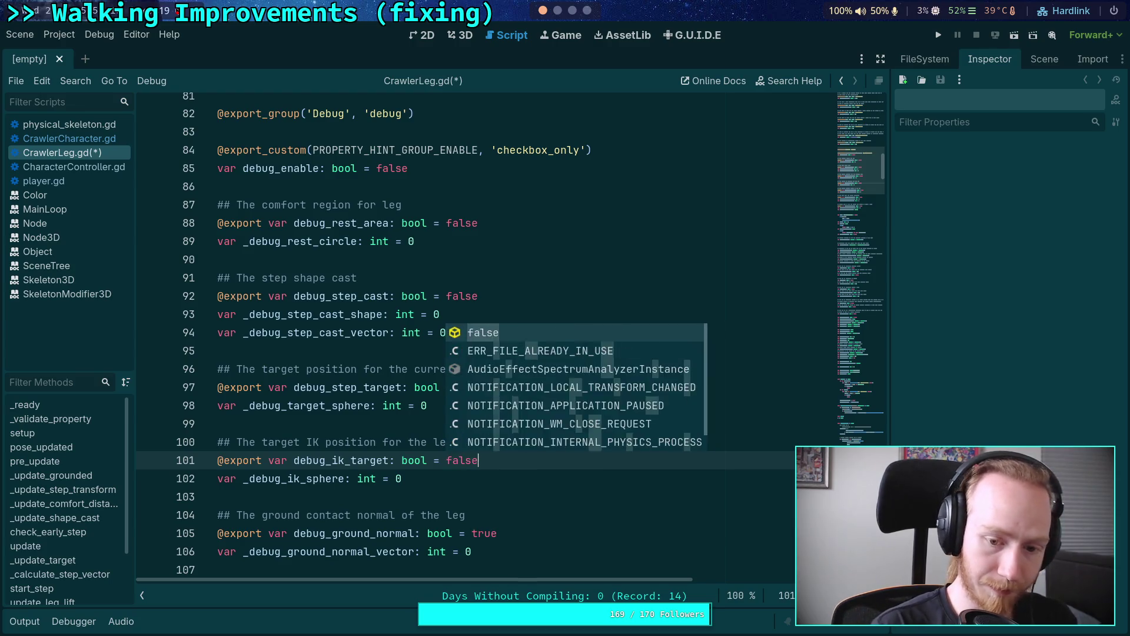
Set the ground normal, ground cast and step reason debug flags to false and save.
scroll(460, 460, down, 1)
scroll(485, 370, down, 2)
double_click(485, 369)
text(false)
scroll(477, 353, down, 2)
double_click(470, 333)
text(false)
double_click(469, 423)
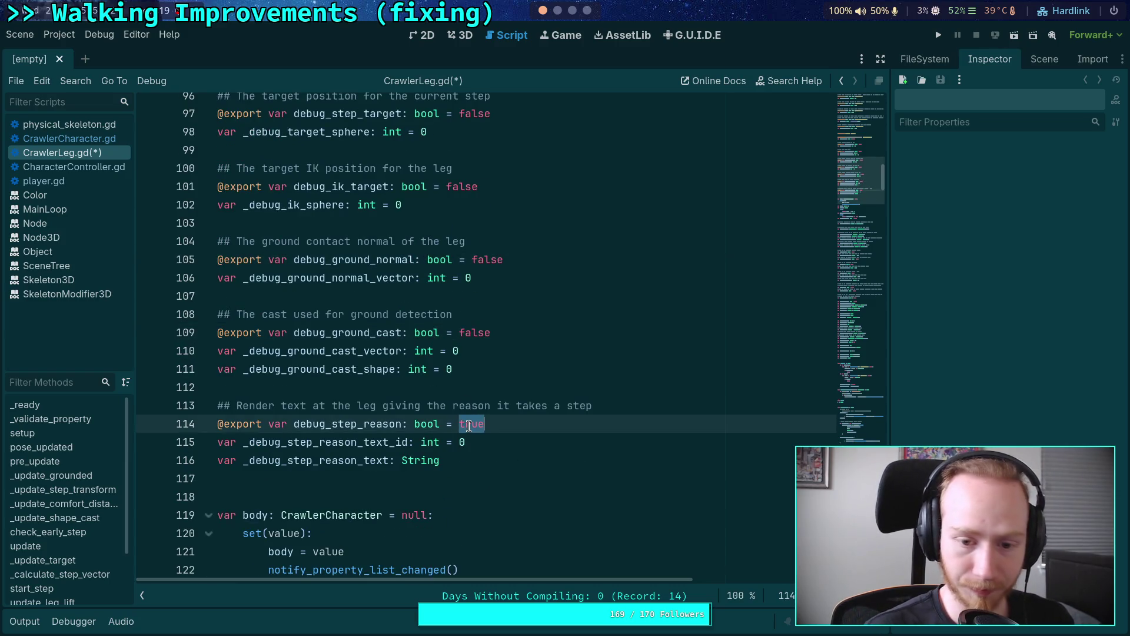
text(false)
key(ctrl+s)
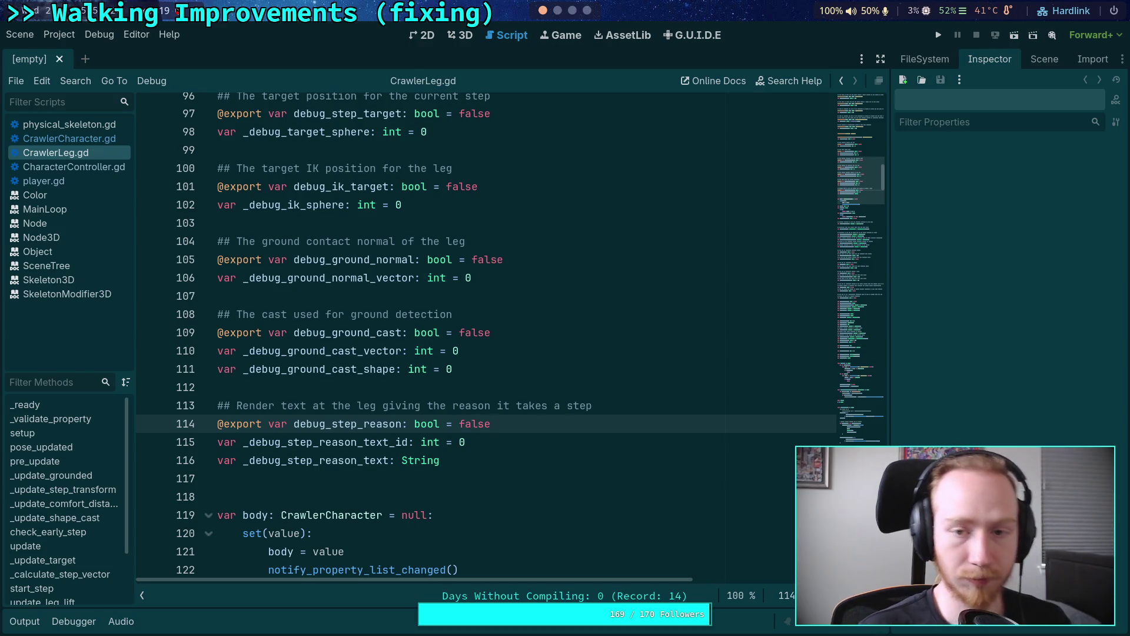
key(super+2)
Review the git diff, then open CharacterController.gd in Godot.
text(git diff)
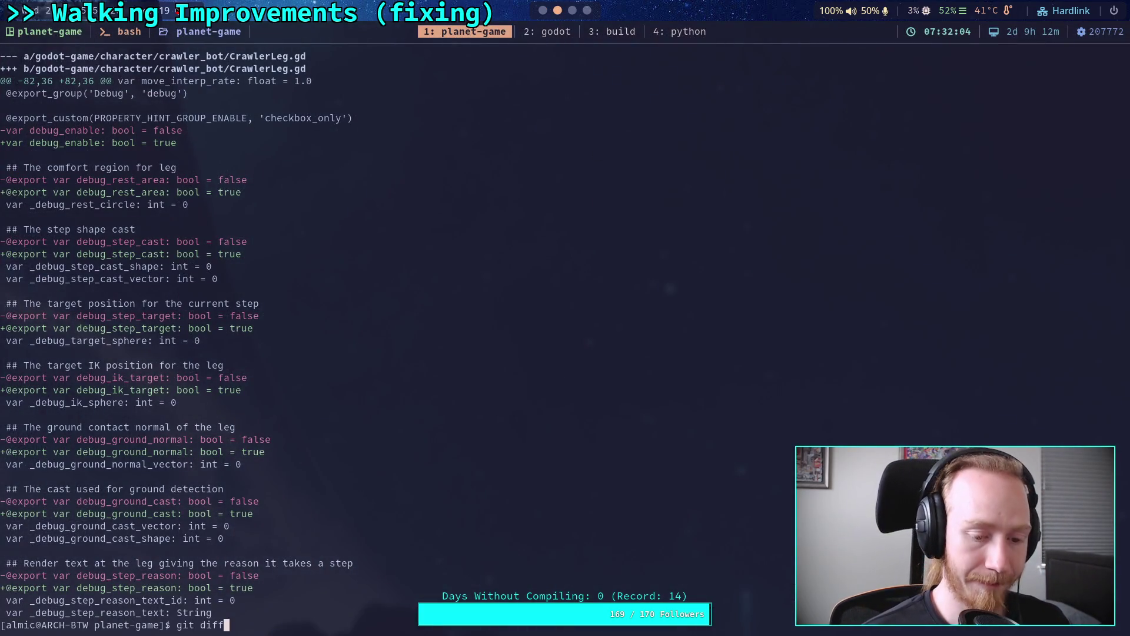
key(Return)
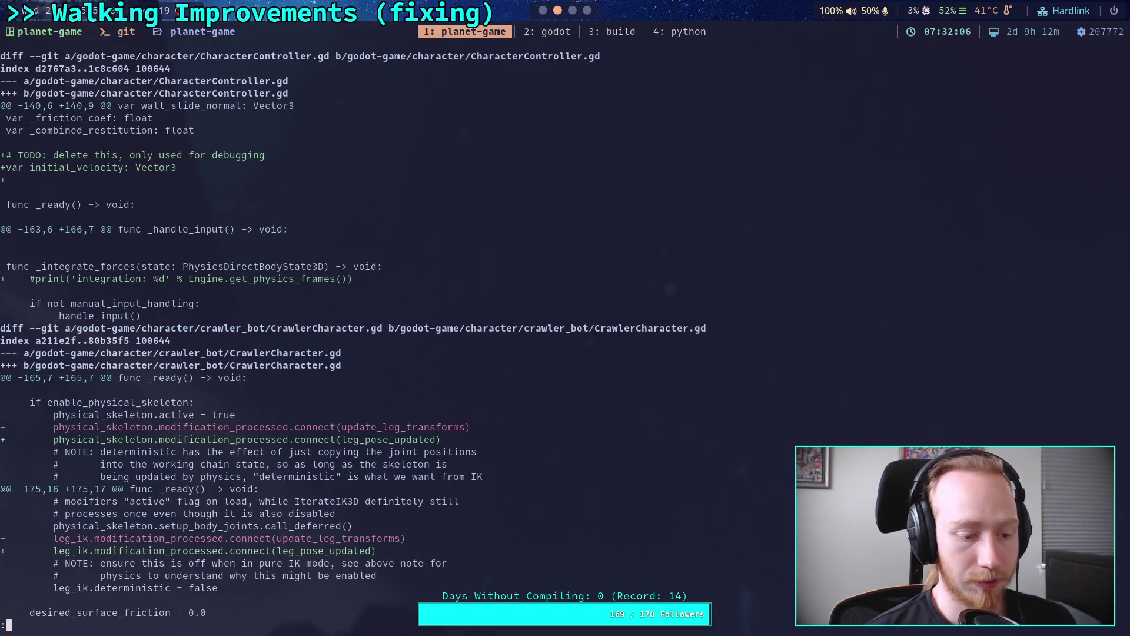
key(q)
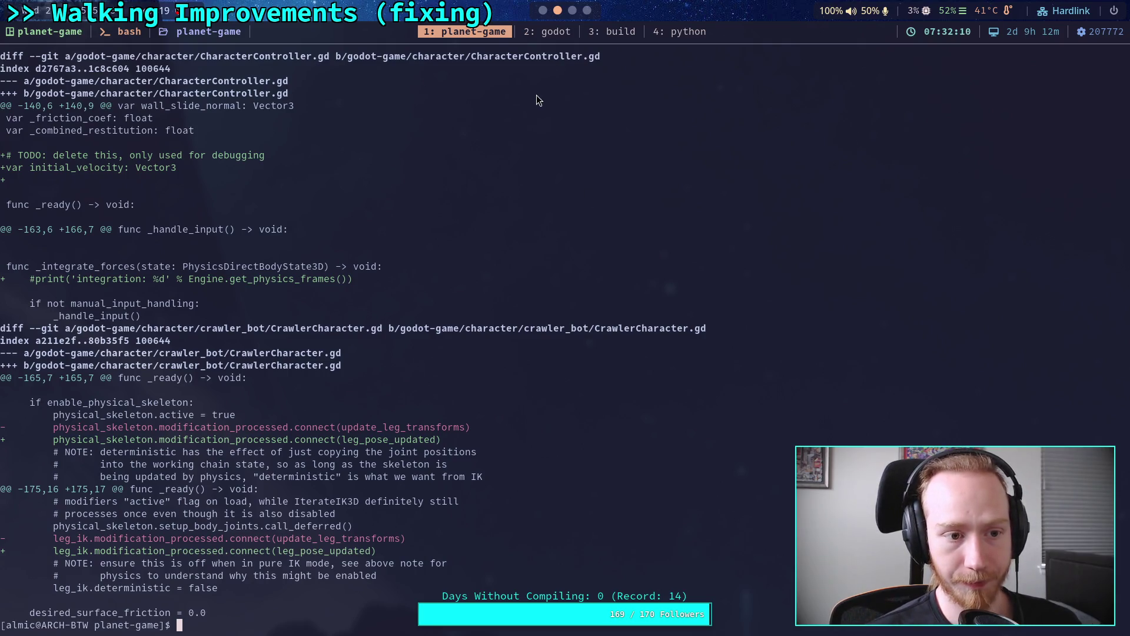
click(544, 12)
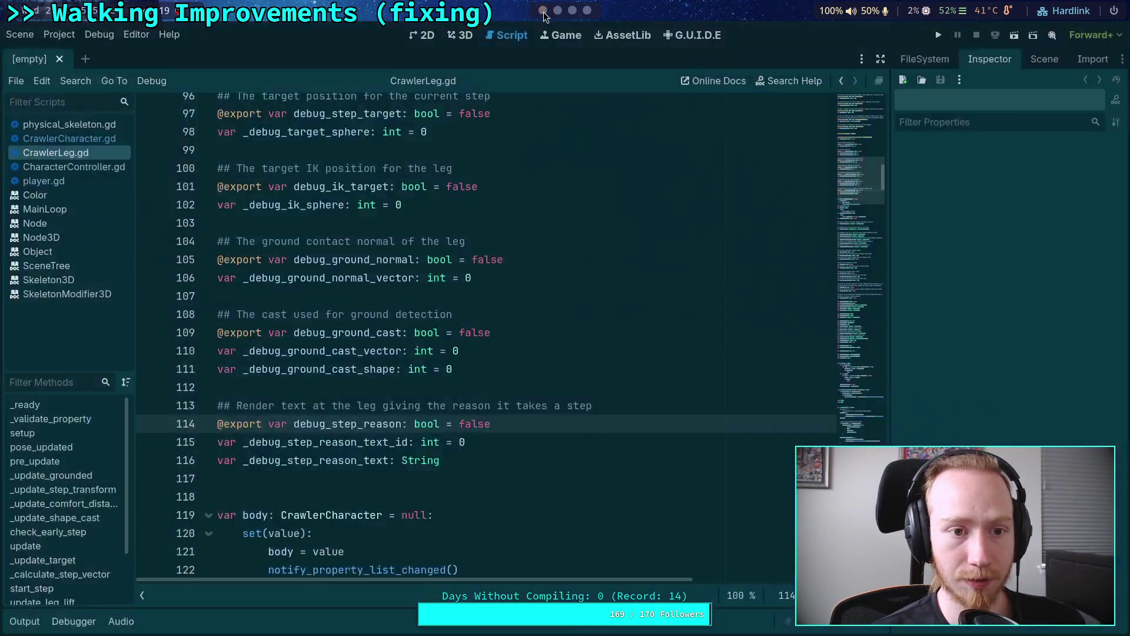
click(74, 166)
scroll(412, 294, up, 3)
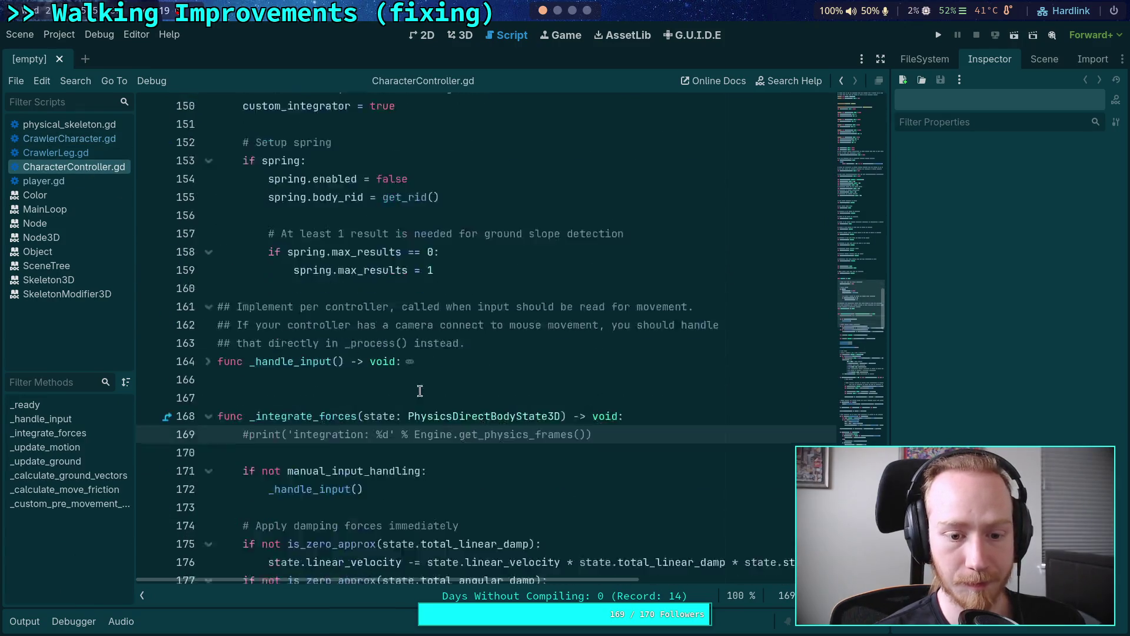
scroll(659, 353, down, 1)
Delete the TODO initial_velocity debug lines from CharacterController.gd, save, and rerun git diff.
click(672, 340)
scroll(589, 330, up, 6)
scroll(514, 319, up, 2)
mouse_move(432, 366)
mouse_down()
mouse_move(434, 335)
mouse_move(218, 324)
mouse_up()
key(BackSpace)
key(BackSpace)
key(ctrl+s)
key(super+2)
key(Up)
key(Return)
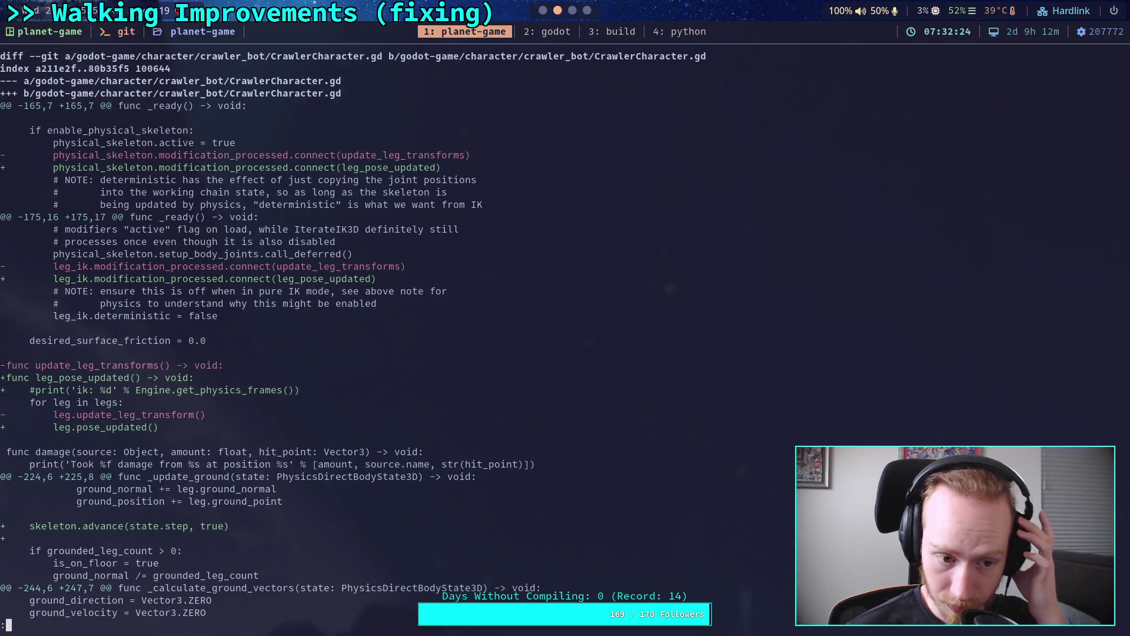
scroll(450, 320, down, 4)
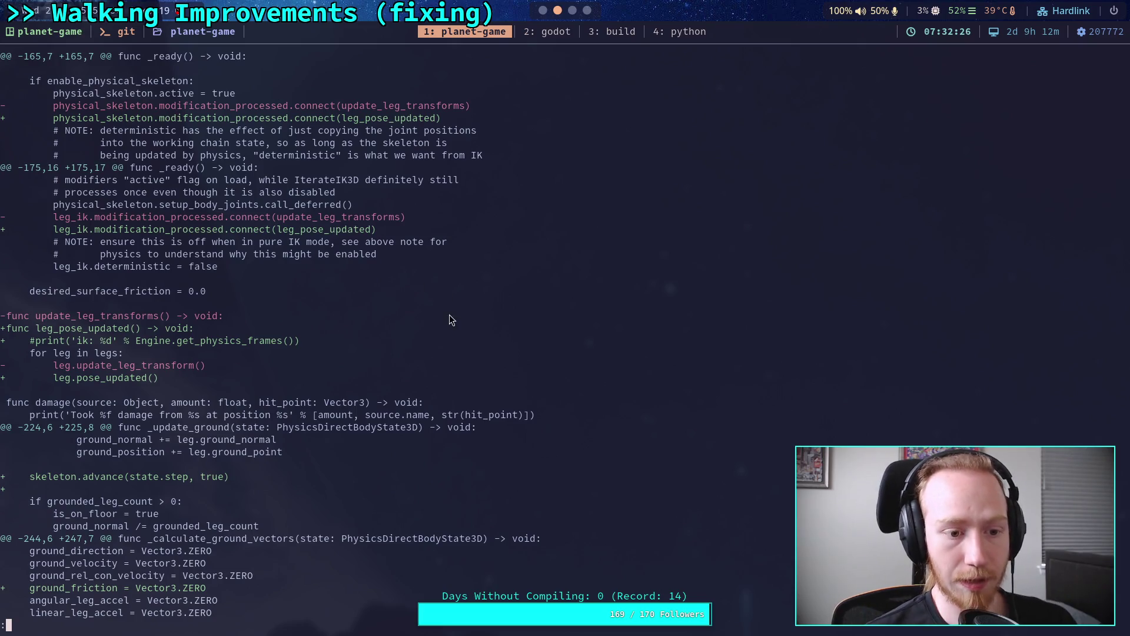
Remove the commented ik print line from CrawlerCharacter.gd and review the rerun git diff.
click(552, 32)
click(77, 138)
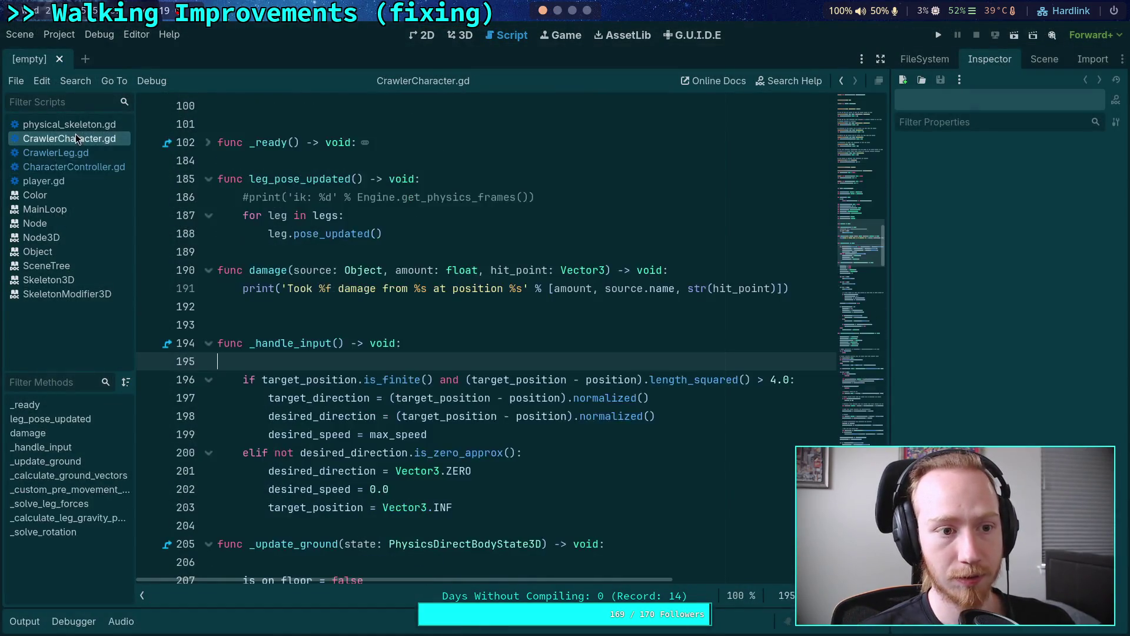
click(598, 202)
key(shift+Up)
key(BackSpace)
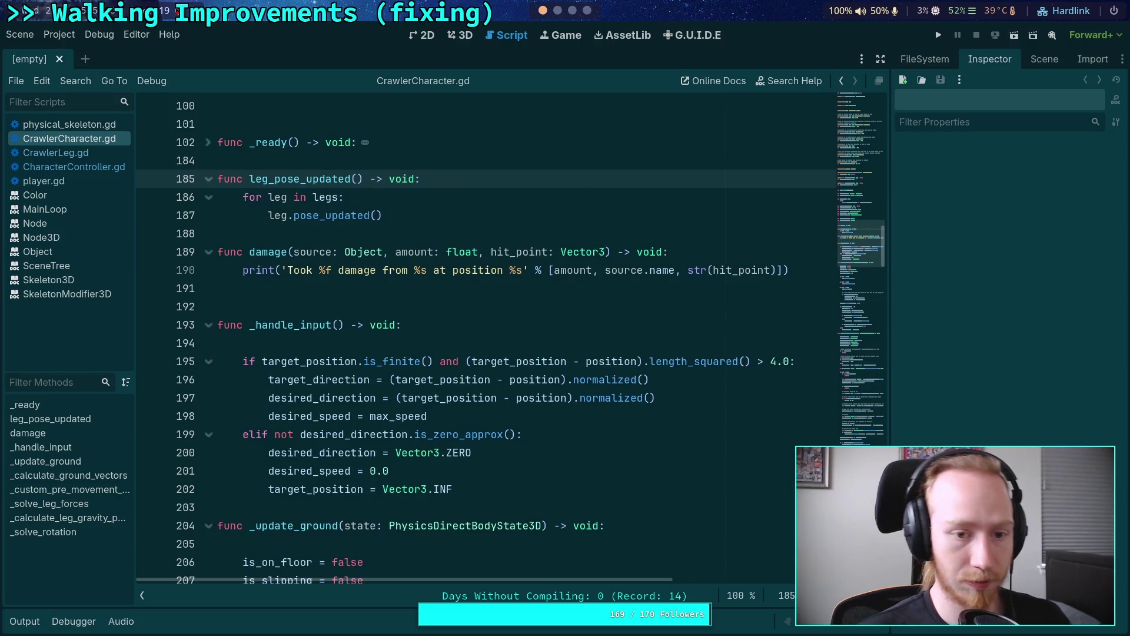
key(super+2)
key(q)
key(Up)
key(Return)
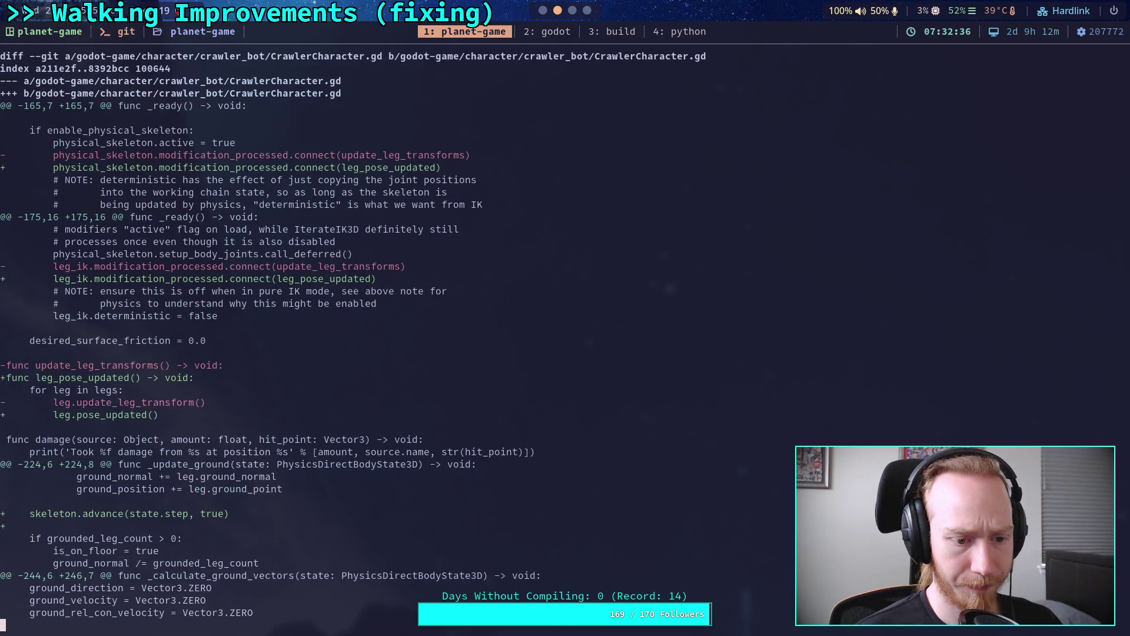
scroll(353, 341, down, 4)
scroll(369, 342, down, 8)
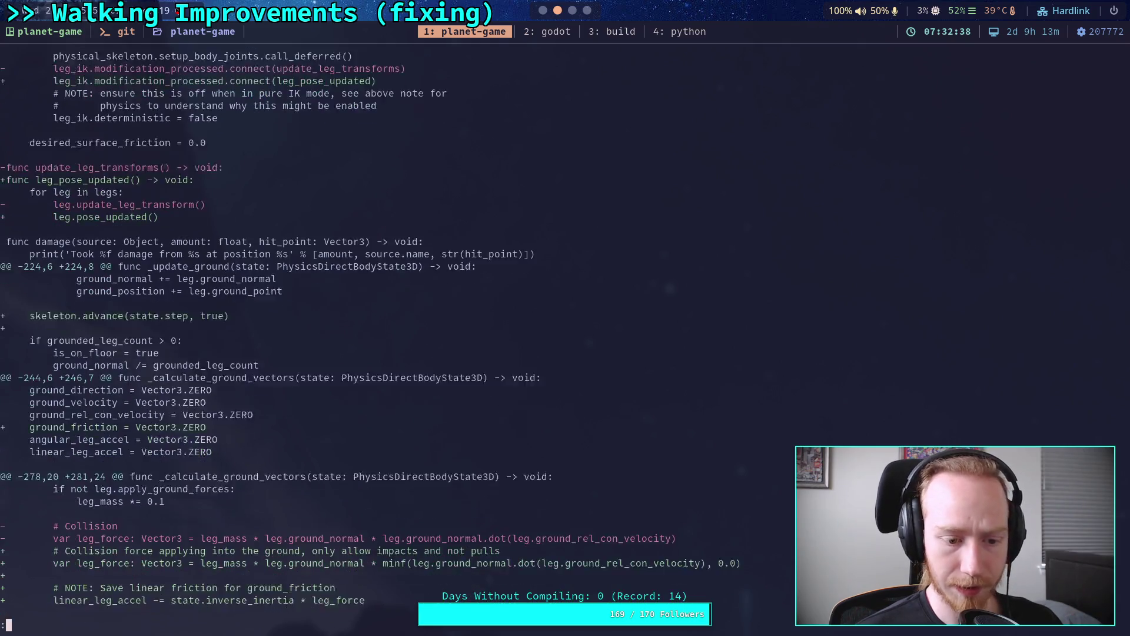
scroll(370, 341, down, 2)
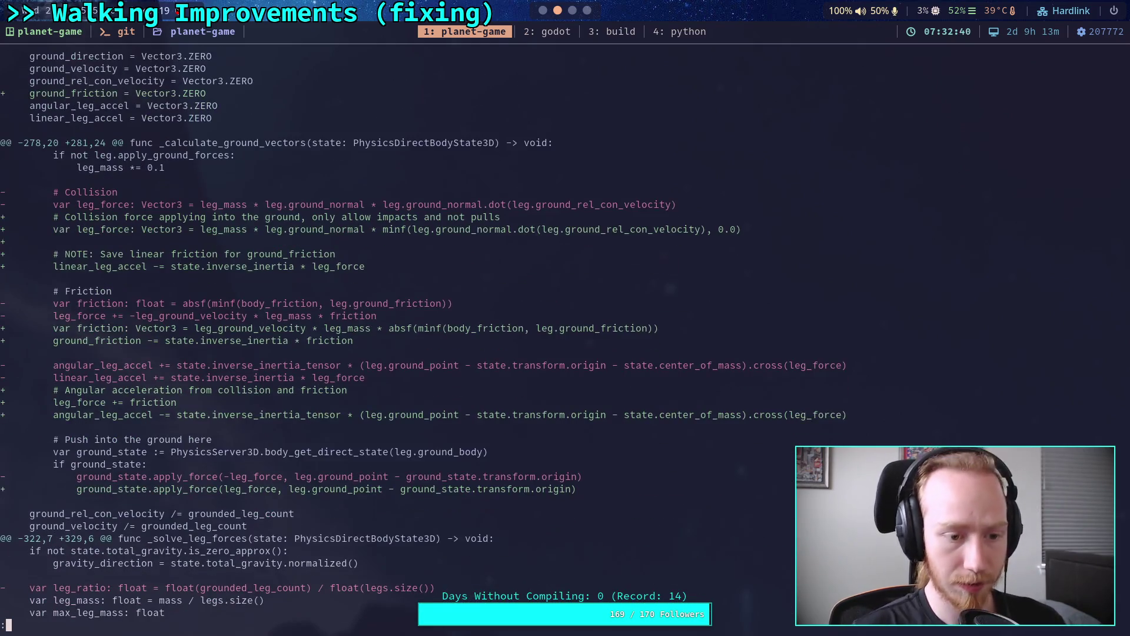
key(space)
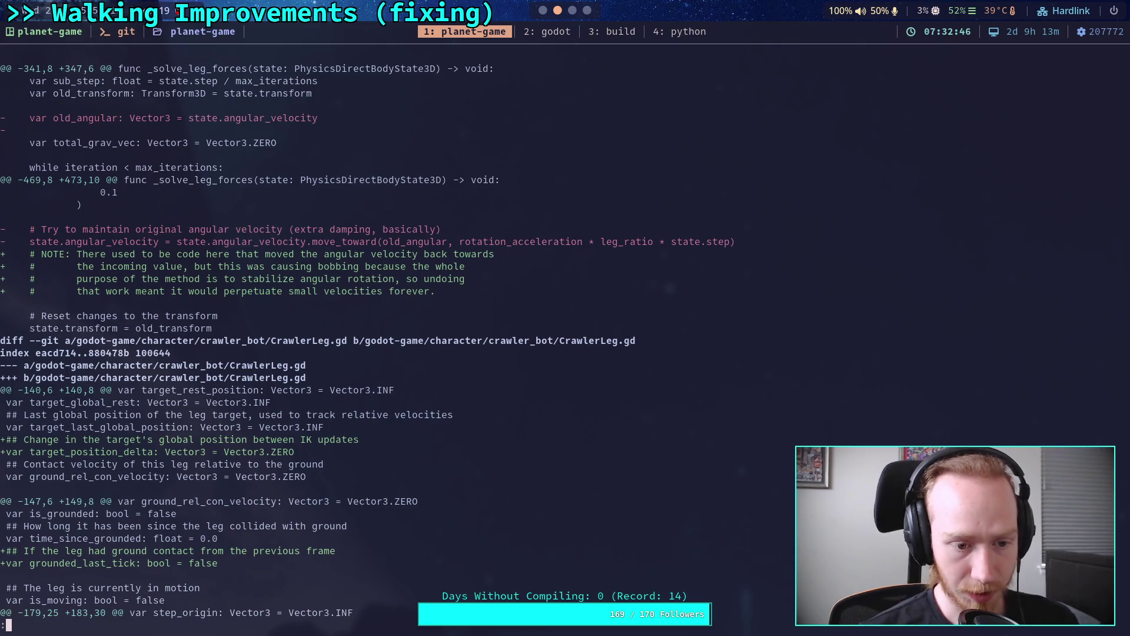
Find and delete the unused target_position_delta variable and its comment in CrawlerLeg.gd.
click(543, 11)
click(56, 152)
click(482, 228)
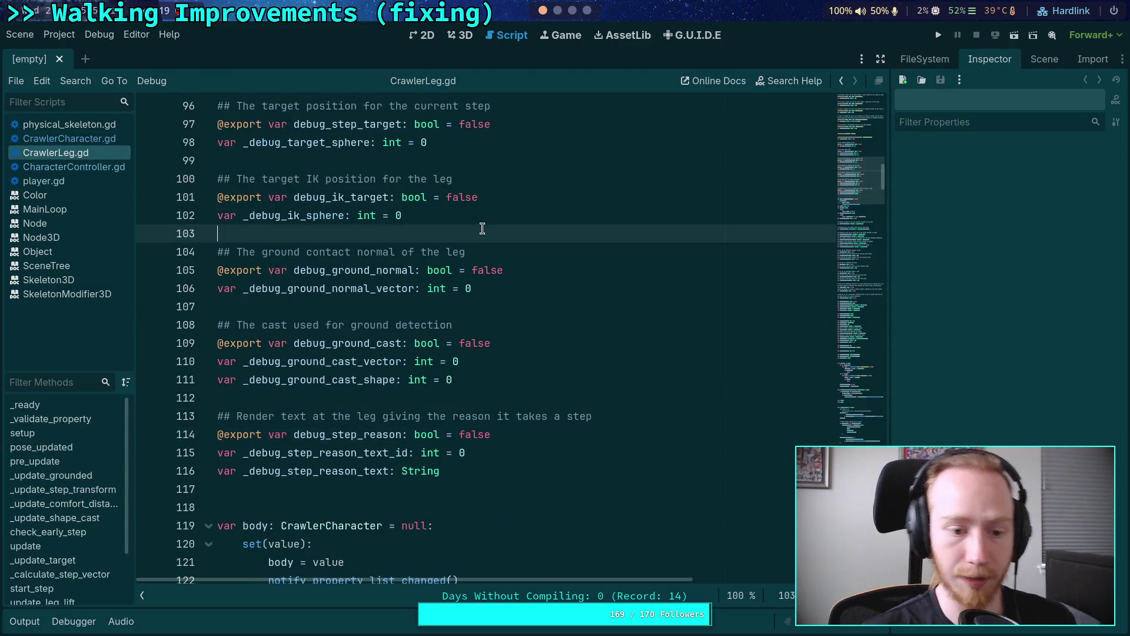
key(ctrl+f)
text(target_)
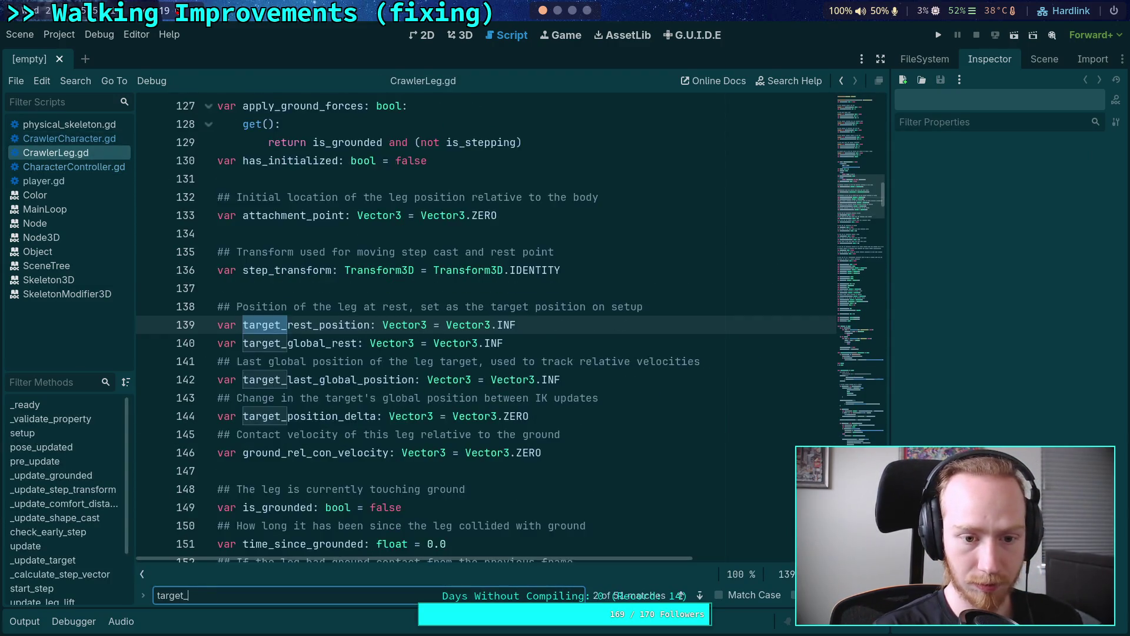
text(position_delta)
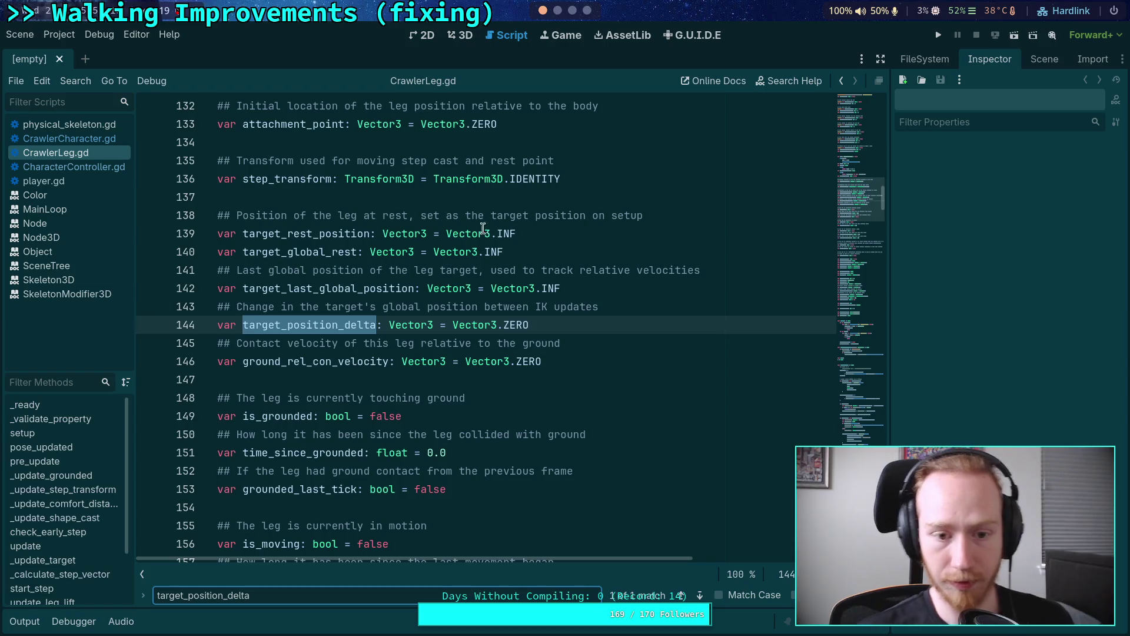
drag(566, 326, 562, 288)
key(BackSpace)
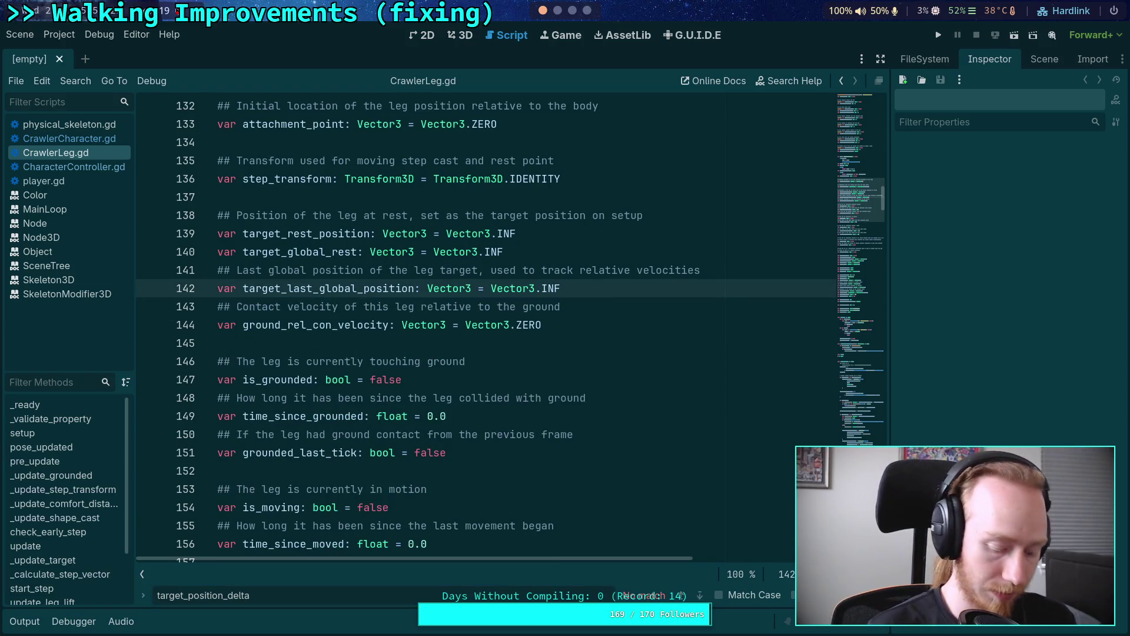
Rerun git diff, page to the CrawlerLeg.gd changes, and begin a git add of crawler_bot.
key(super+1)
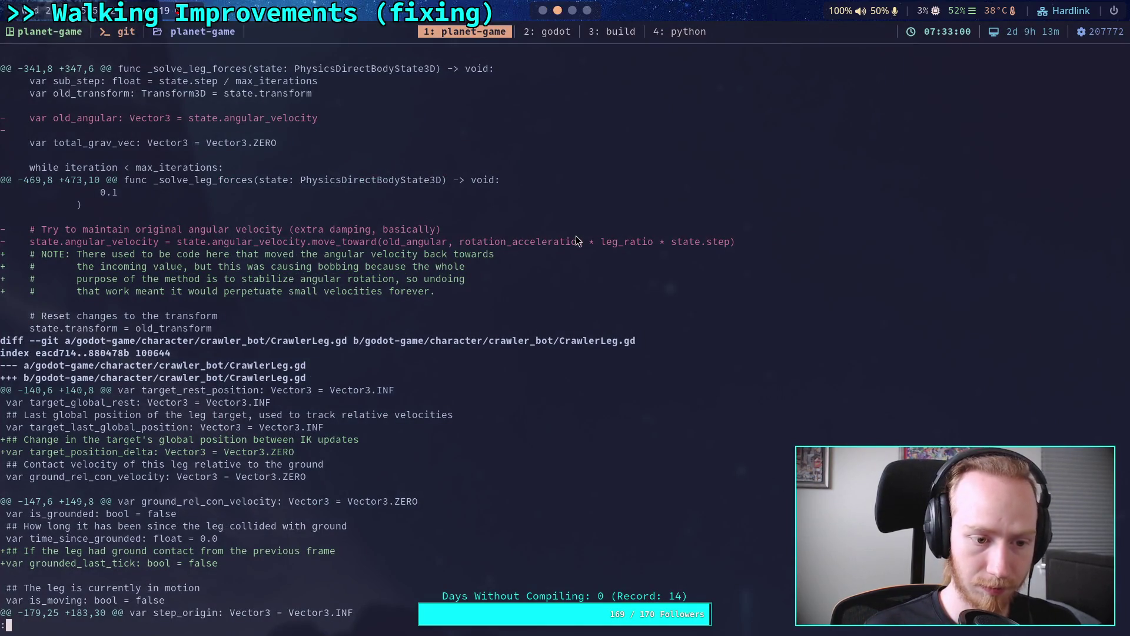
key(q)
key(Up)
key(Return)
key(space)
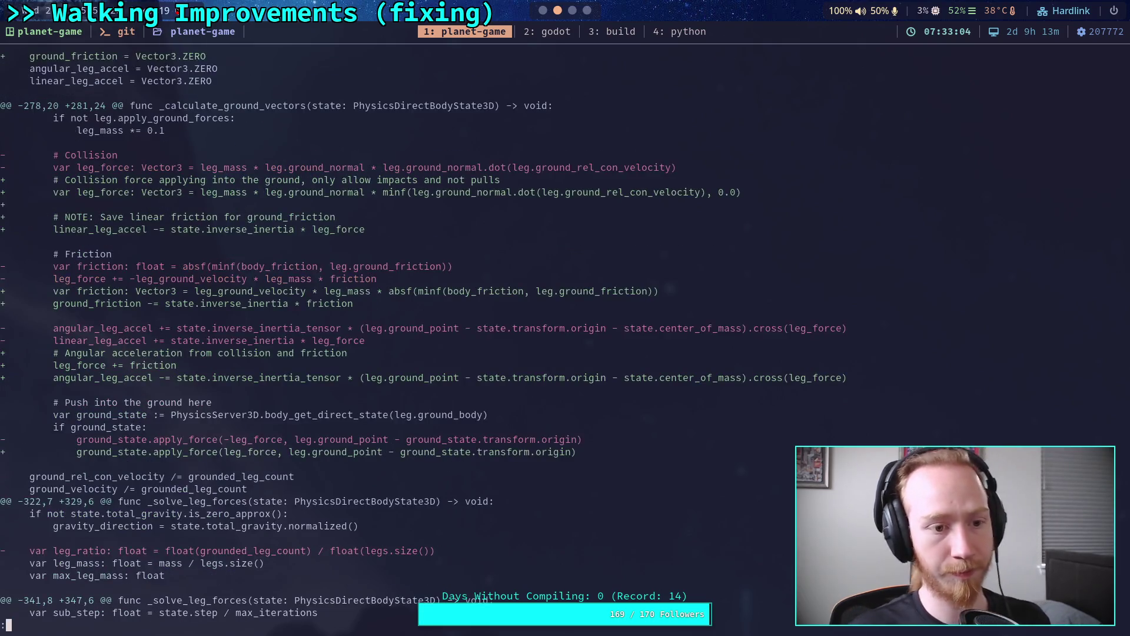
key(space)
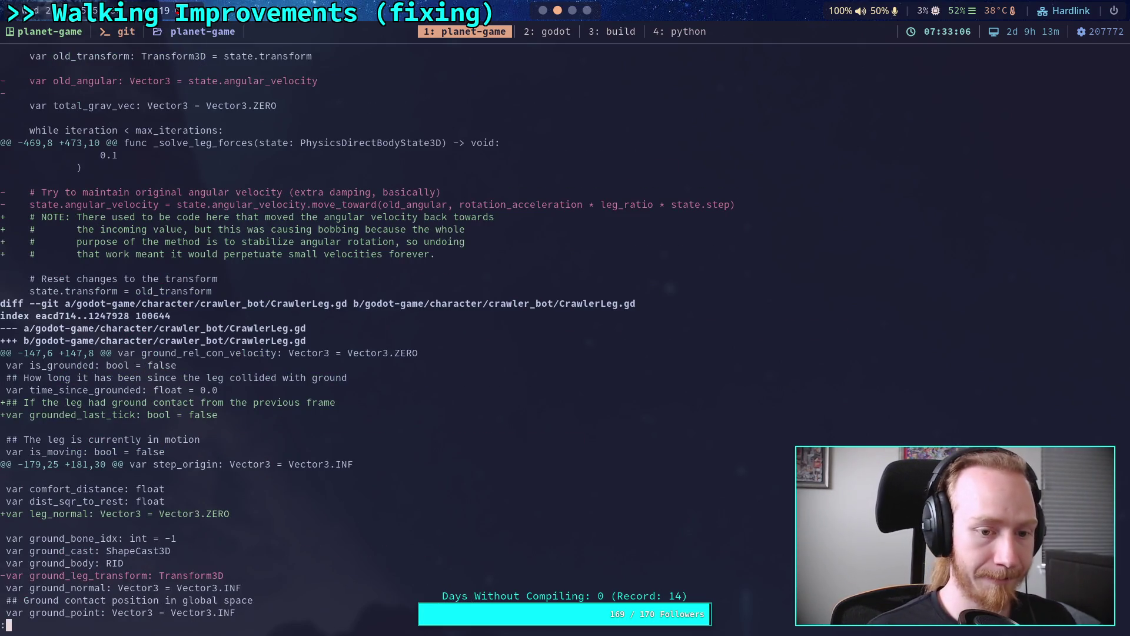
text(g)
text(q)
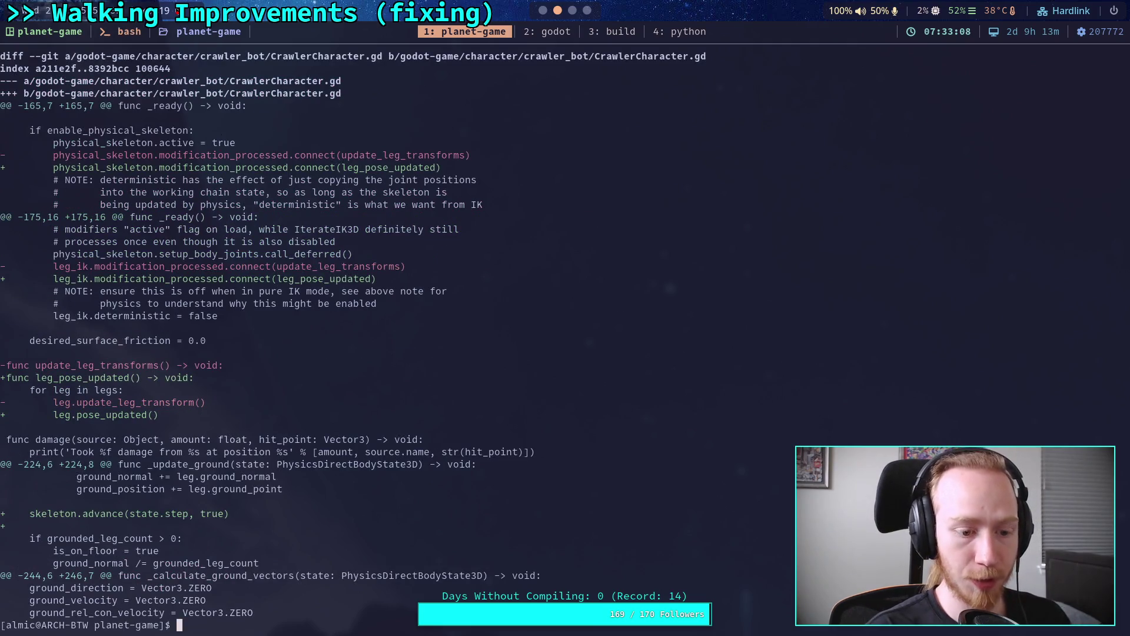
text(git add godot-game/character/crawler_bot/C)
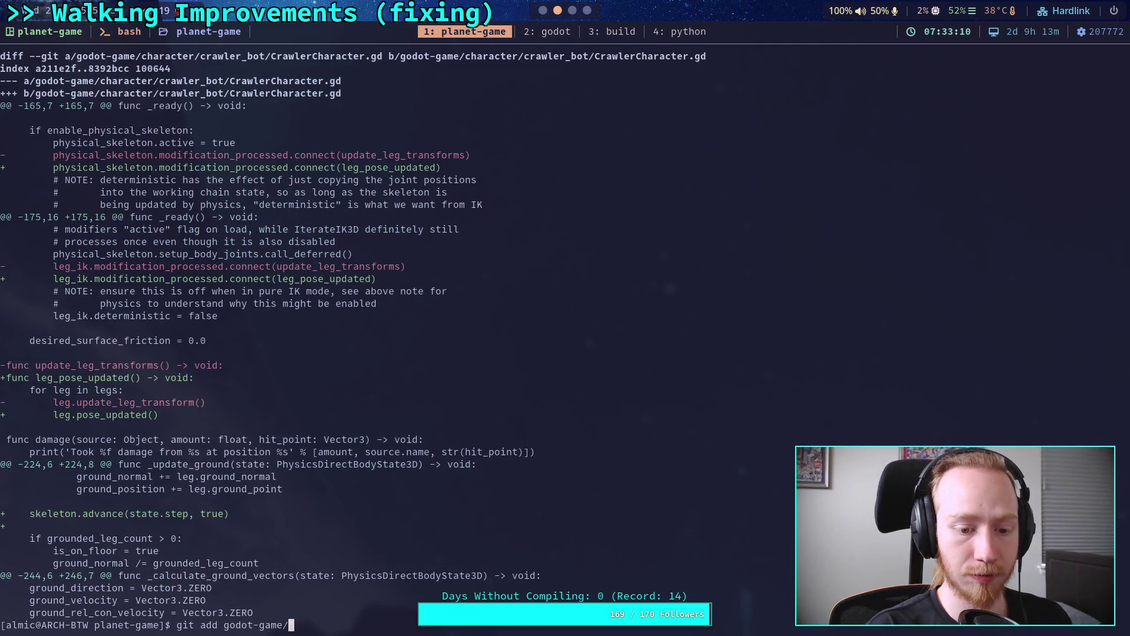
Stage the crawler_bot script with git add and review the remaining git diff.
key(Tab)
text(C)
key(Tab)
key(Return)
text(git diff)
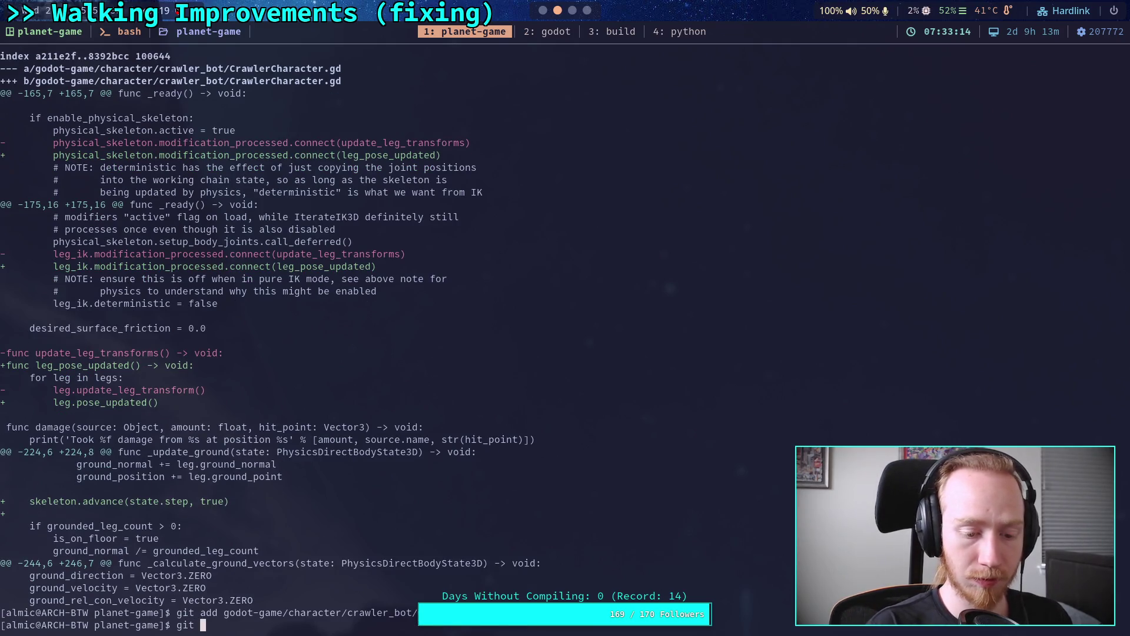
key(Return)
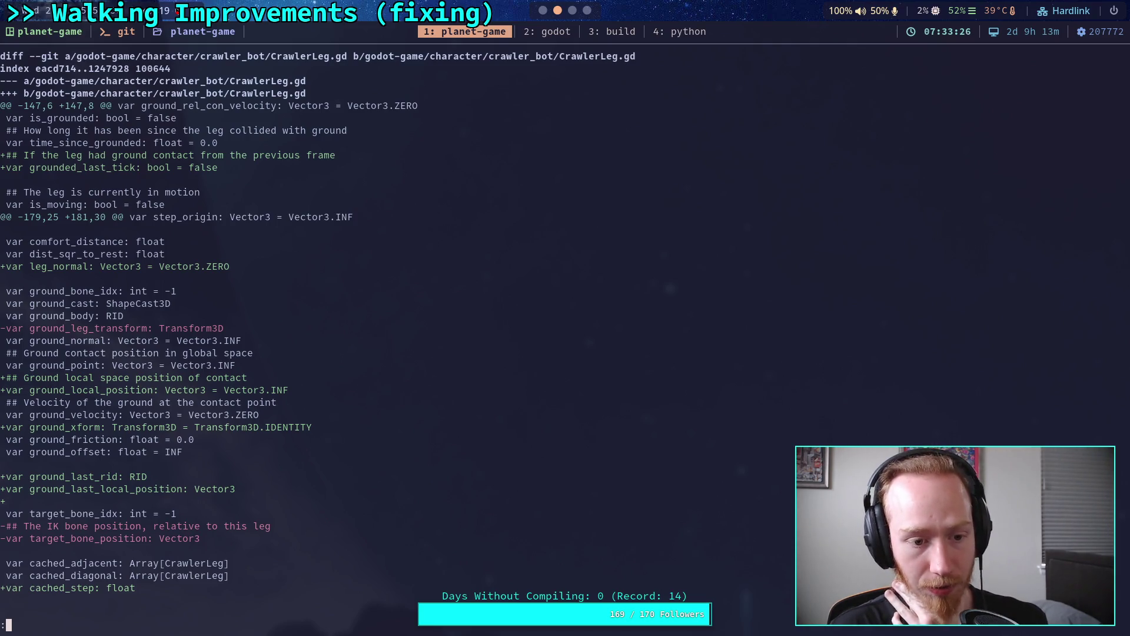
scroll(318, 334, down, 5)
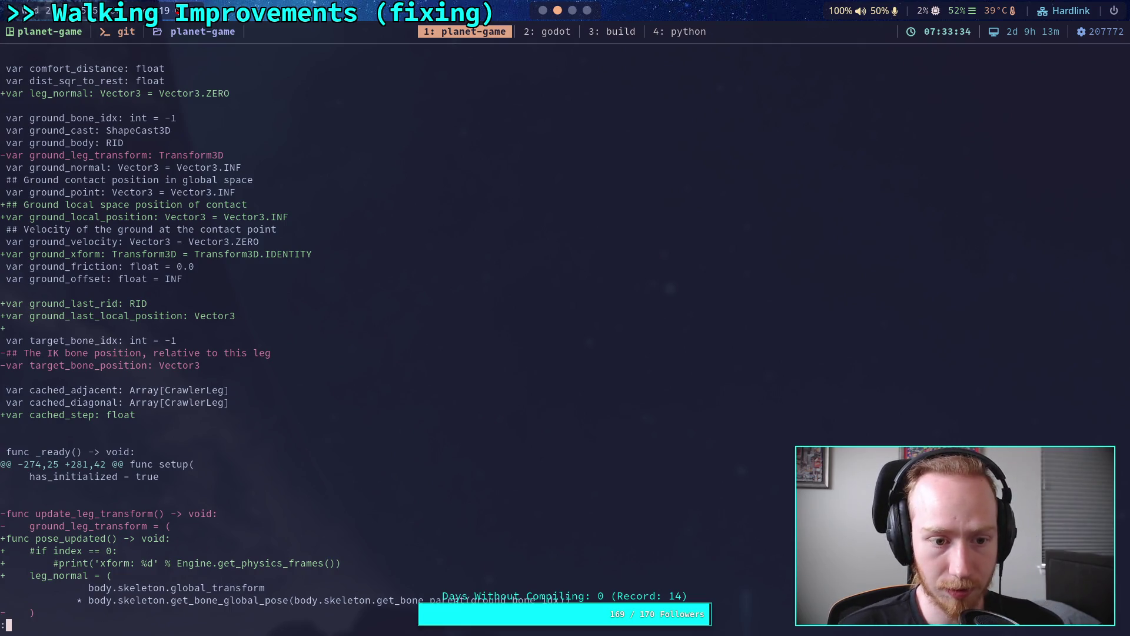
scroll(279, 341, down, 4)
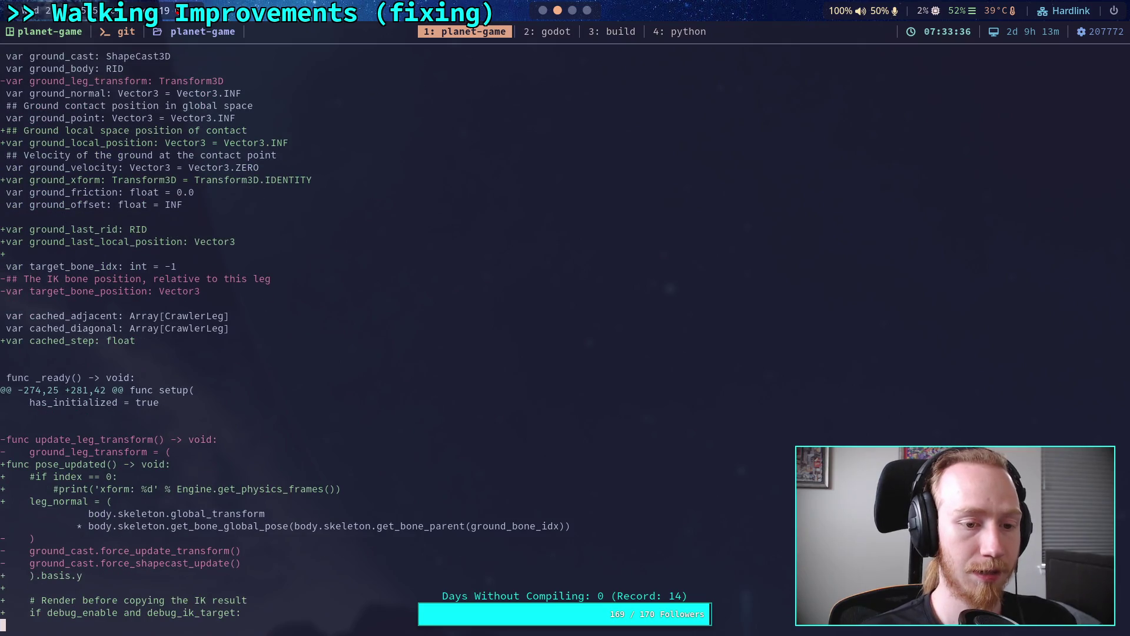
scroll(279, 341, down, 5)
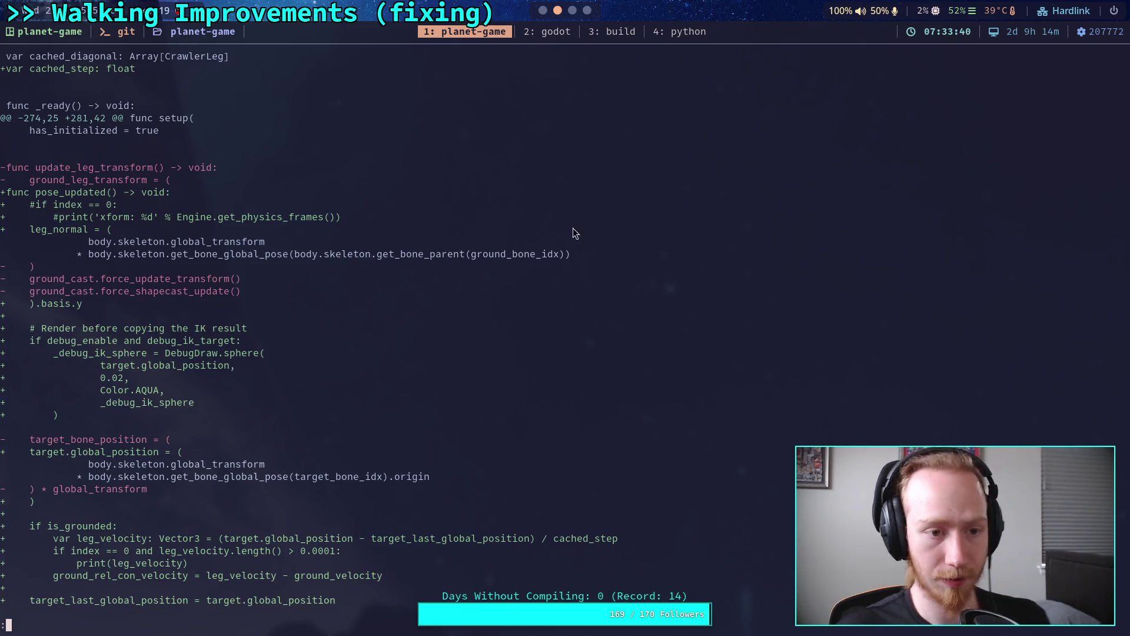
Delete the commented-out #if index/#print frame-count lines from pose_updated in CrawlerLeg.gd.
click(549, 40)
scroll(328, 284, up, 5)
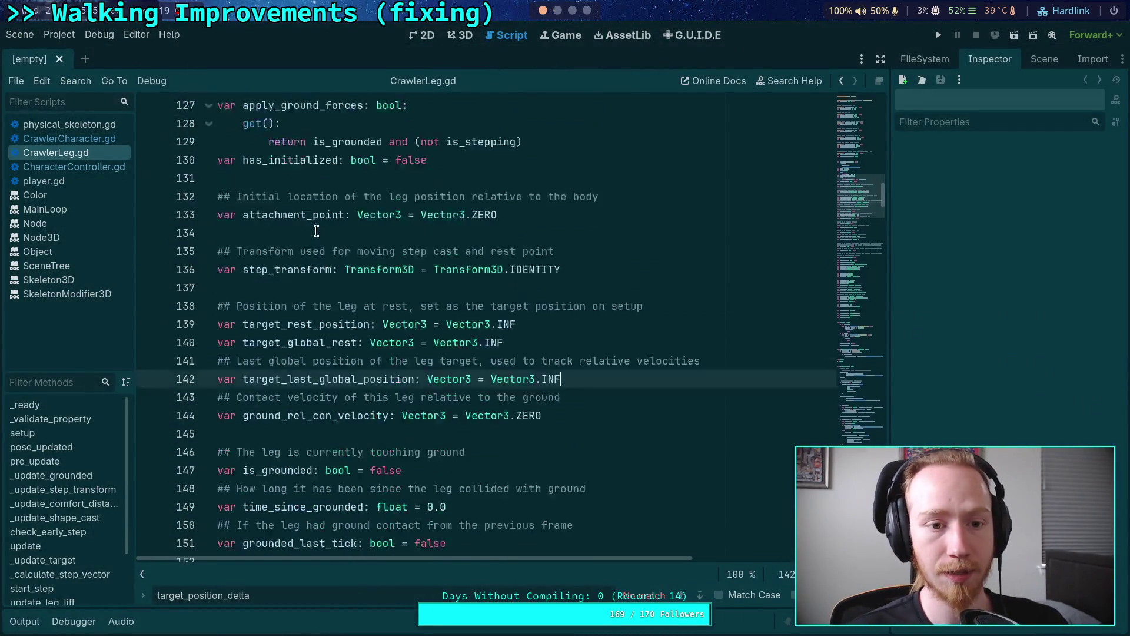
scroll(328, 285, down, 20)
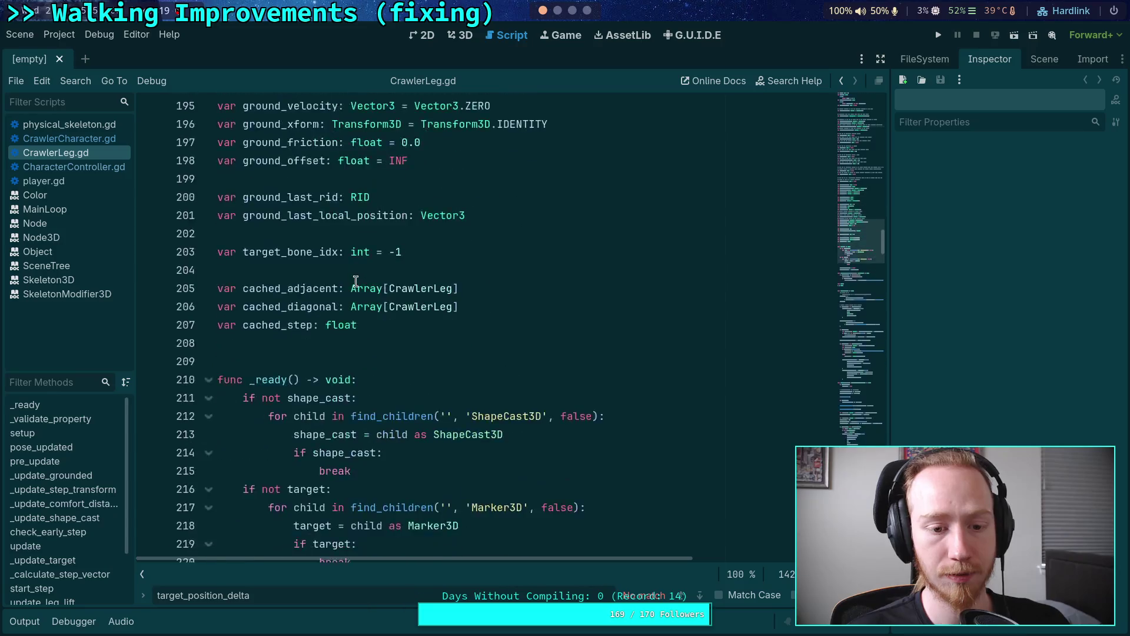
scroll(401, 246, down, 20)
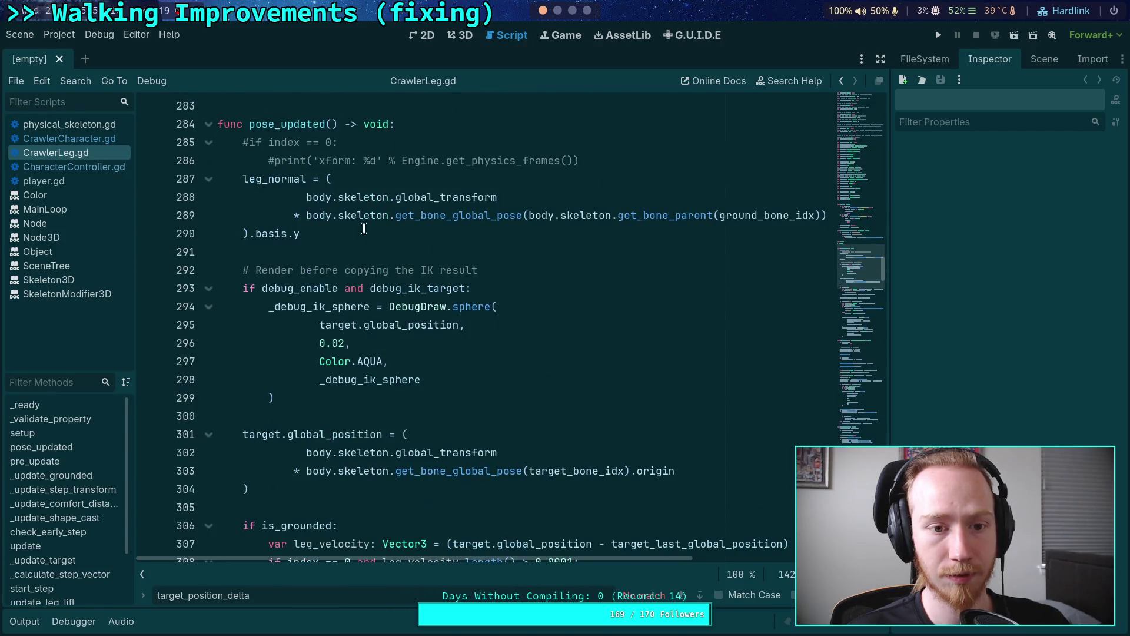
drag(643, 155, 396, 124)
key(BackSpace)
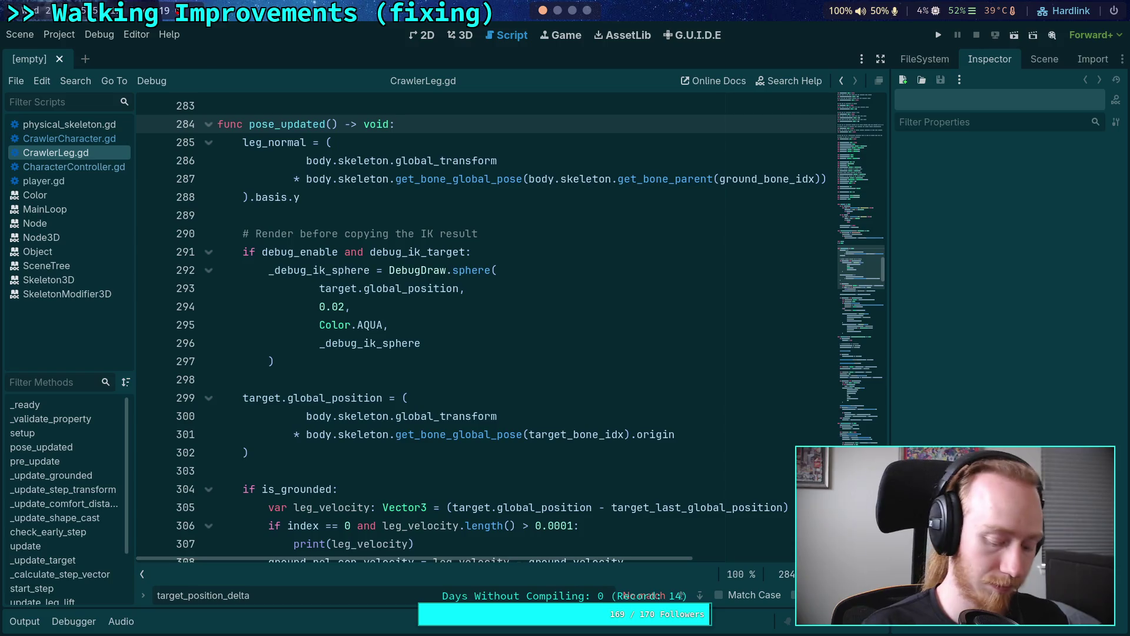
key(alt+Tab)
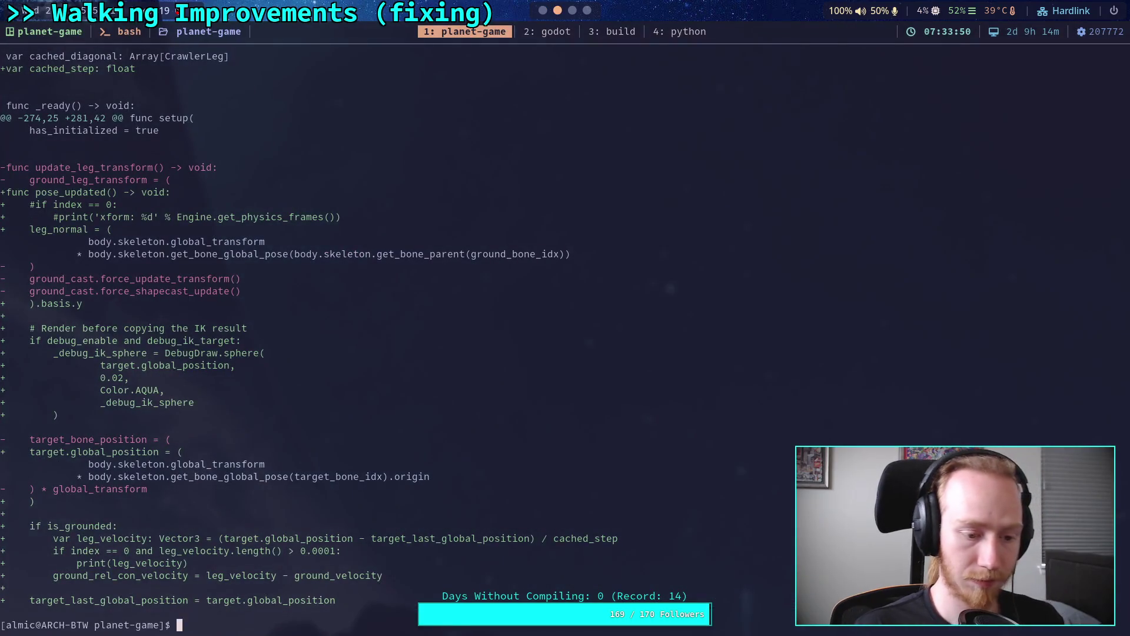
Run git diff and read from the pose_updated changes down to the update() hunks.
text(git diff)
key(Return)
key(space)
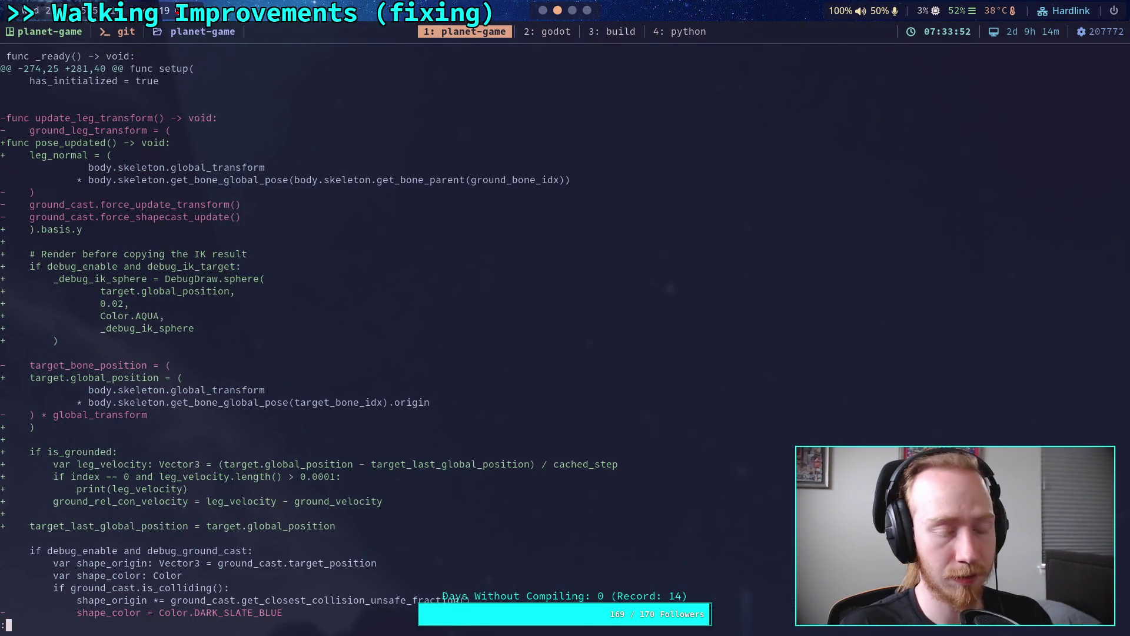
key(Down)
key(Down)
key(Down)
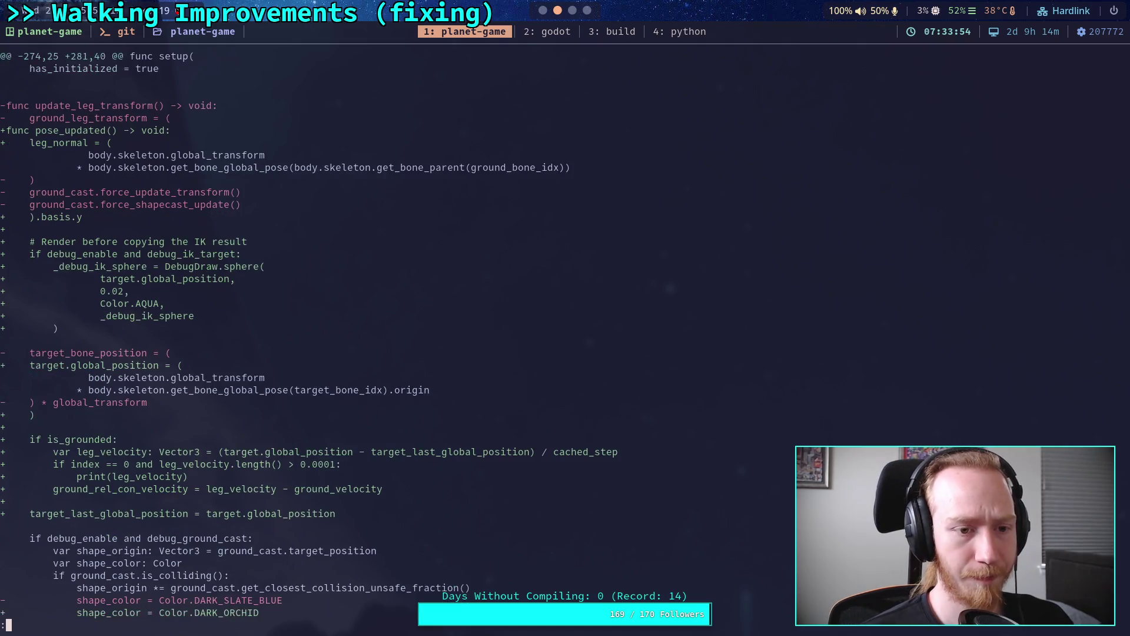
key(Down)
key(Down)
key(Down)
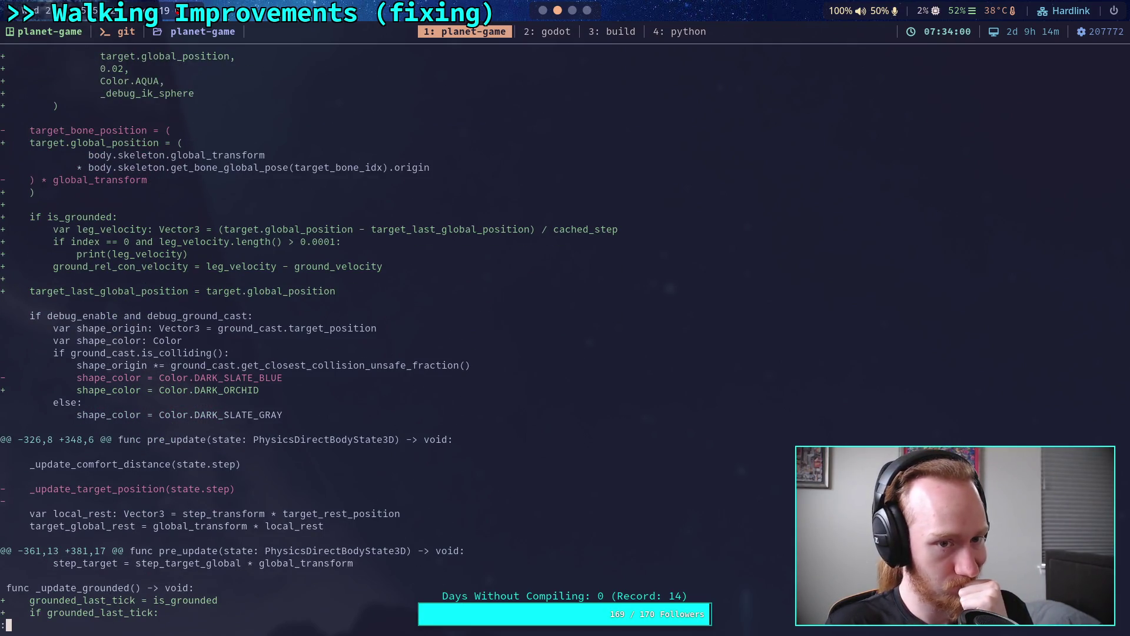
key(Down)
key(Down)
key(Down)
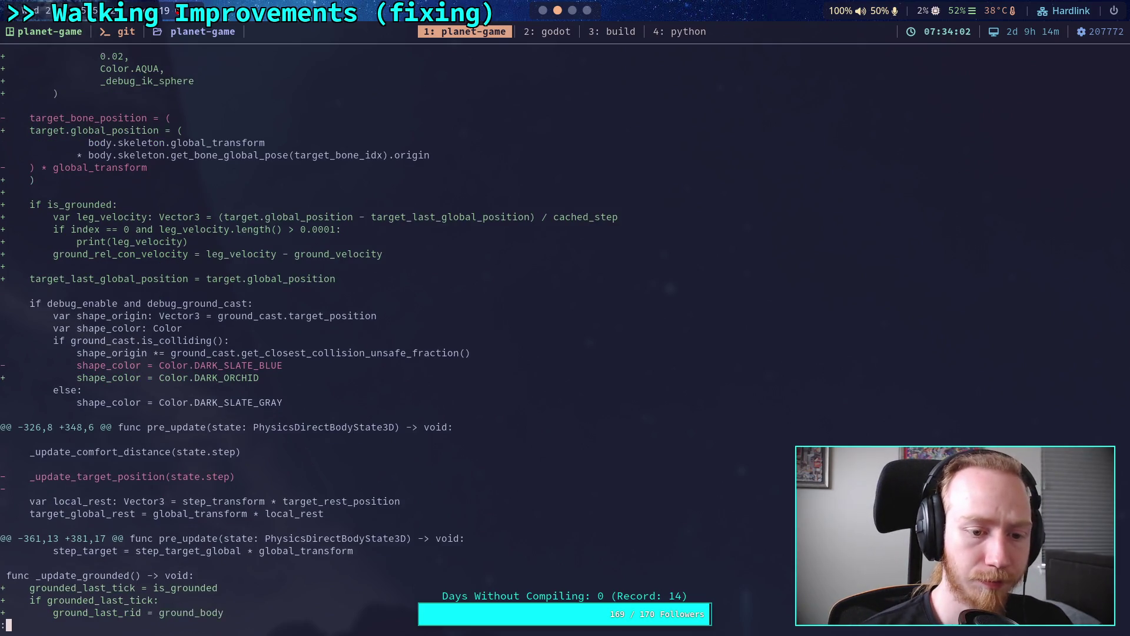
key(Down)
key(Down)
key(Down)
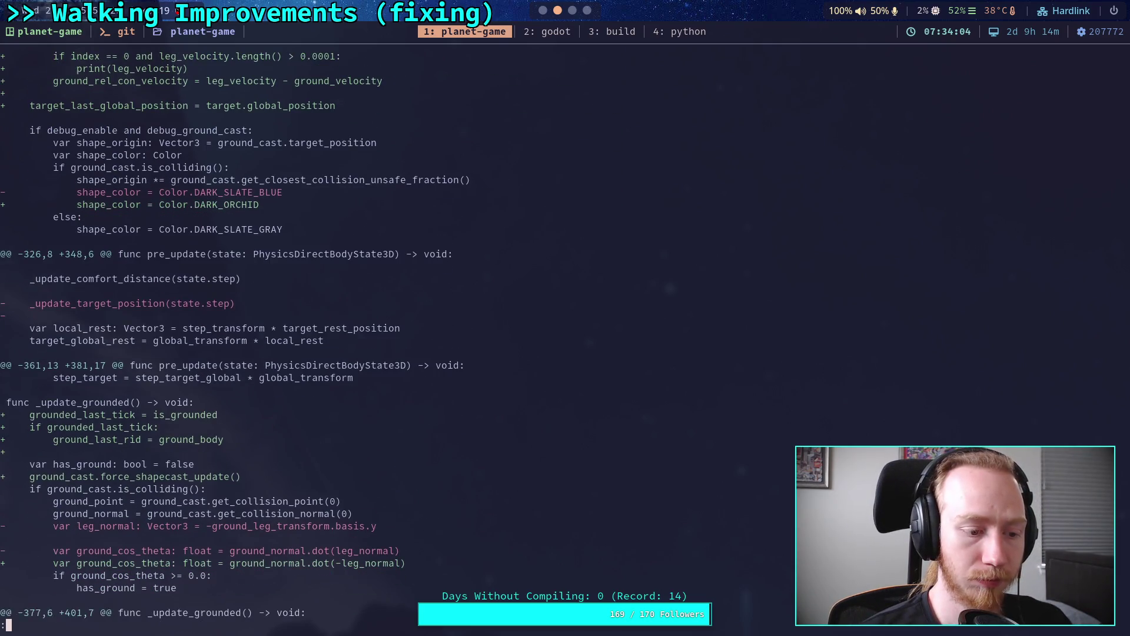
key(Down)
key(Down)
key(Down)
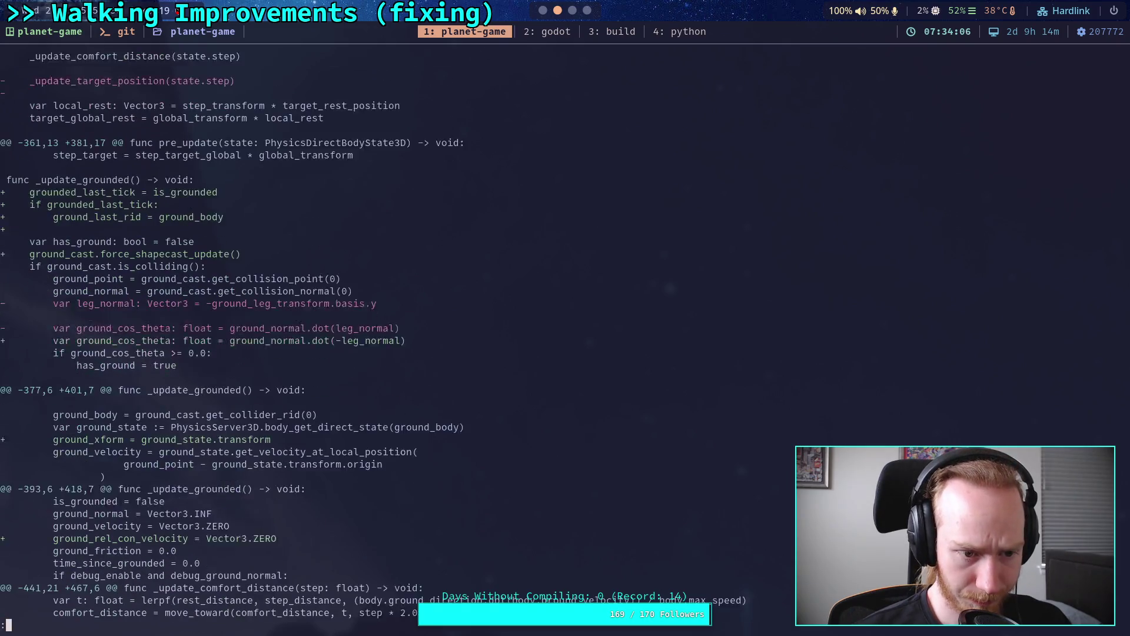
key(Down)
key(Down)
key(Down)
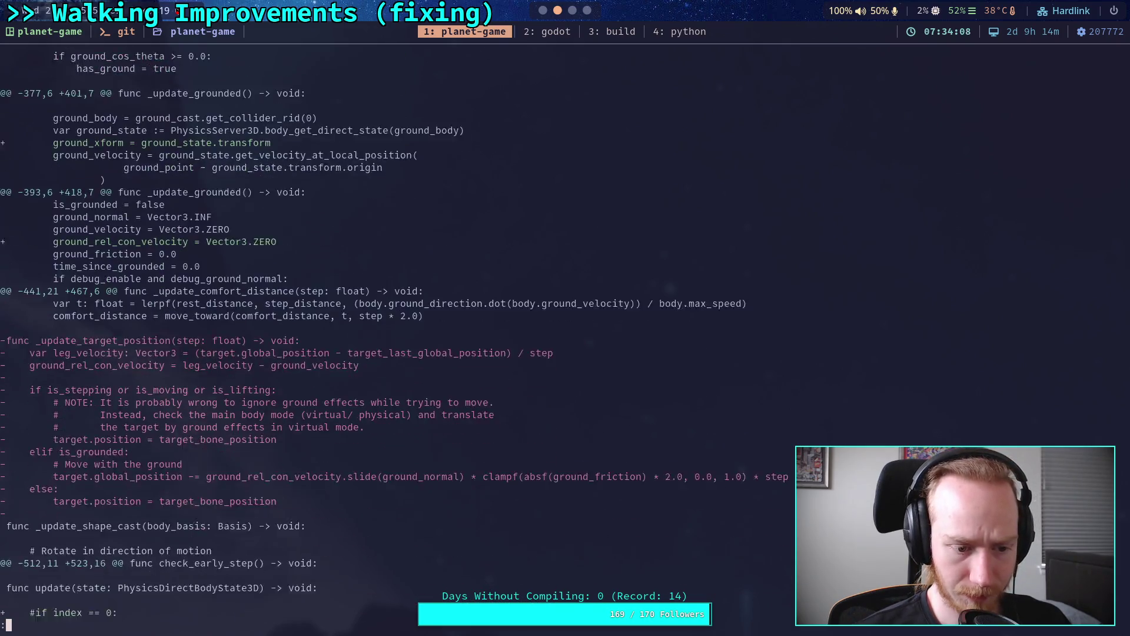
key(Down)
key(Down)
key(Down)
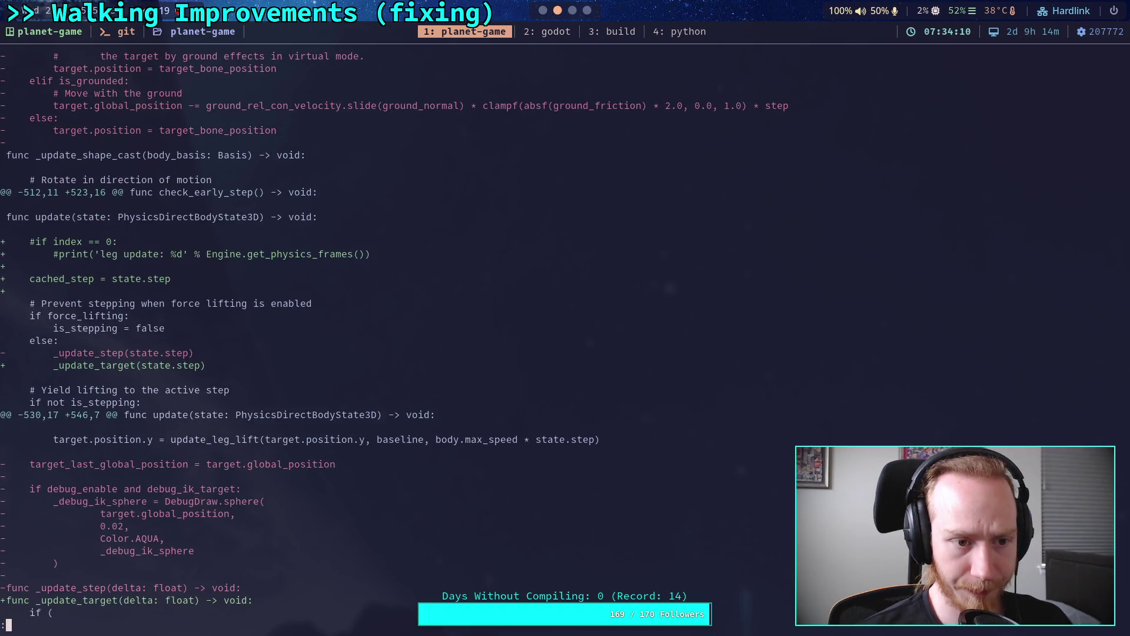
Fold pre_update, _update_grounded and _update_step_transform, then delete update()'s commented-out leg update print and save.
key(super+1)
scroll(560, 392, down, 14)
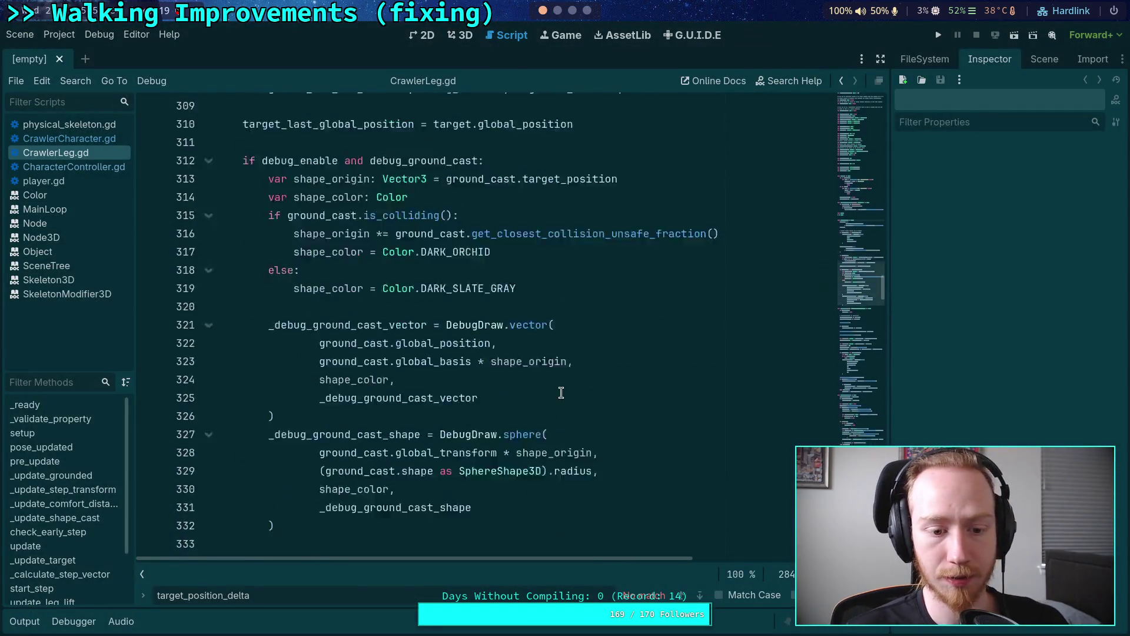
click(208, 270)
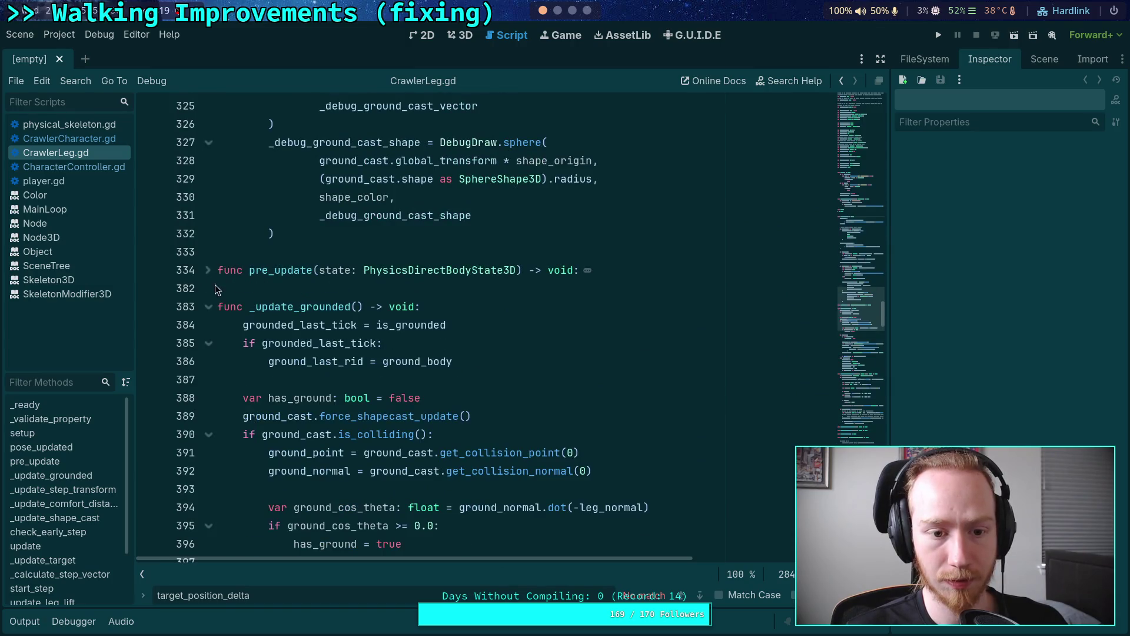
click(208, 306)
click(208, 343)
scroll(212, 473, down, 3)
drag(484, 344, 643, 377)
key(BackSpace)
key(Delete)
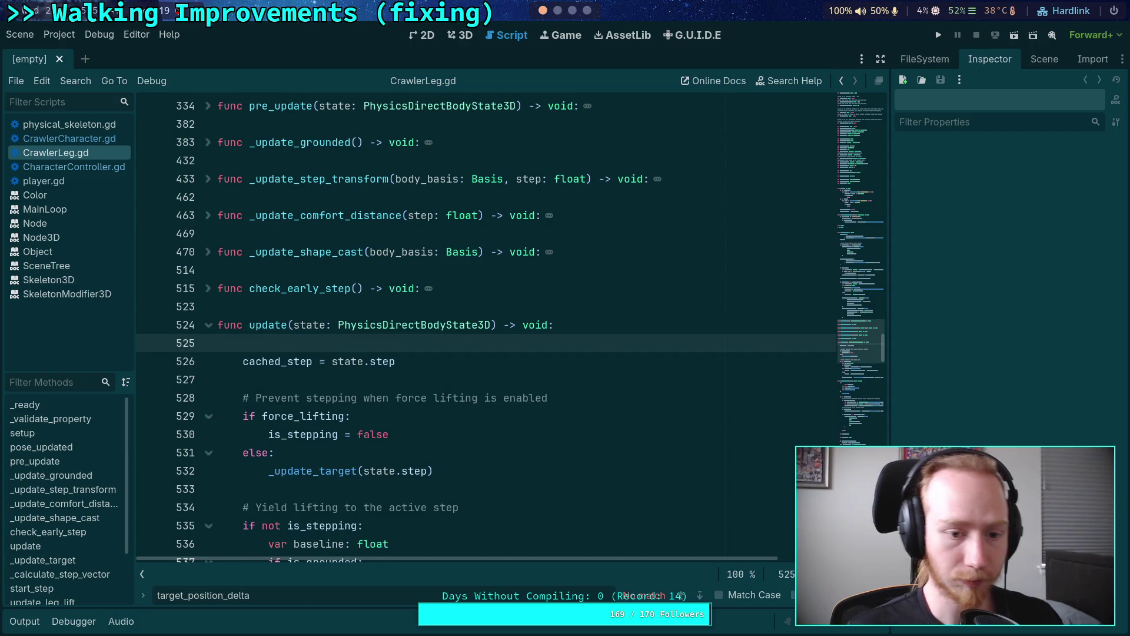
key(ctrl+s)
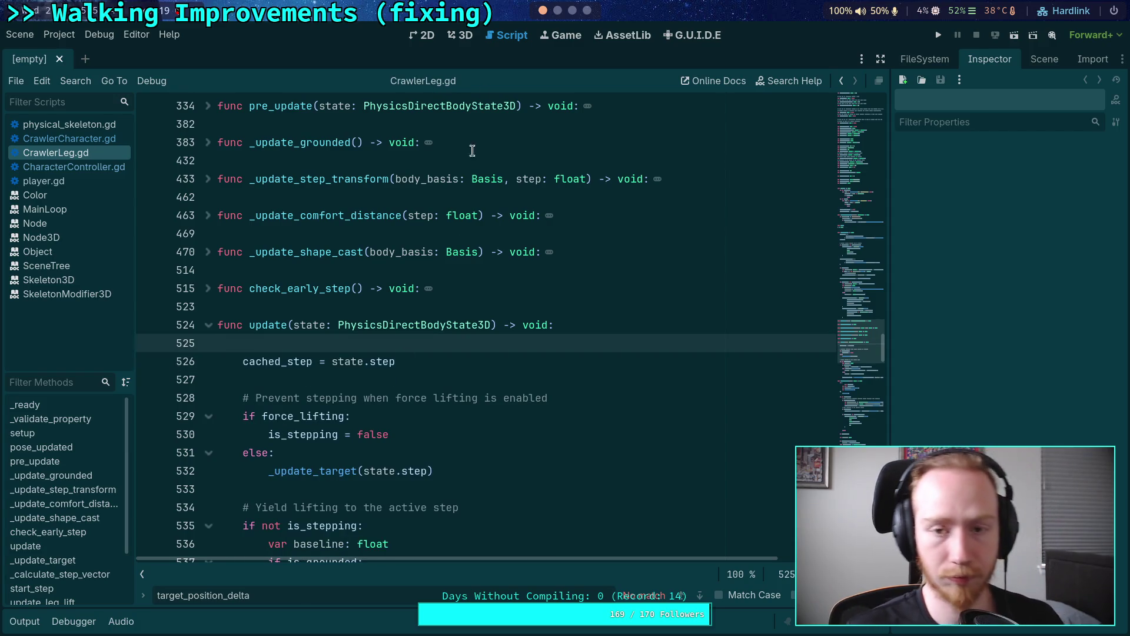
key(super+1)
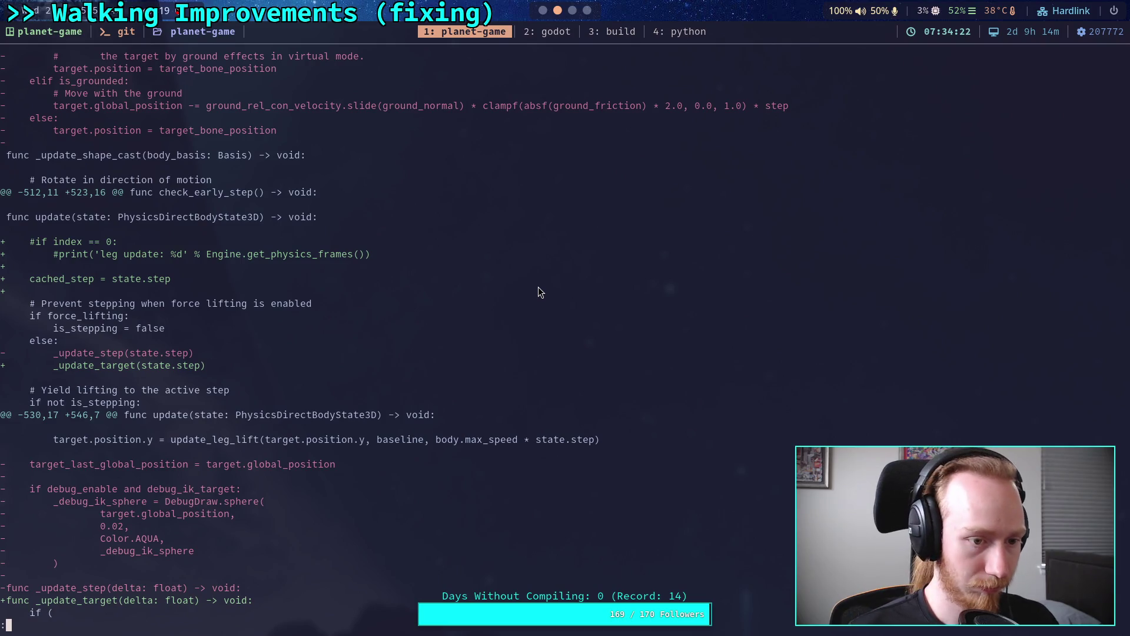
Rerun git diff and scroll through the CrawlerLeg.gd hunks to the big_crawler_bot.tscn changes.
text(qgit diff)
key(Return)
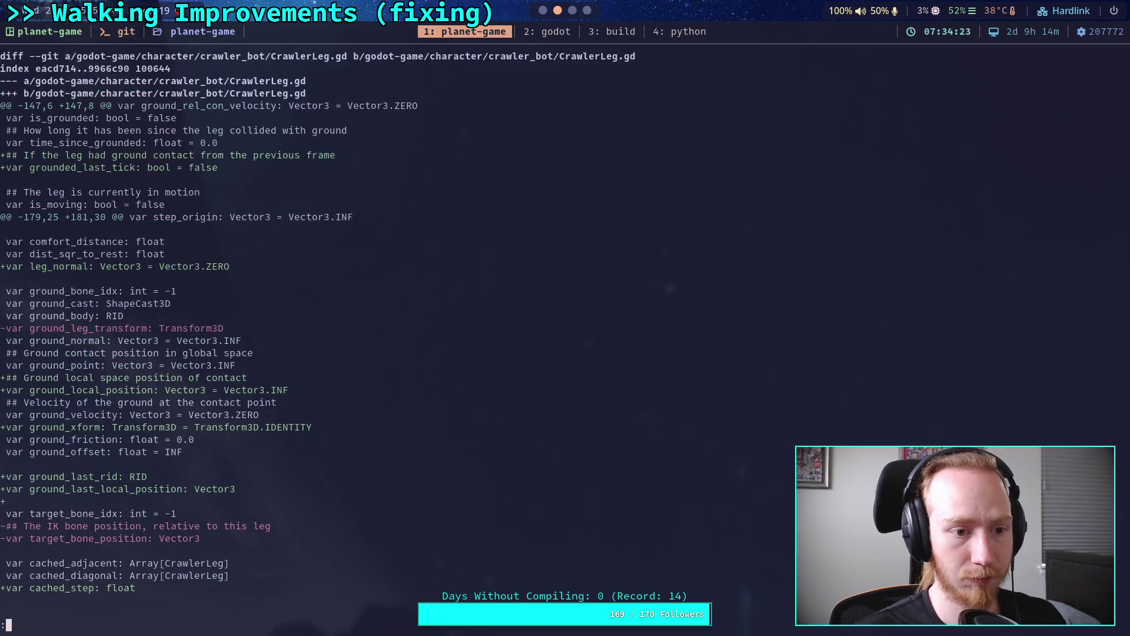
scroll(309, 341, down, 20)
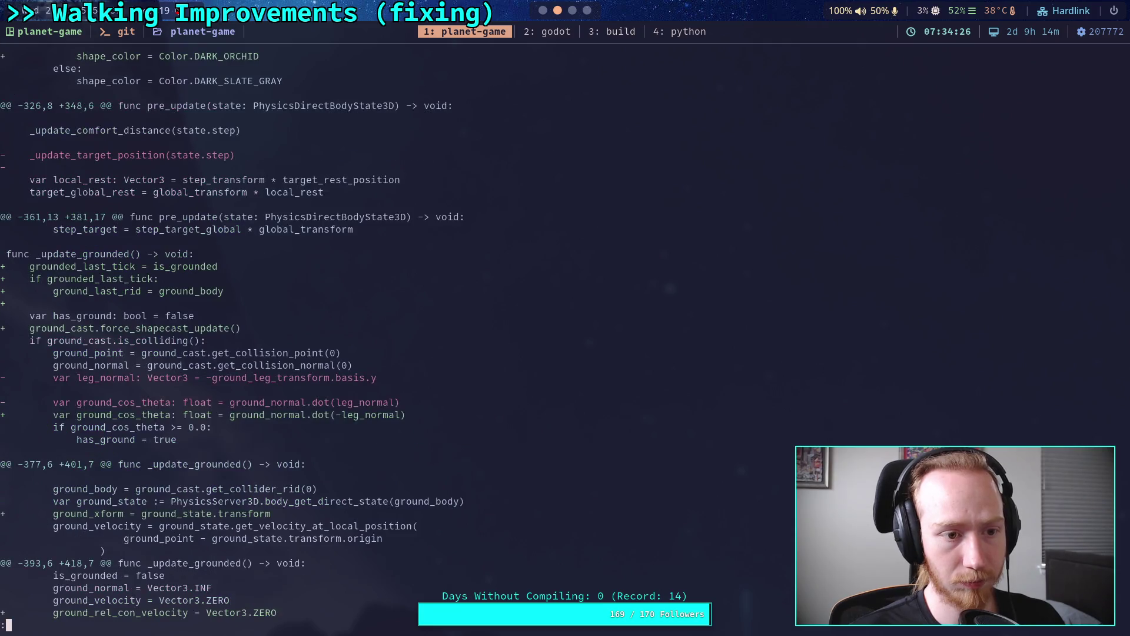
key(space)
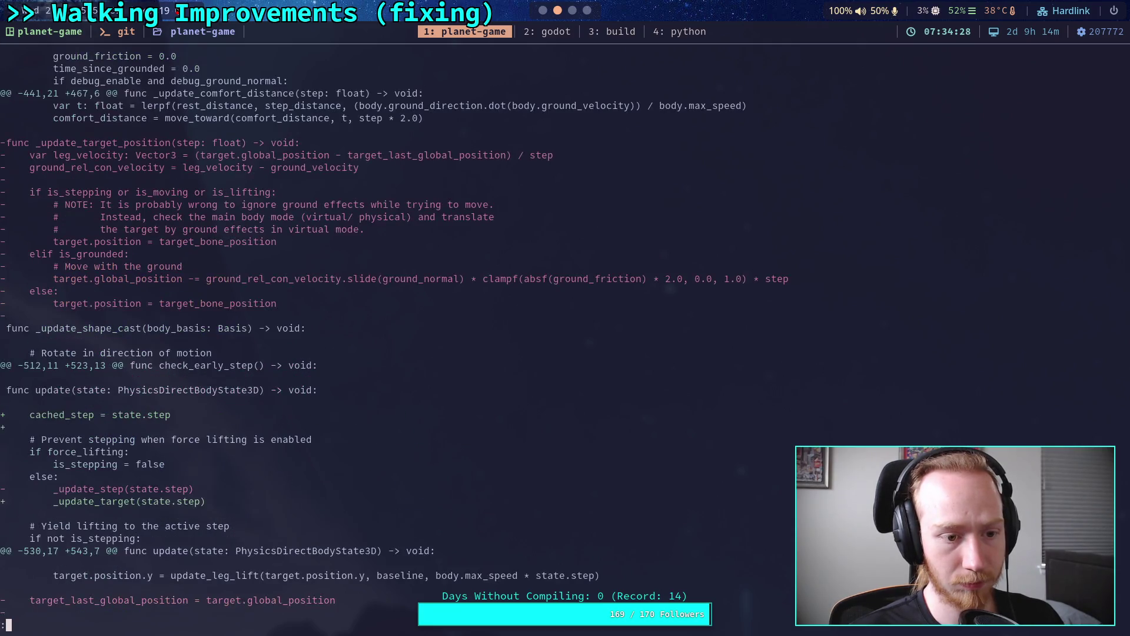
scroll(394, 335, down, 2)
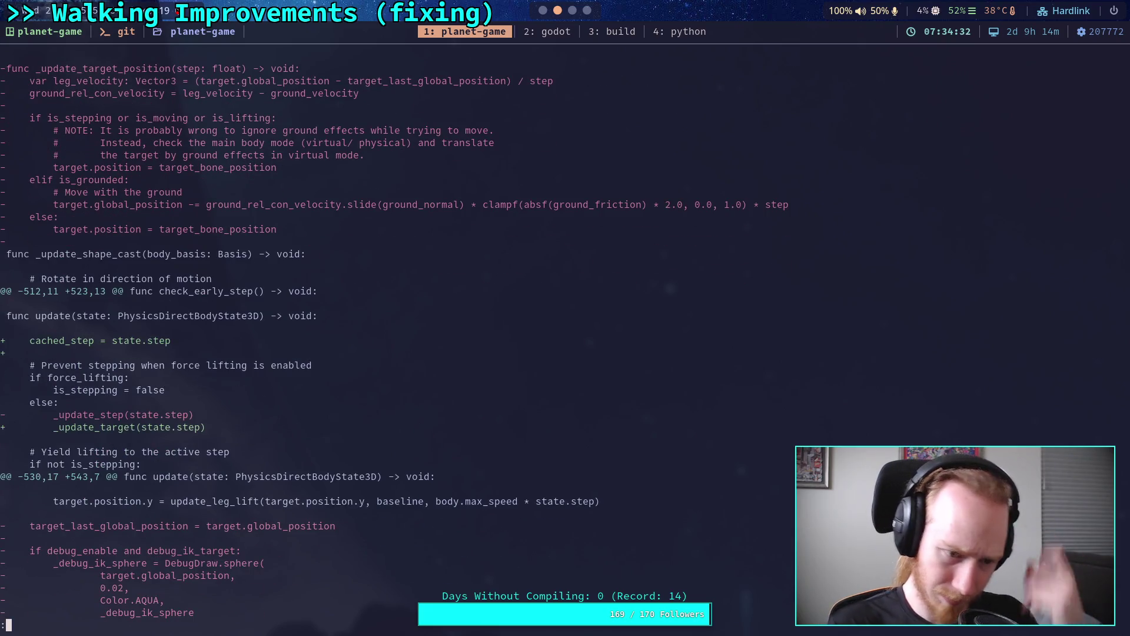
scroll(542, 341, down, 4)
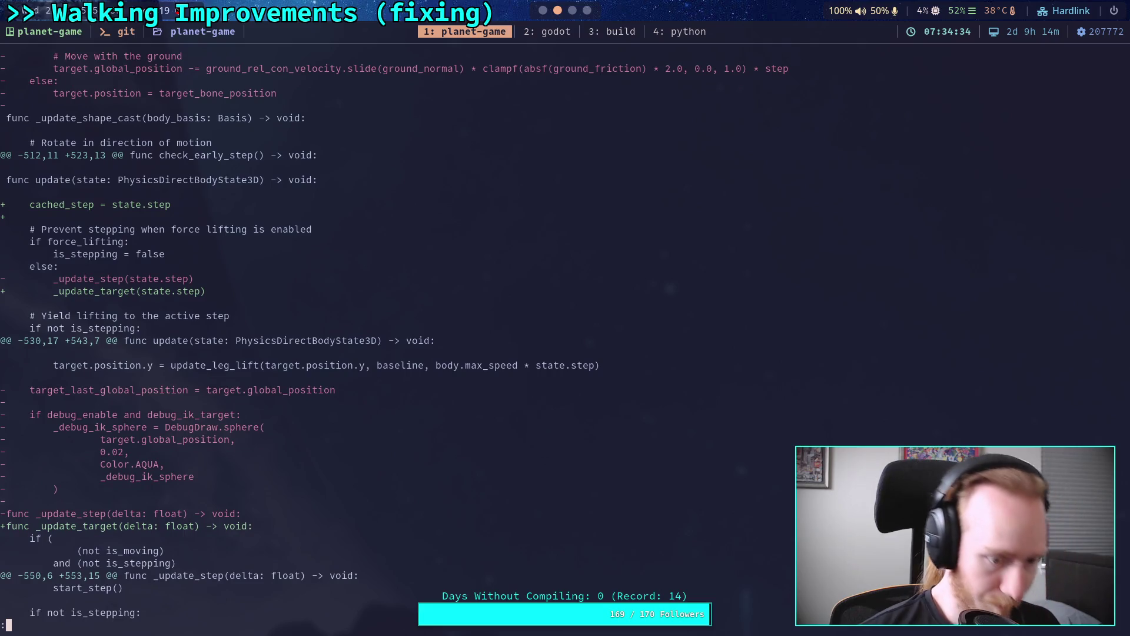
scroll(395, 341, down, 2)
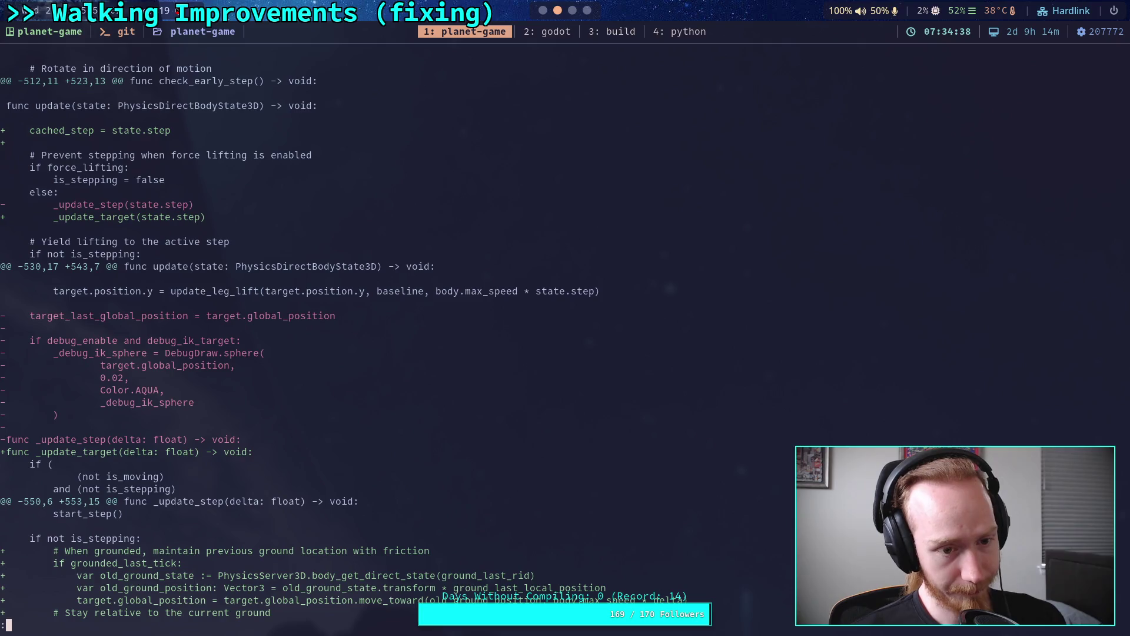
scroll(485, 342, down, 5)
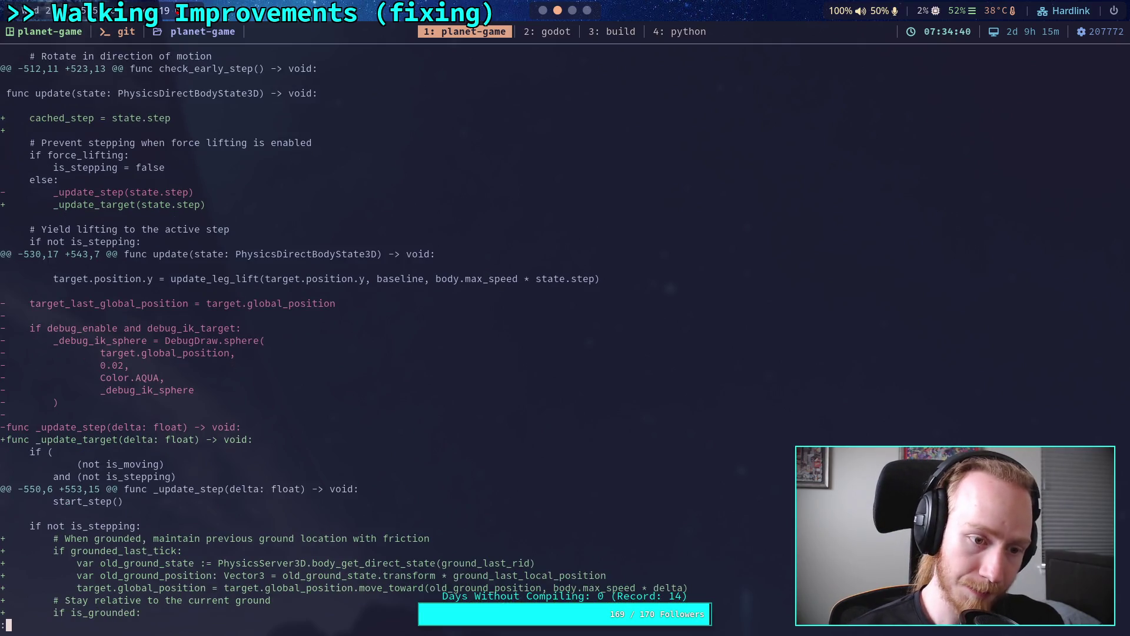
scroll(485, 342, down, 2)
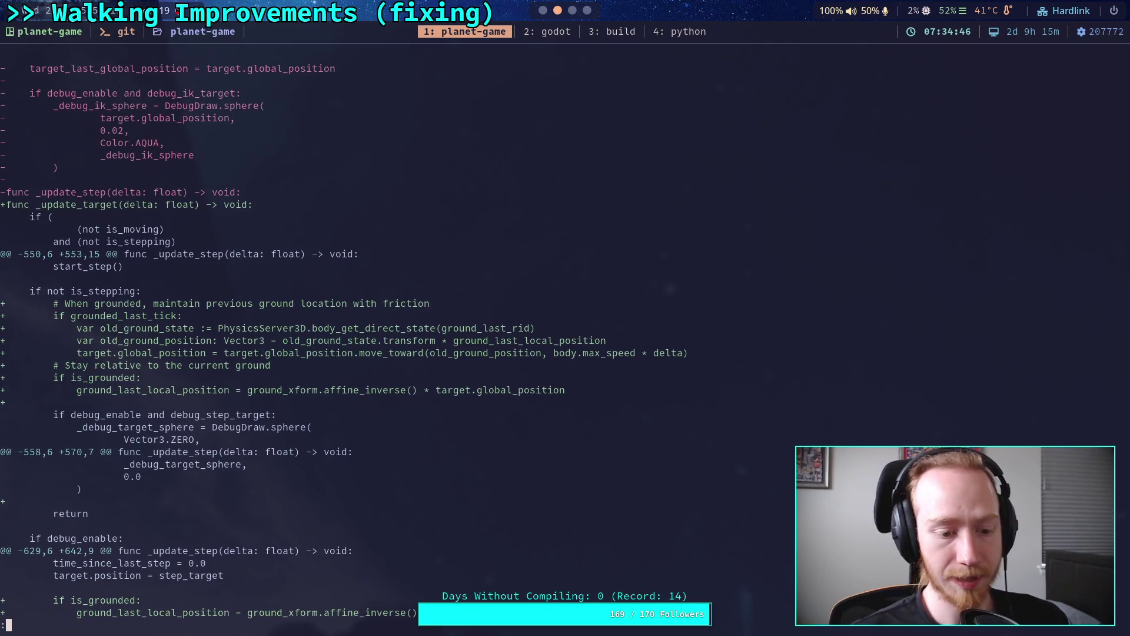
scroll(343, 335, down, 3)
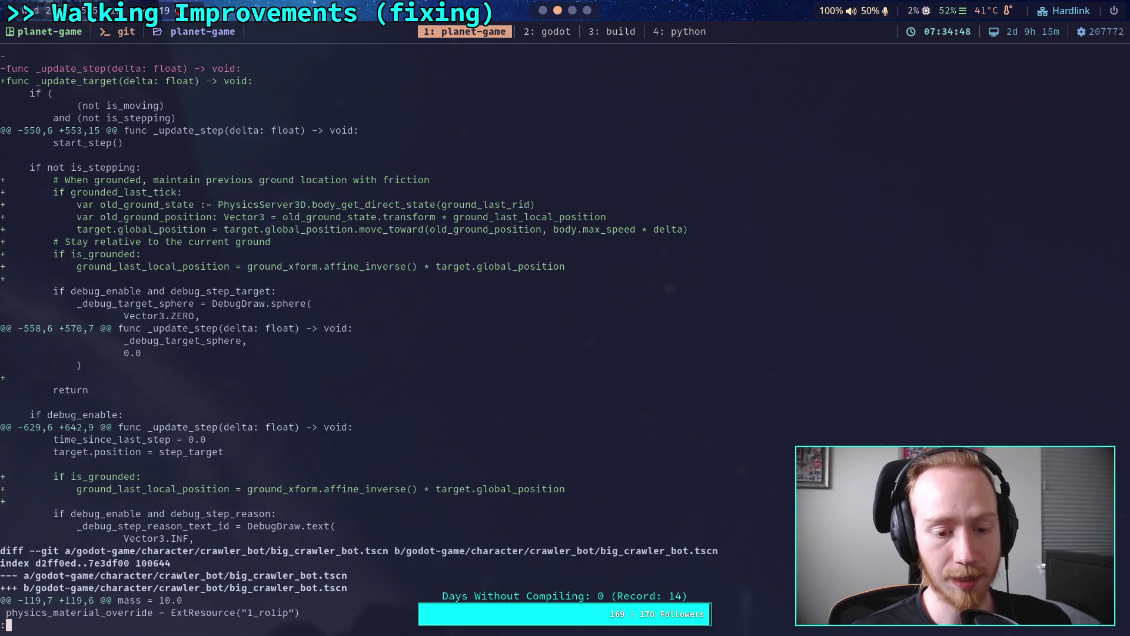
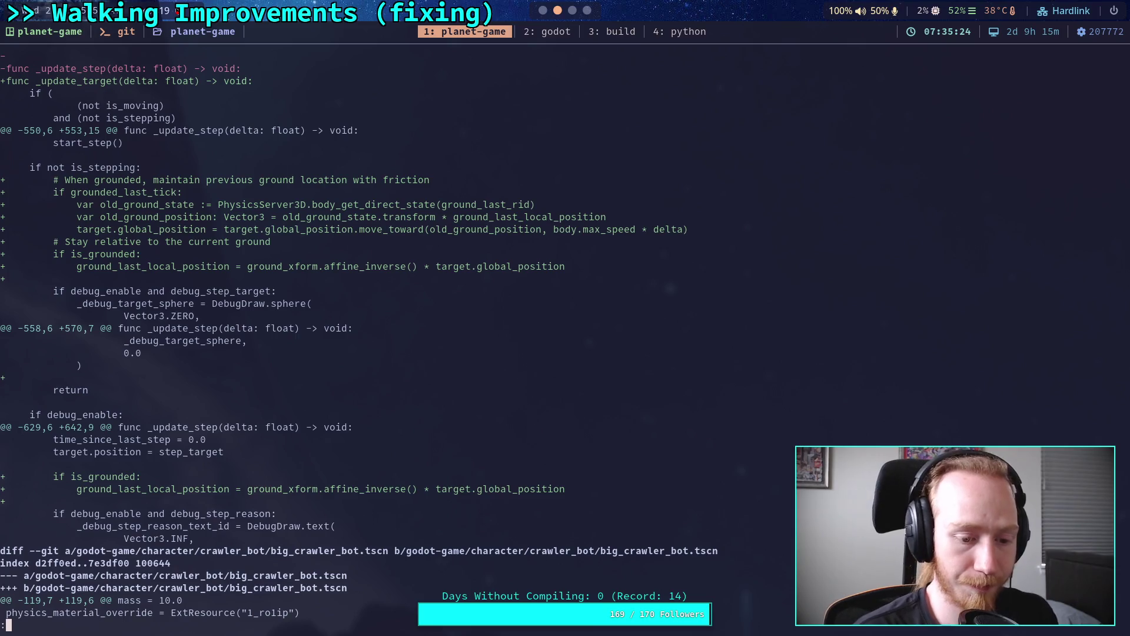
Read through the big_crawler_bot.tscn and input_manager.gd on_step_physics changes in the diff pager.
key(j)
key(j)
key(j)
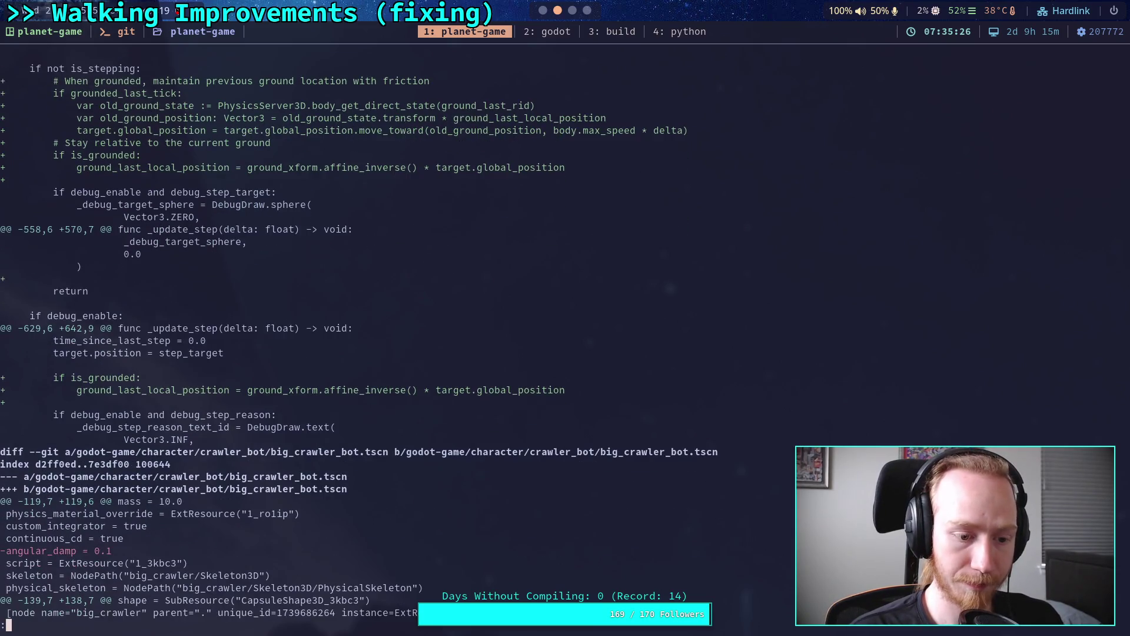
key(j)
key(j)
key(j)
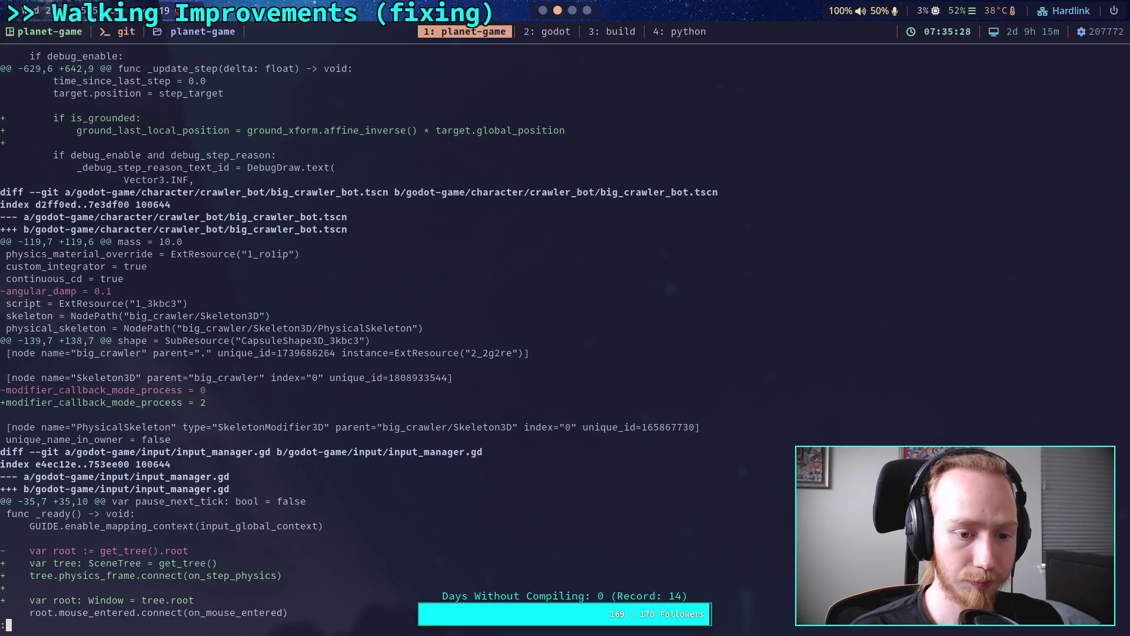
key(j)
key(j)
key(j)
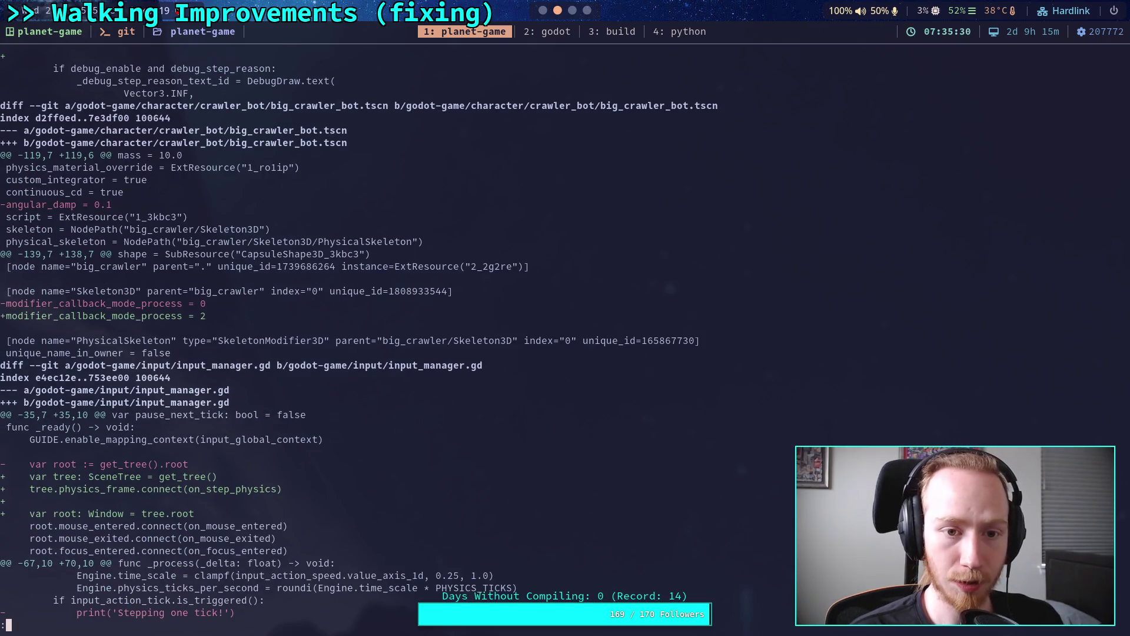
key(j)
key(j)
key(j)
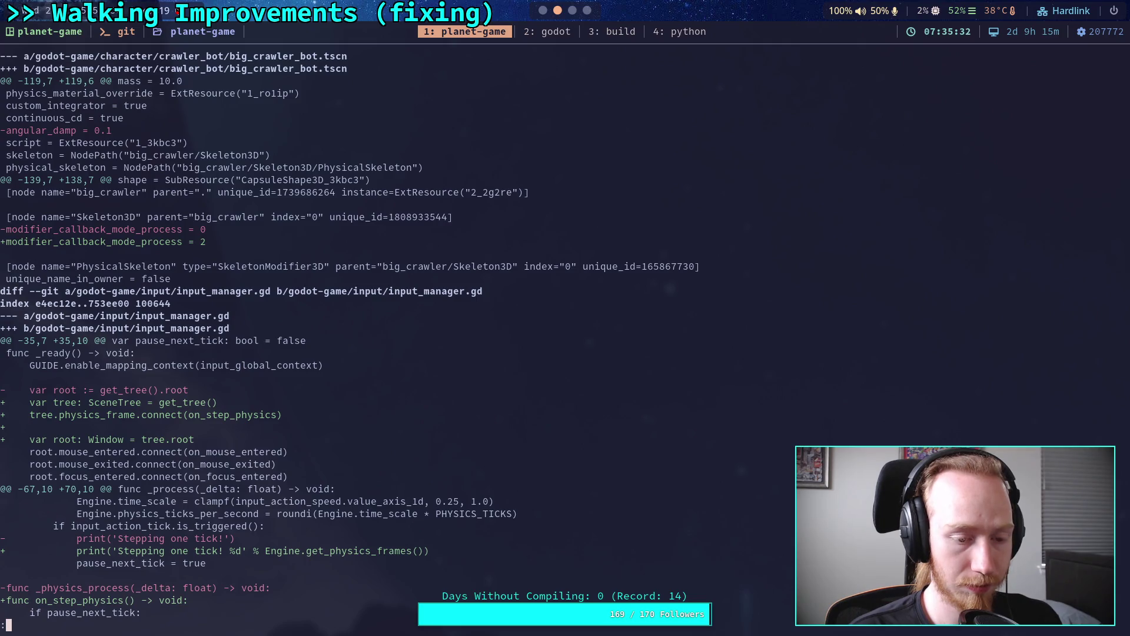
key(j)
key(j)
key(k)
key(k)
key(k)
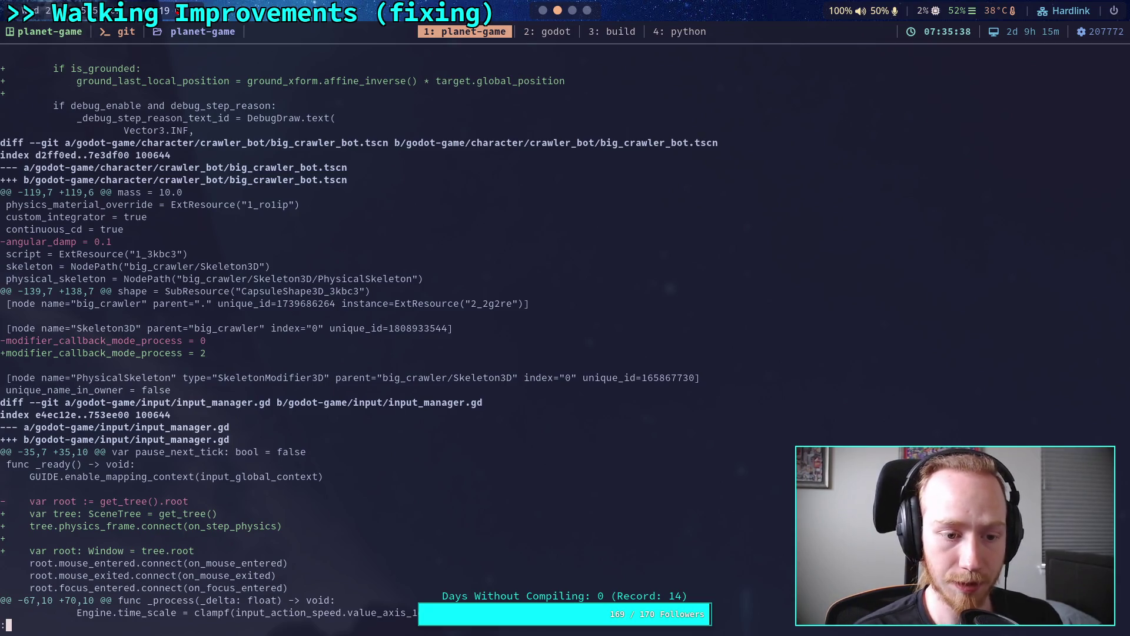
Quit the pager and stage big_crawler_bot.tscn with git add.
text(qgit add godot-game/character/crawler_bot/b)
key(Tab)
text(_)
key(Tab)
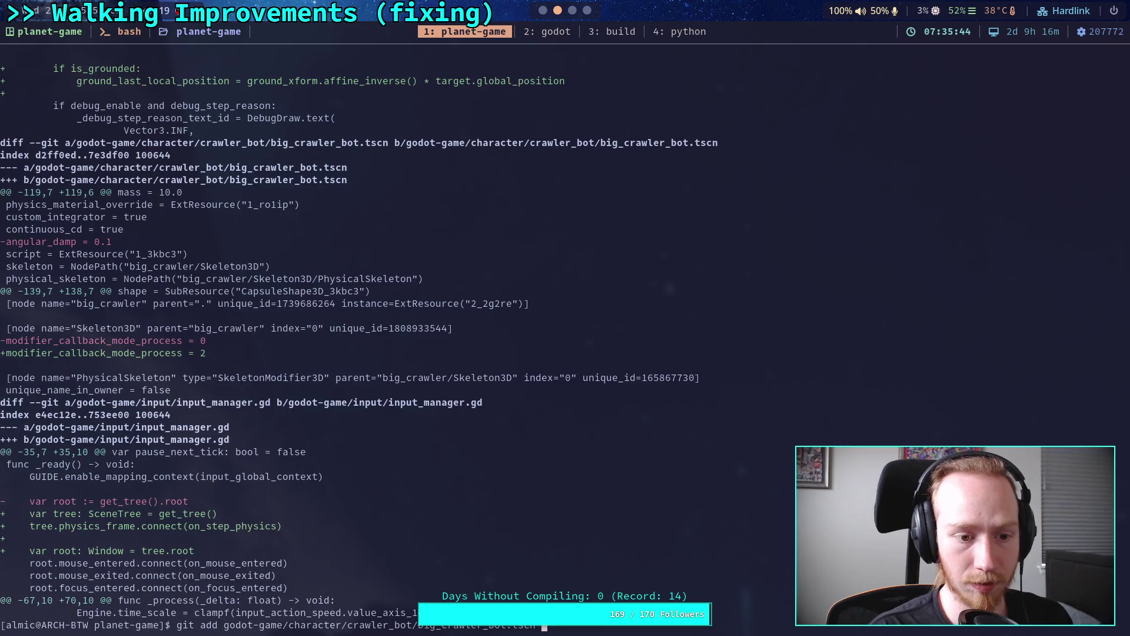
key(Return)
Stage the crawler script in the crawler_bot folder and rerun git diff.
text(git add godot-game/character/)
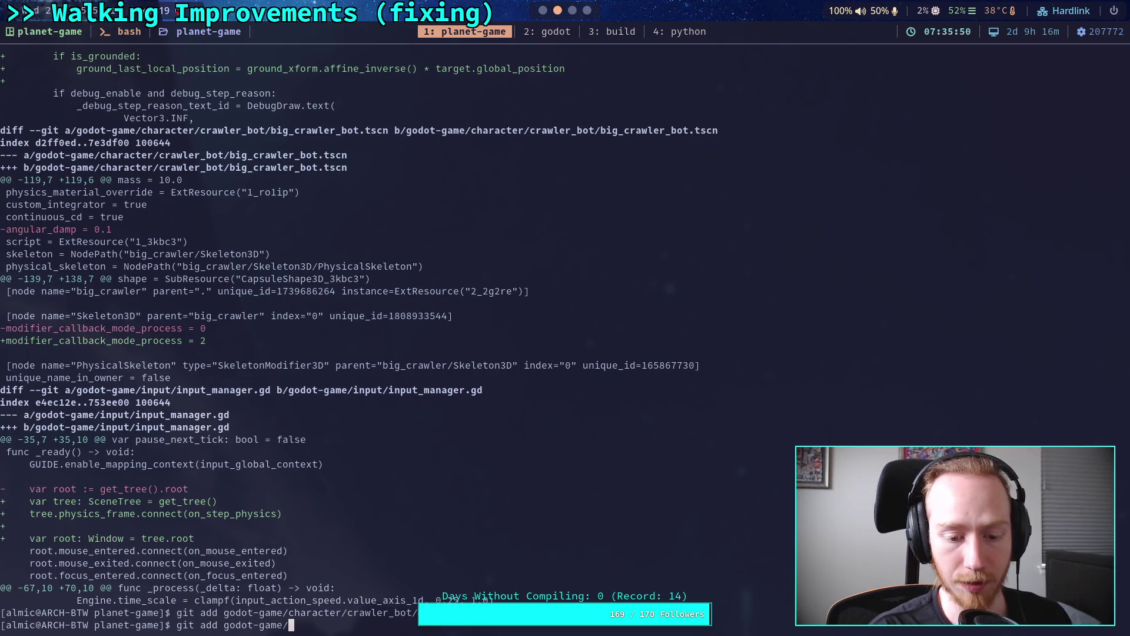
text(c)
key(Tab)
text(c)
key(Tab)
key(Tab)
key(Return)
text(git diff)
key(Return)
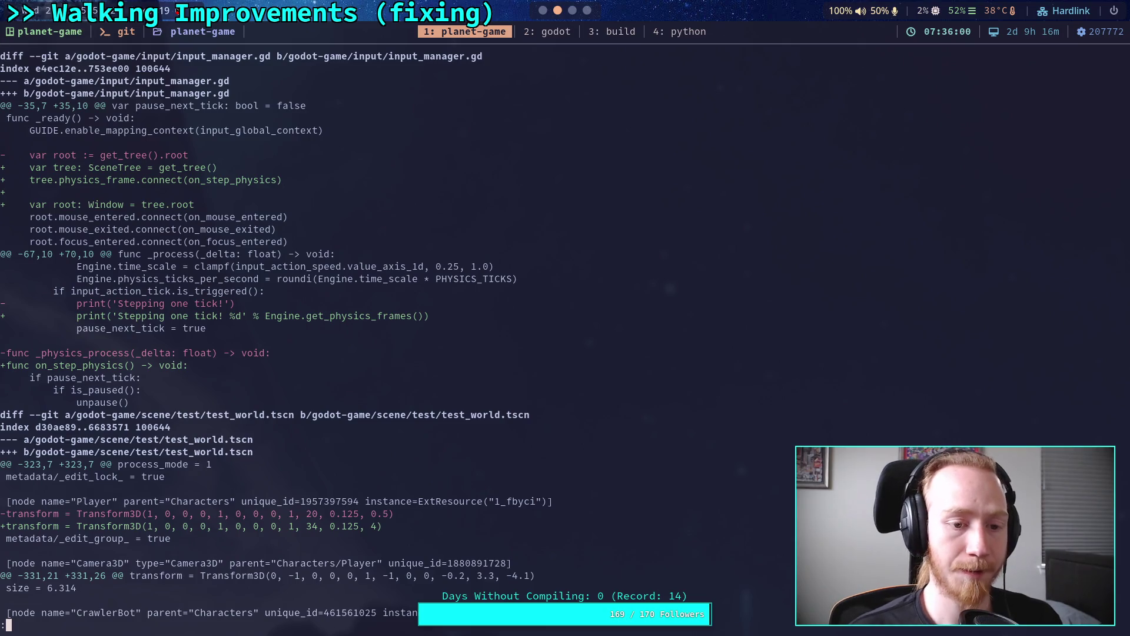
Open input_manager.gd from the FileSystem dock and scroll to the print on line 73.
click(542, 14)
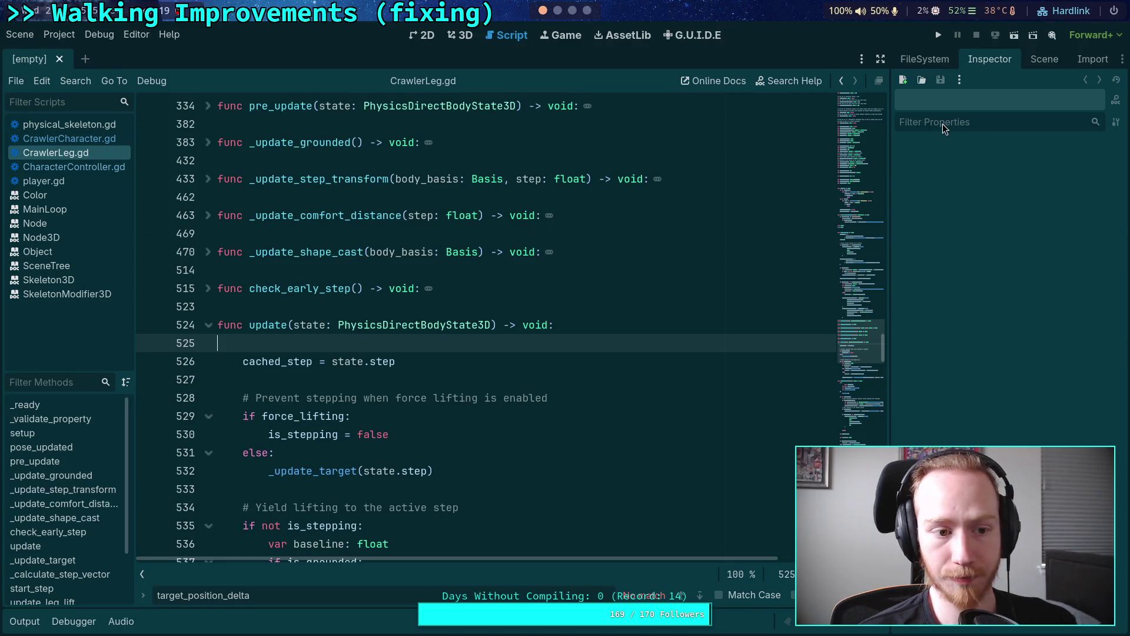
click(931, 60)
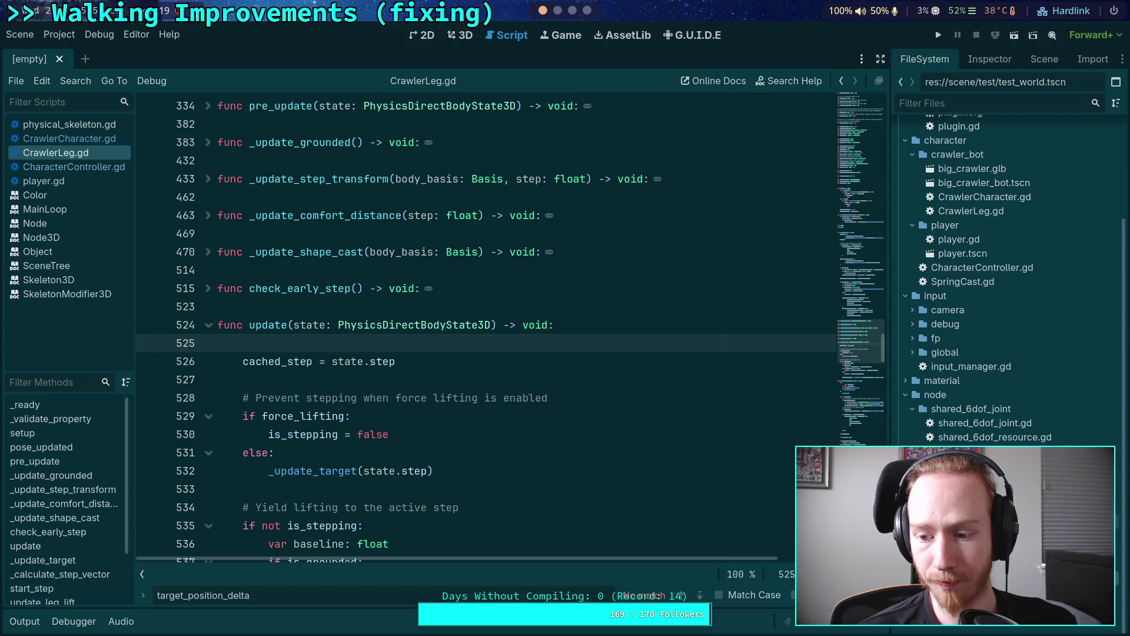
double_click(992, 366)
scroll(377, 281, down, 10)
scroll(412, 294, down, 7)
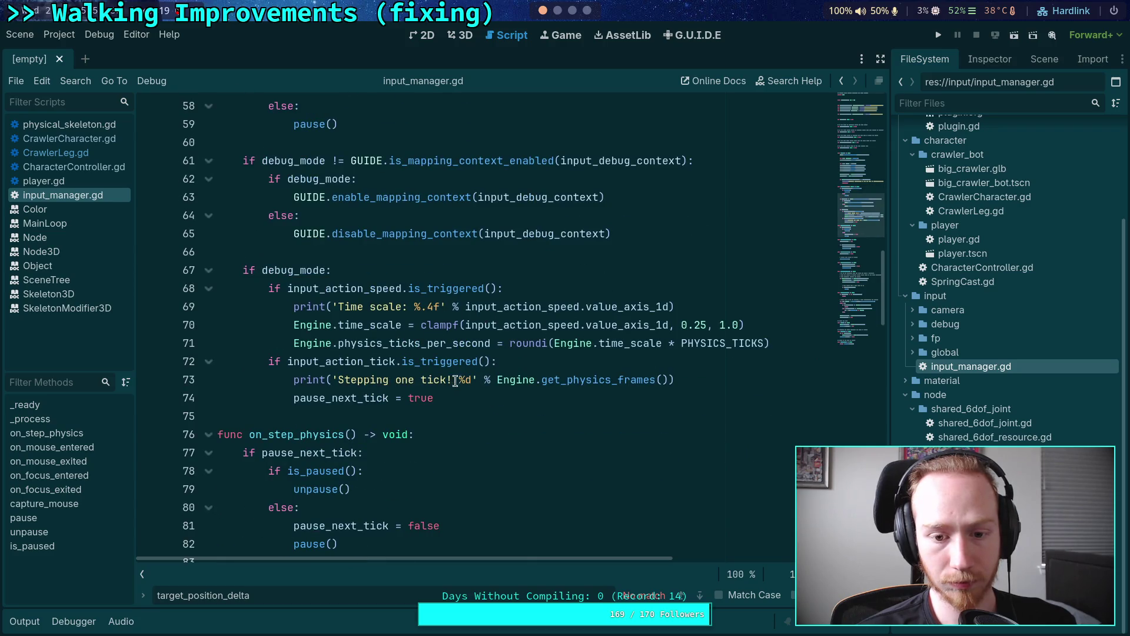
Remove ' %d' and the '% Engine.get_physics_frames()' argument, then rerun git diff in the terminal.
click(472, 379)
key(BackSpace)
key(BackSpace)
key(BackSpace)
drag(461, 379, 650, 380)
key(BackSpace)
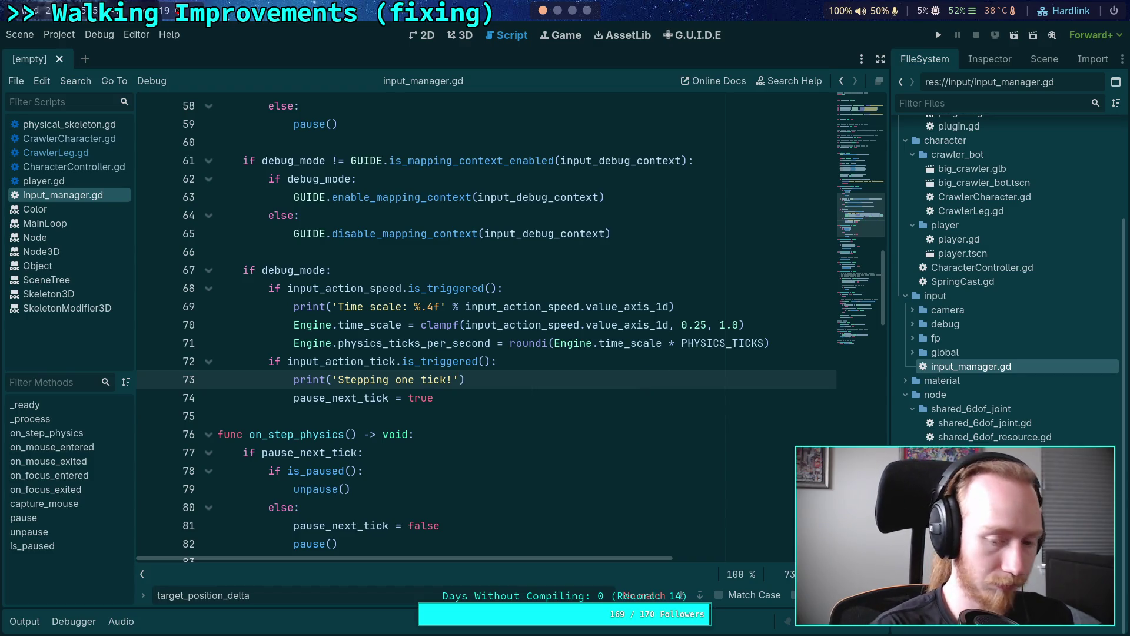
key(super+1)
key(Up)
key(Return)
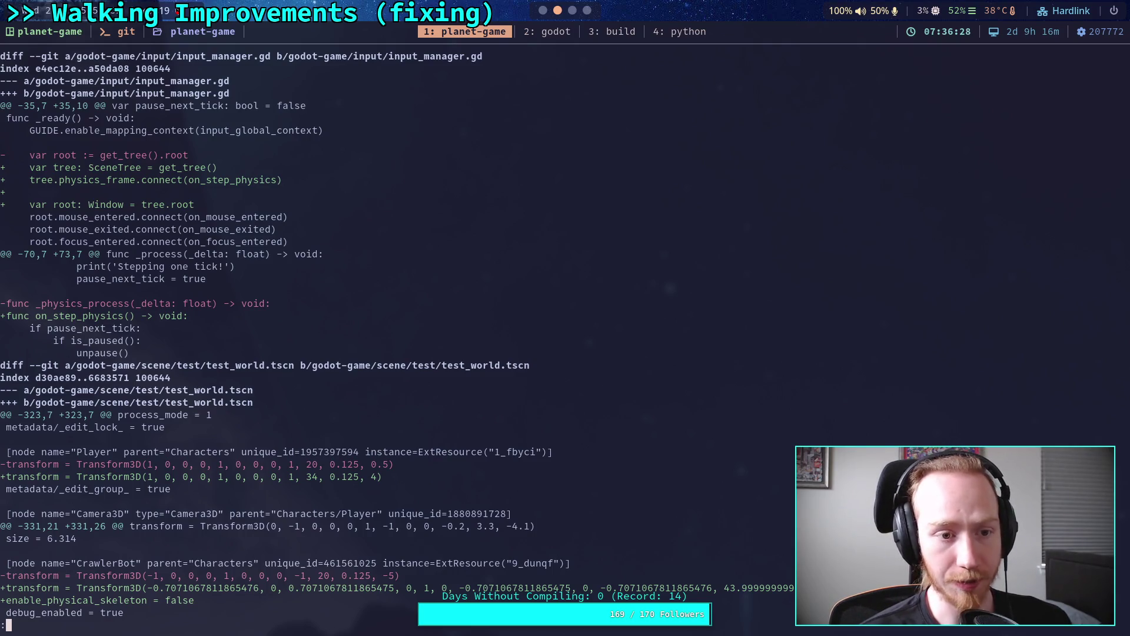
Scroll through the test_world.tscn hunks for the CrawlerBot camera, DynamicWorld and RotatingFloor, then return to Godot.
key(Down)
key(Down)
key(Down)
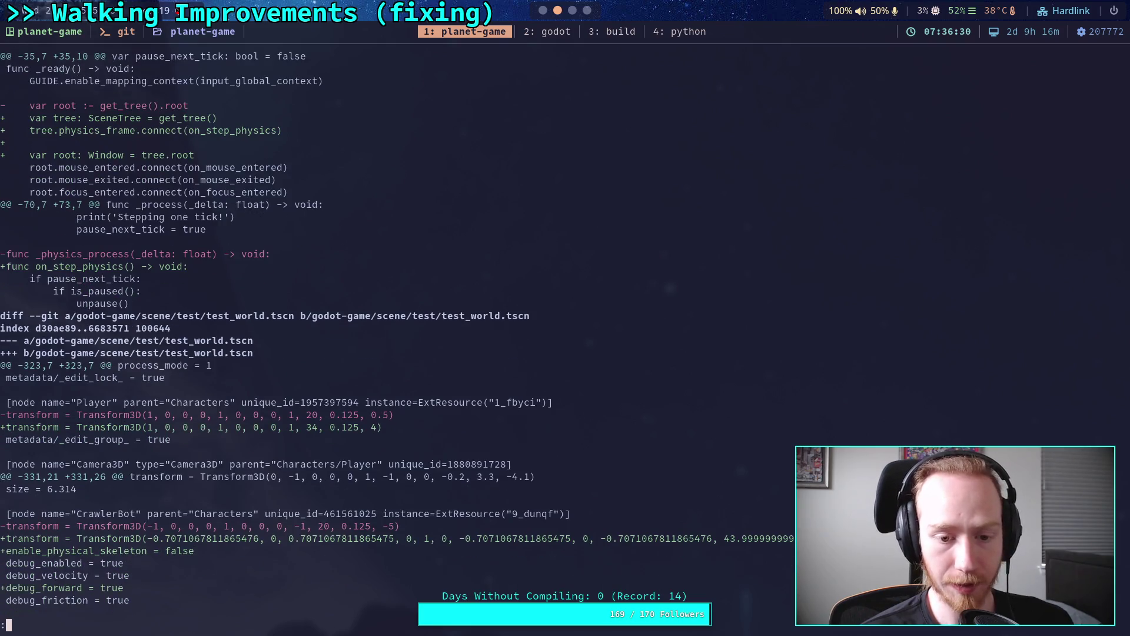
key(Down)
key(Down)
key(Down)
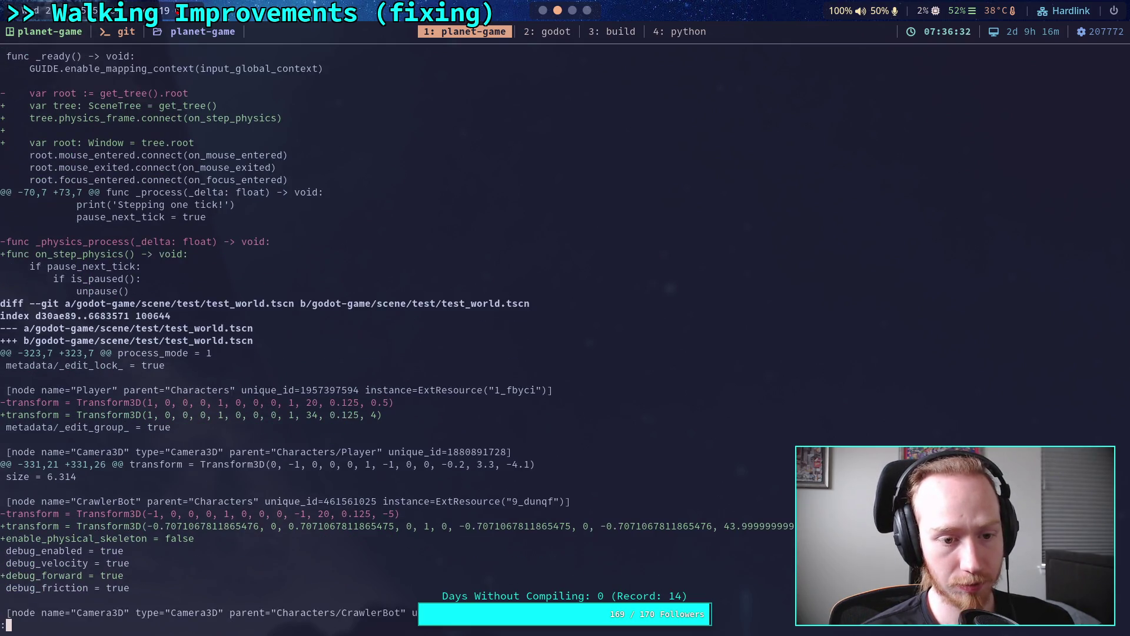
key(Down)
key(Down)
key(Down)
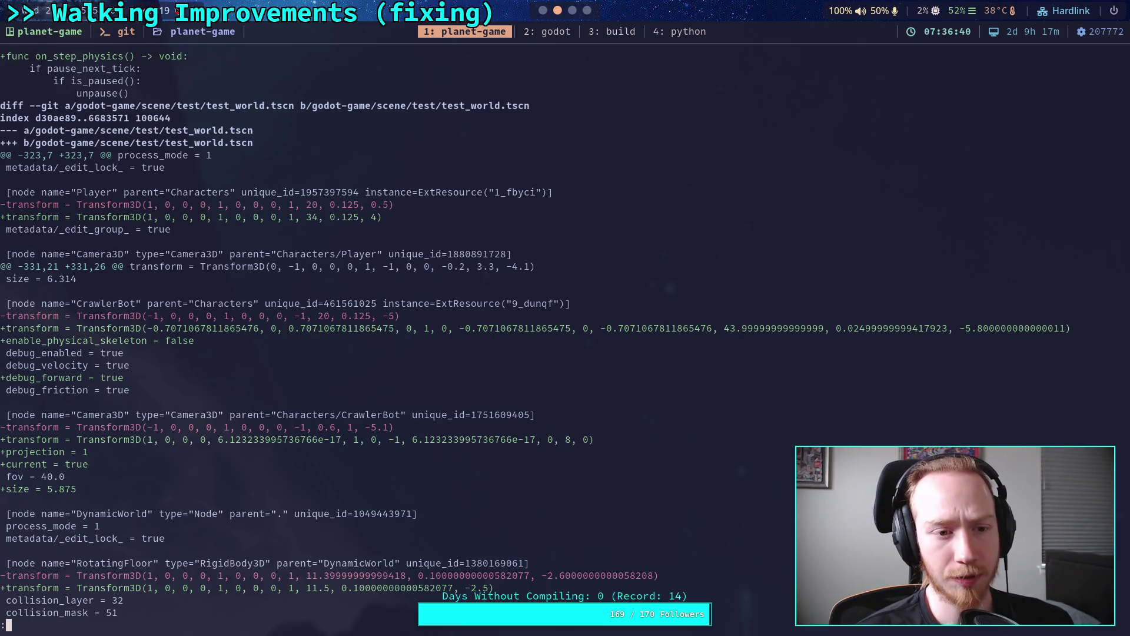
key(Down)
key(Down)
key(Down)
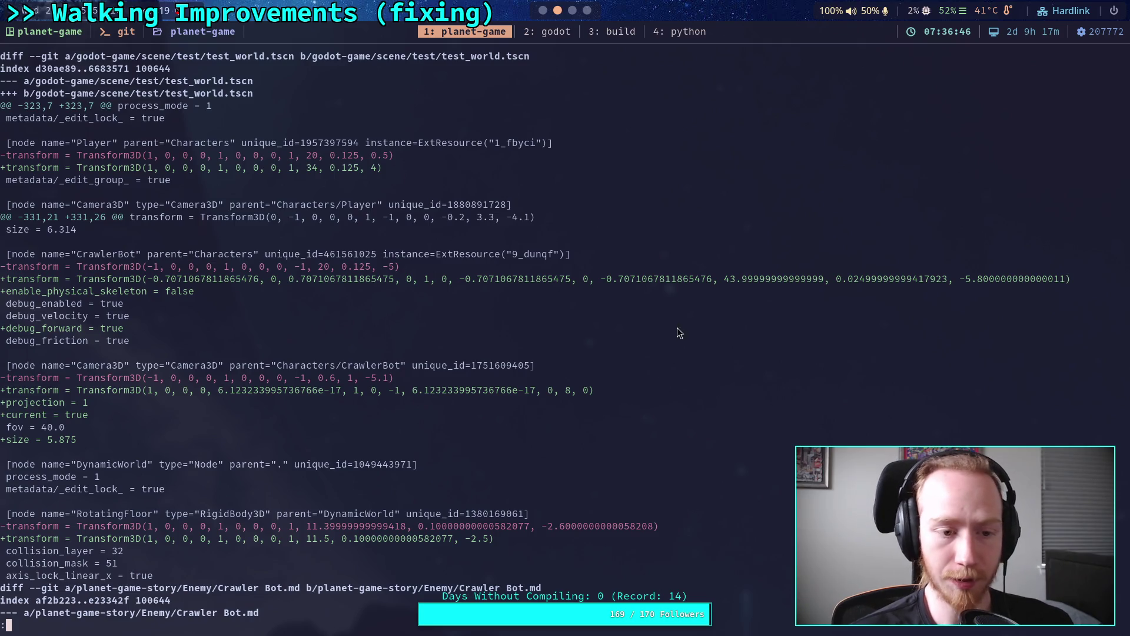
click(529, 28)
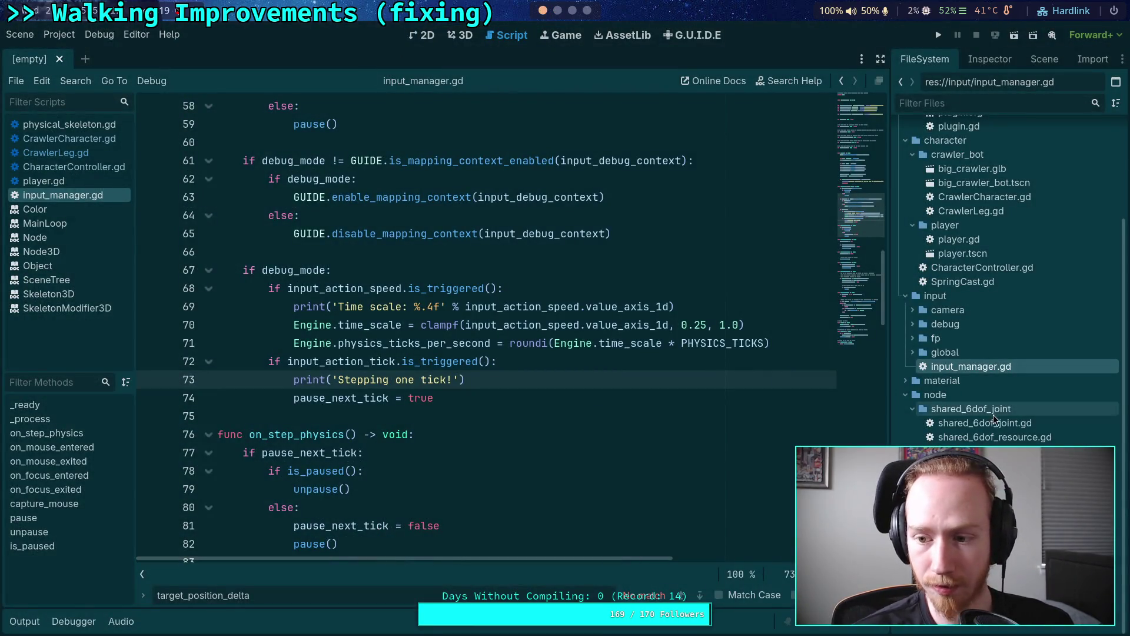
Inspect the Camera3D and CrawlerBot nodes, save test_world with Ctrl+S, and return to the terminal.
click(981, 58)
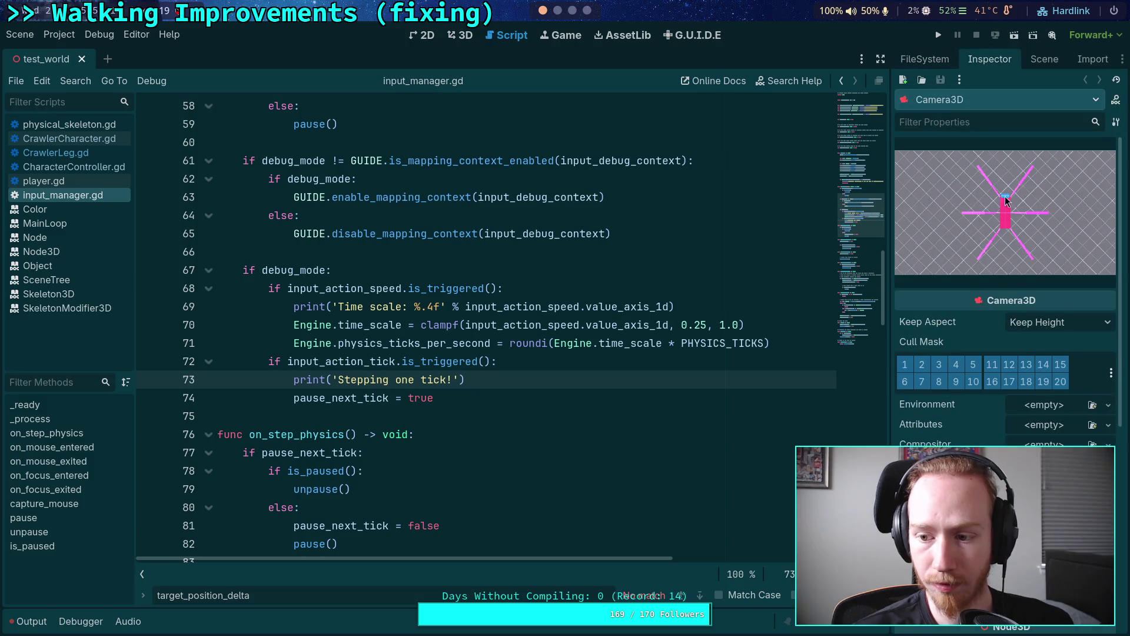
click(1036, 59)
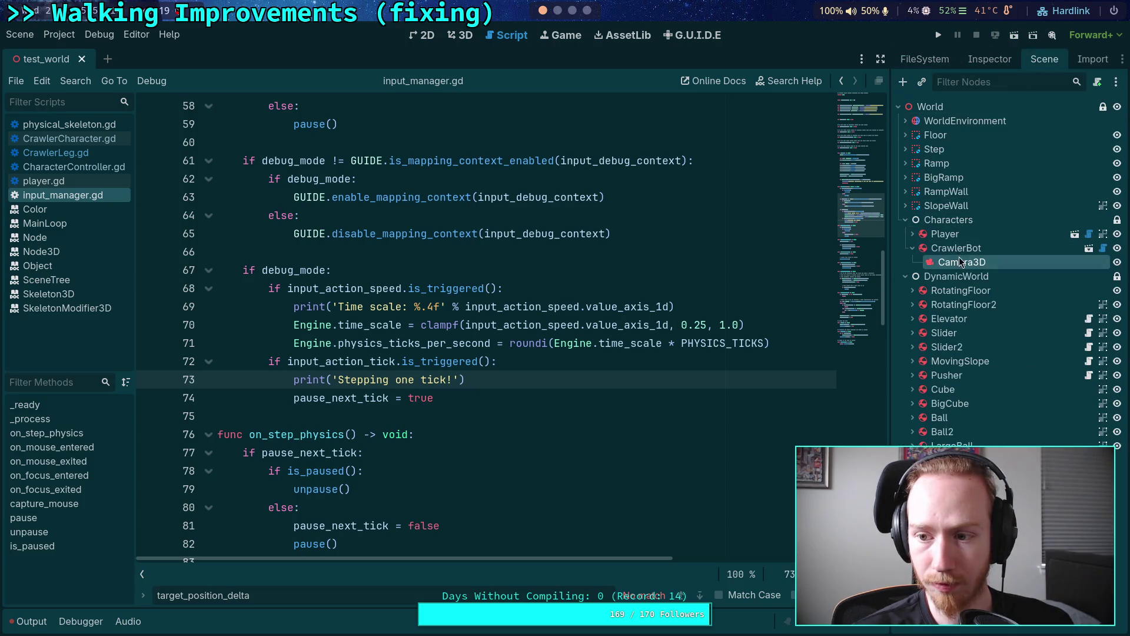
click(989, 58)
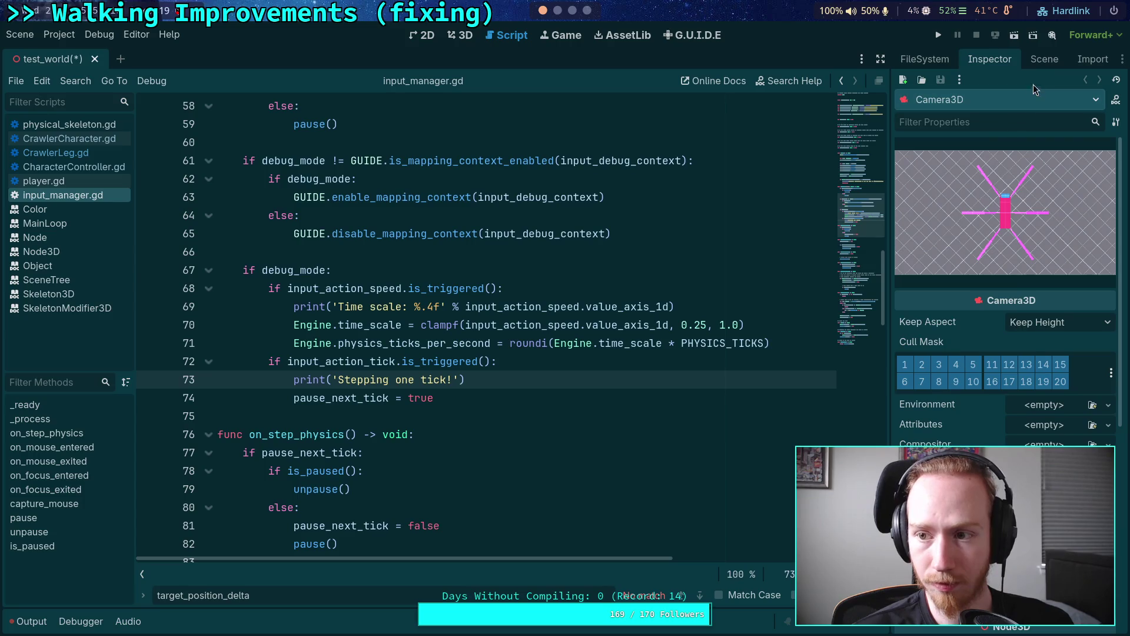
click(1043, 58)
click(956, 247)
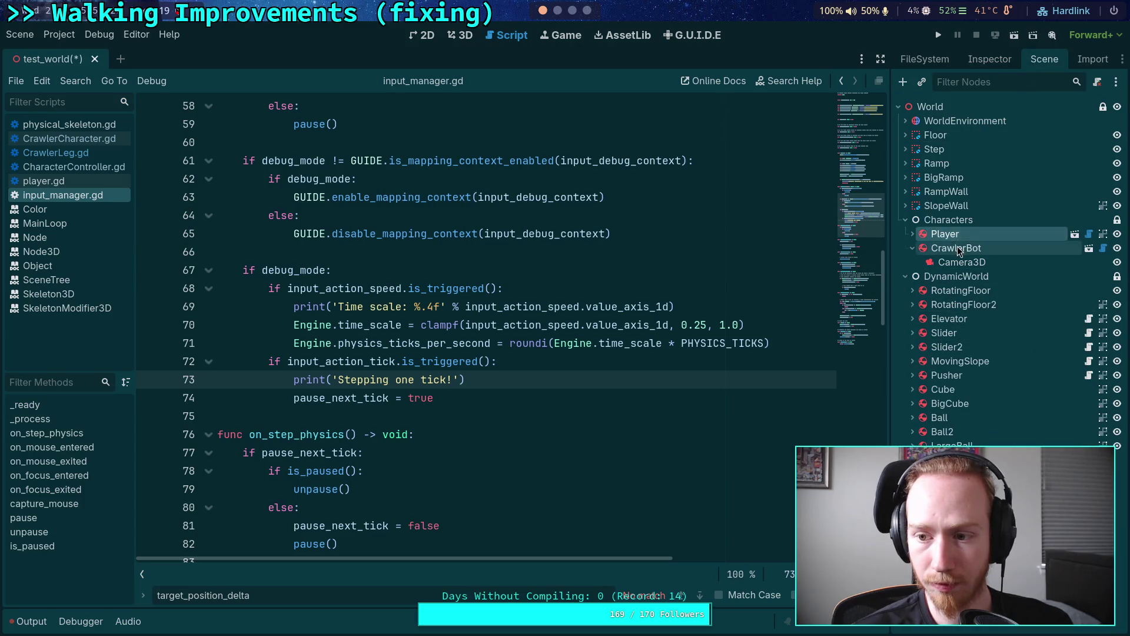
click(974, 62)
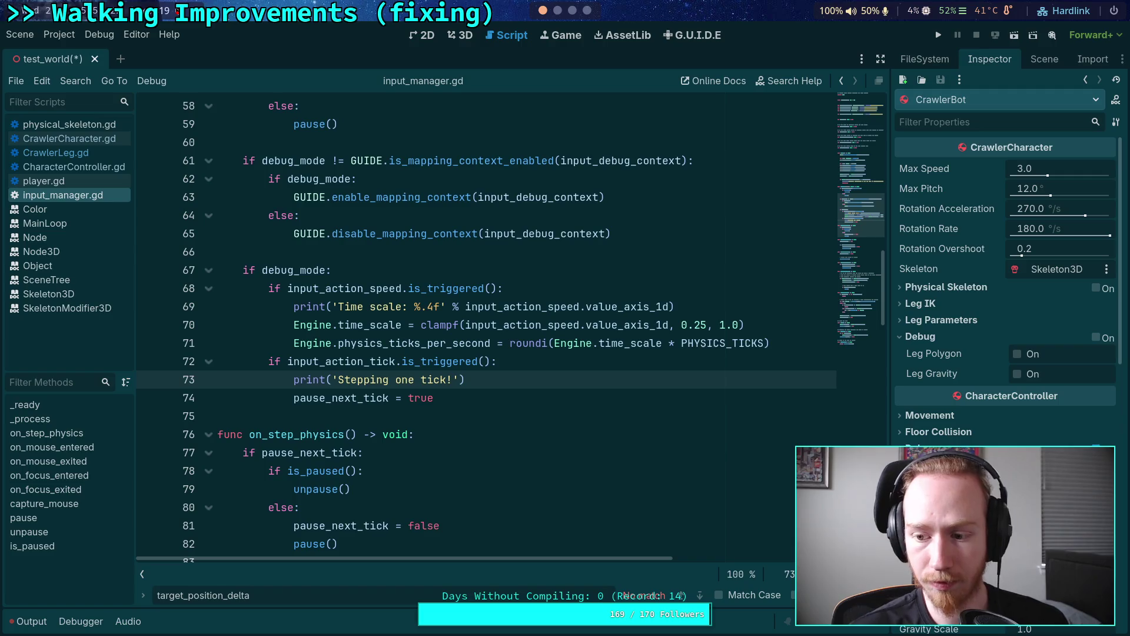
key(ctrl+s)
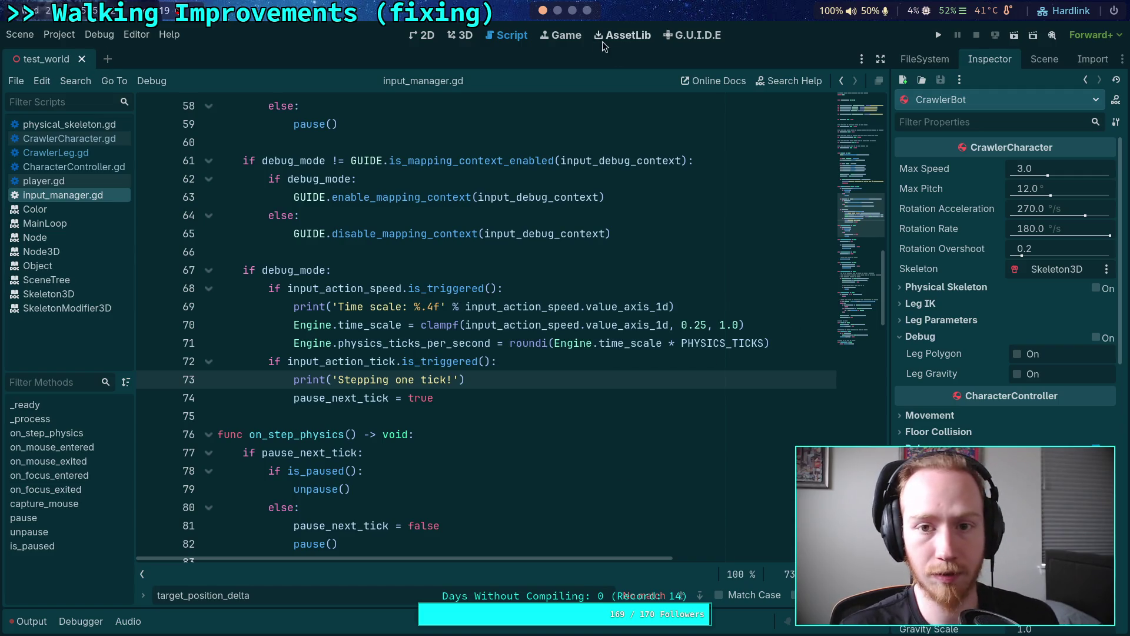
click(558, 10)
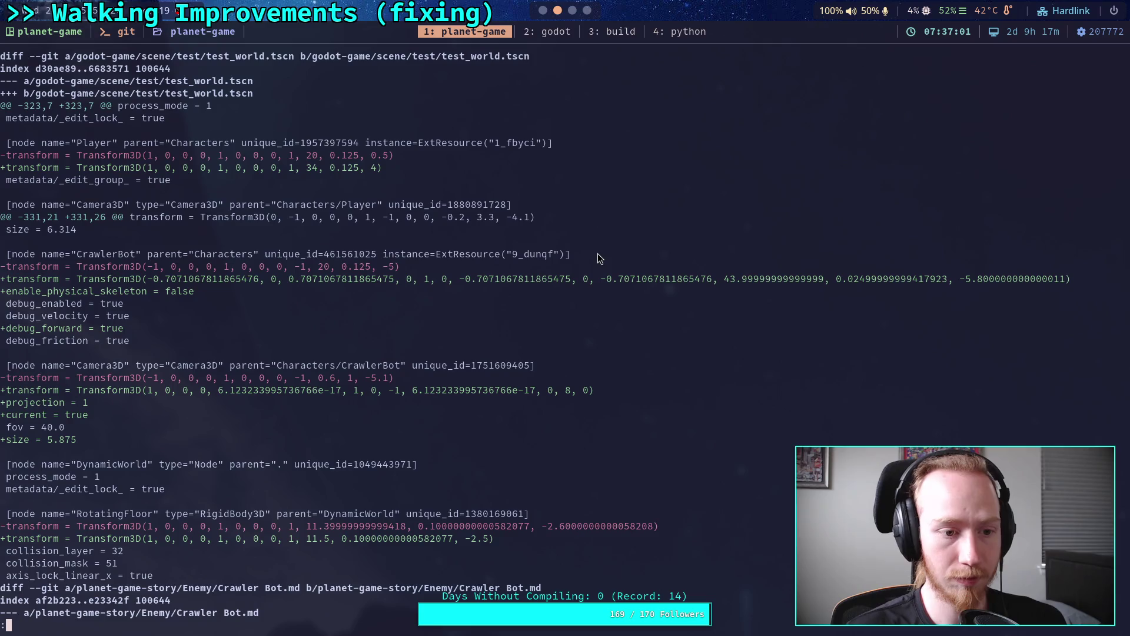
Rerun git diff and page back to the test_world.tscn transform changes for Player, CrawlerBot, camera and RotatingFloor.
text(qgit diff)
key(Return)
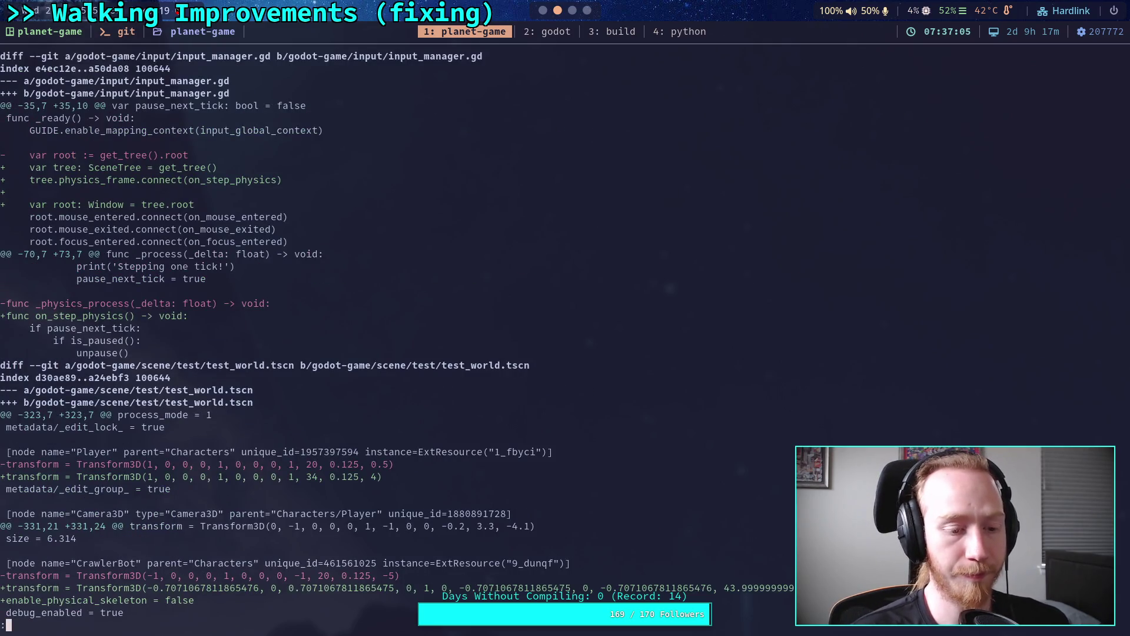
key(q)
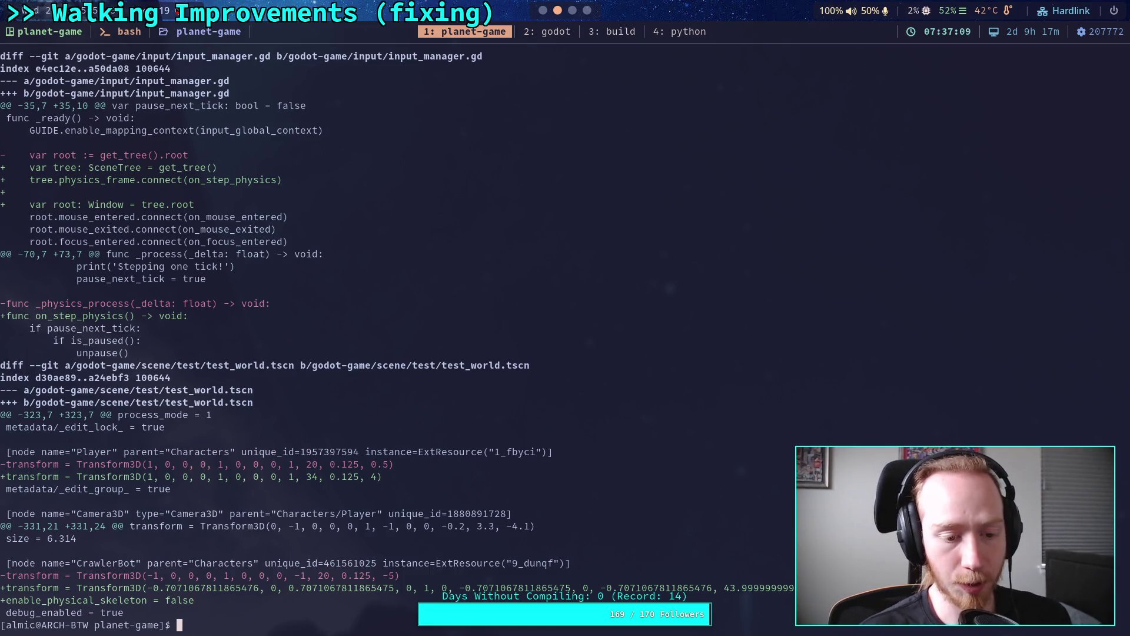
text(git diff)
key(Return)
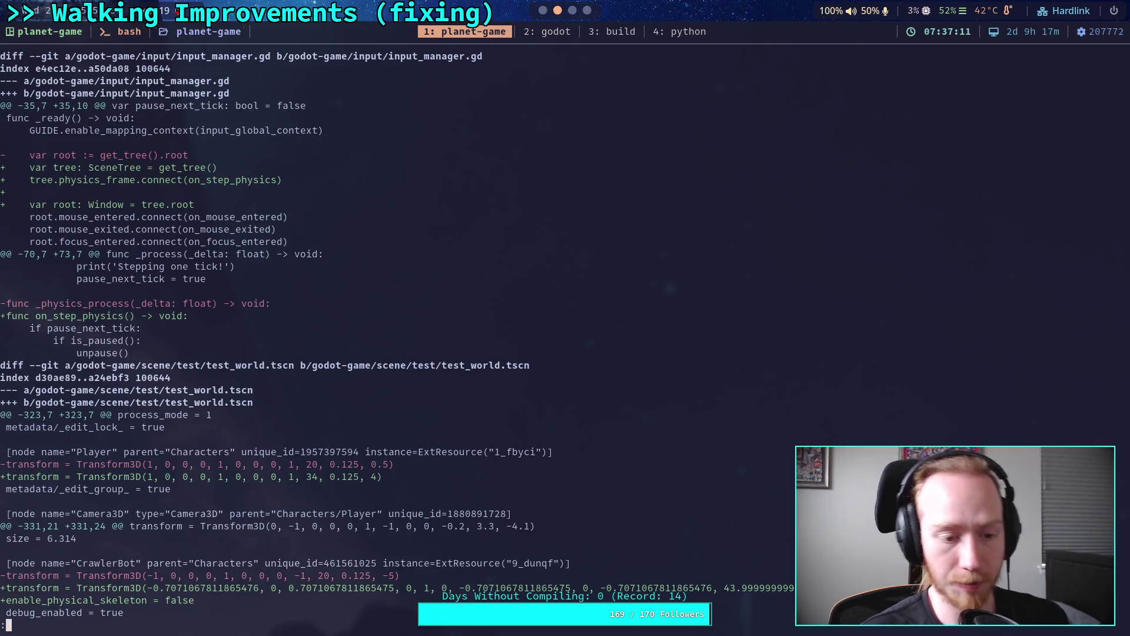
key(space)
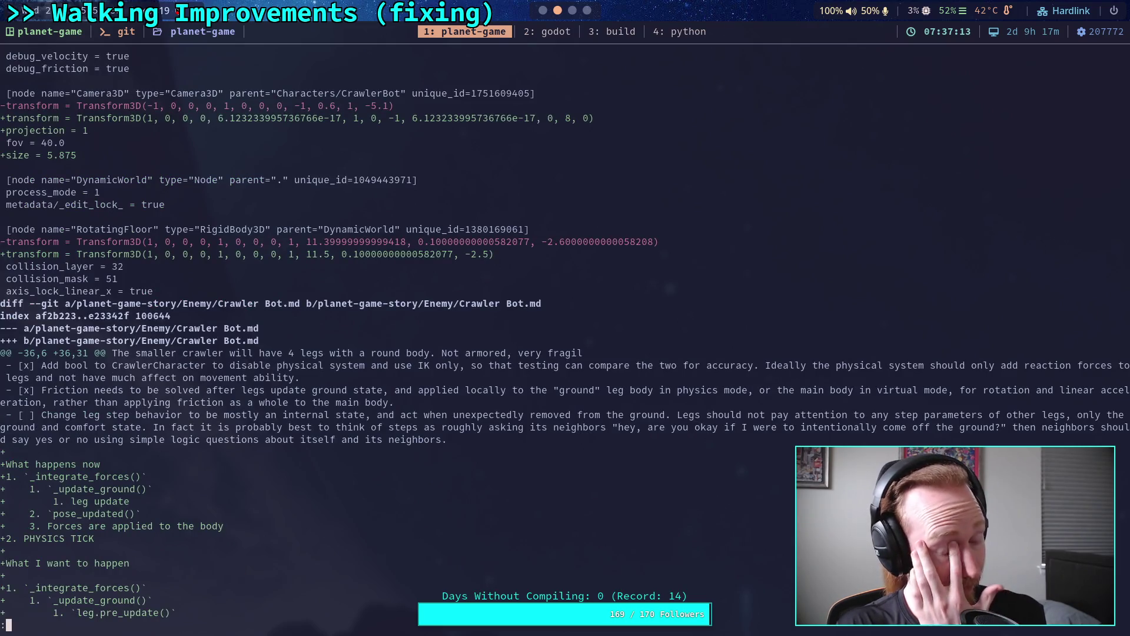
scroll(565, 334, up, 7)
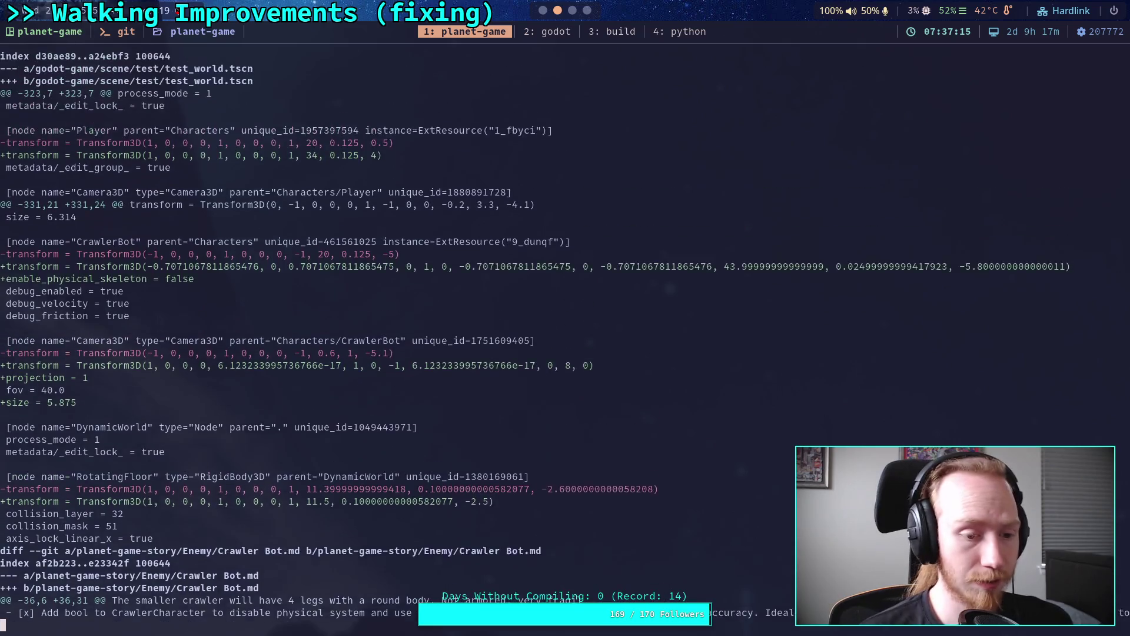
scroll(565, 334, up, 1)
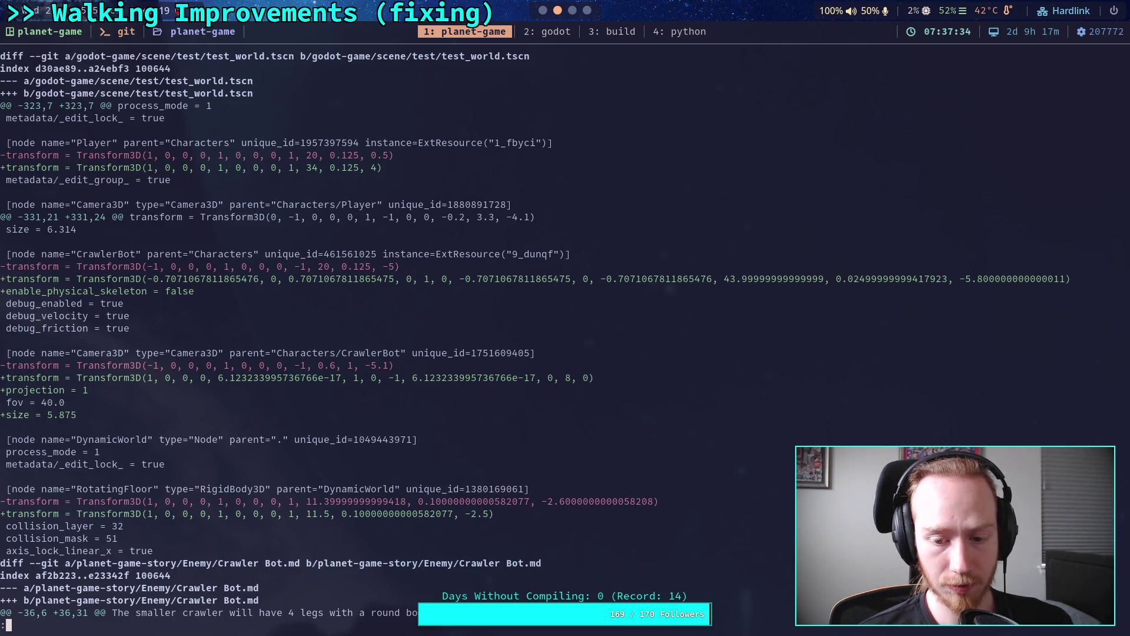
click(542, 11)
Revert the Camera3D's X rotation from -90 to 0 in the Inspector and save test_world.
click(961, 262)
click(989, 59)
scroll(973, 424, down, 6)
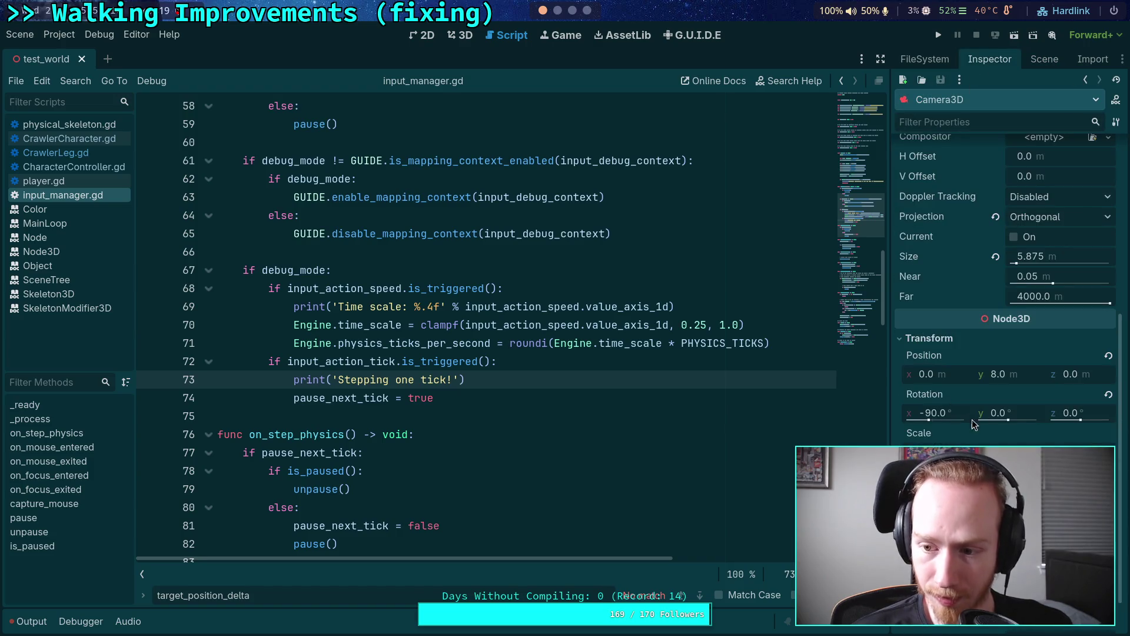
click(1108, 394)
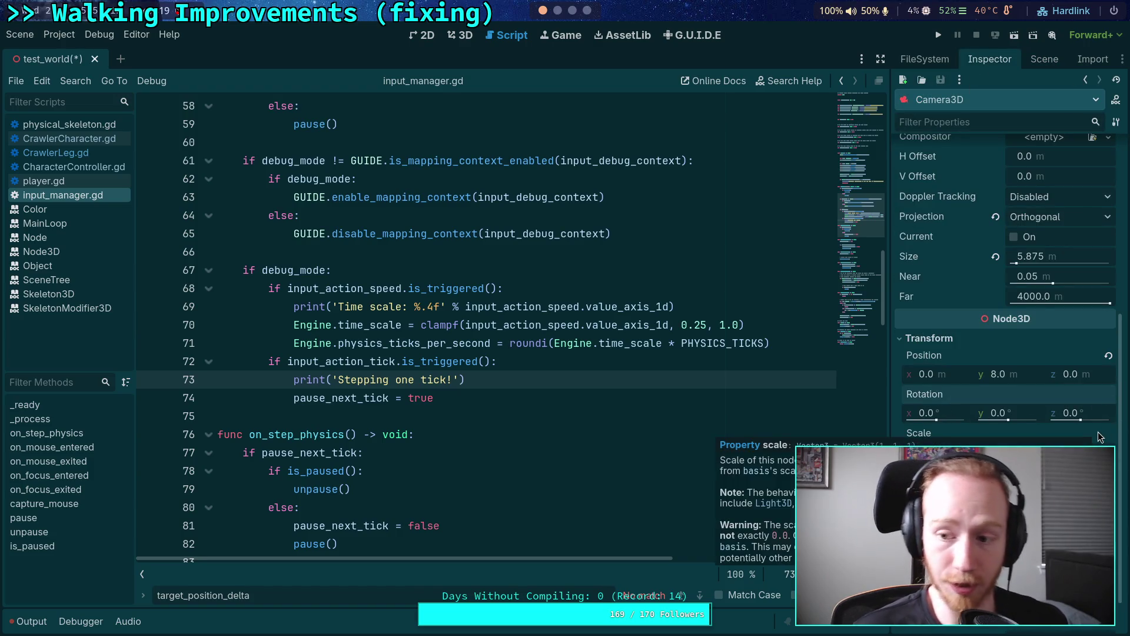
key(ctrl+s)
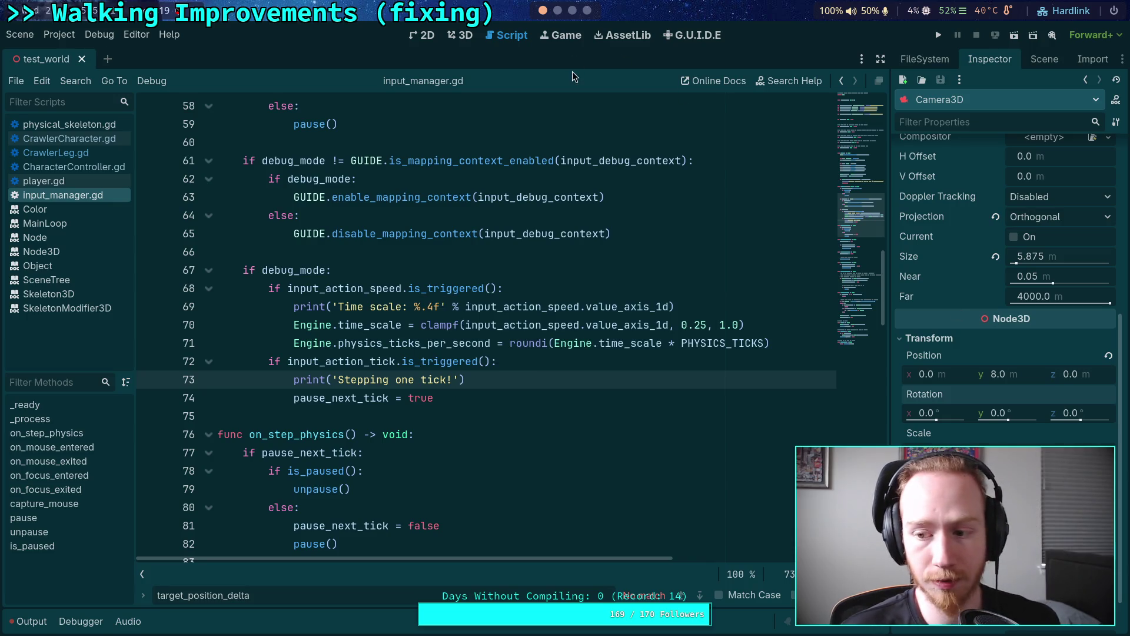
click(558, 10)
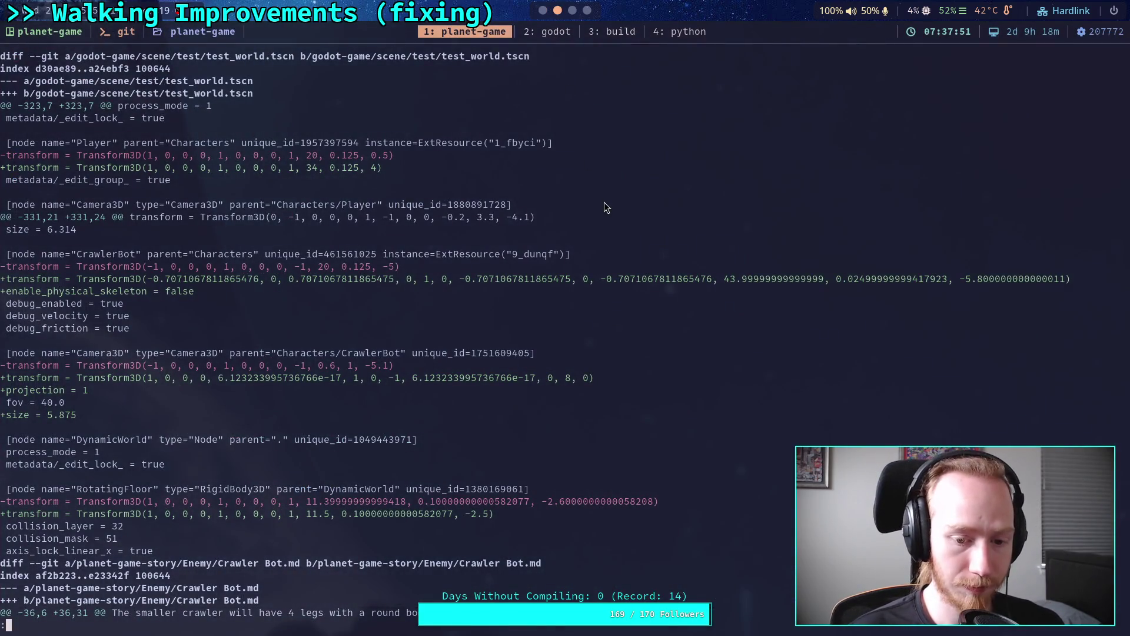
Rerun git diff, scroll through the input_manager.gd and camera changes, and begin typing git add.
key(q)
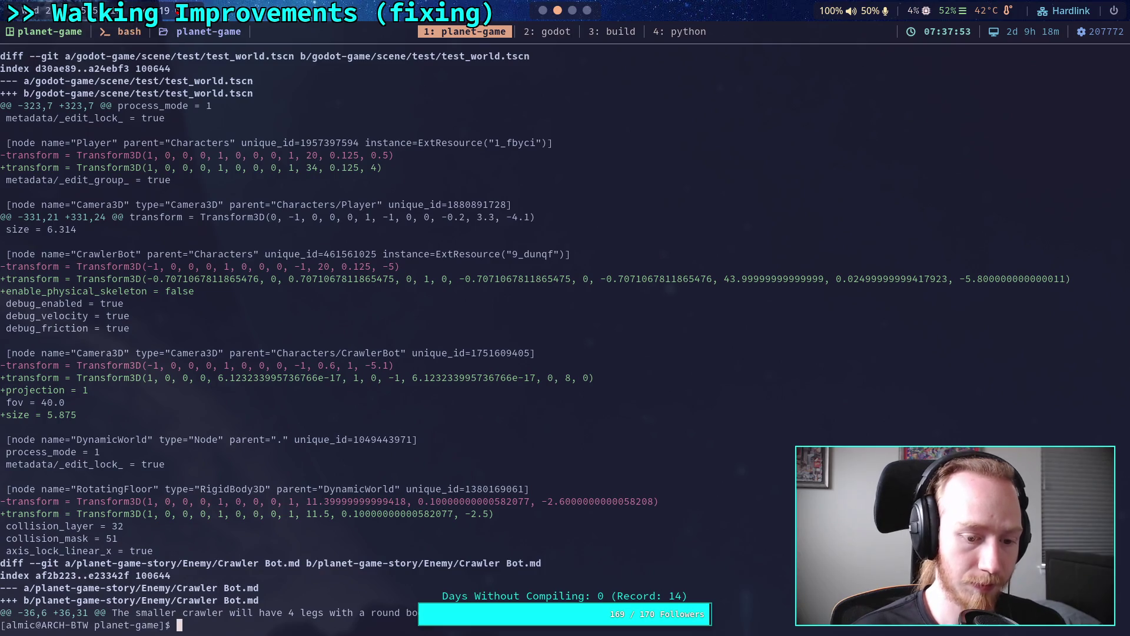
key(Up)
key(Return)
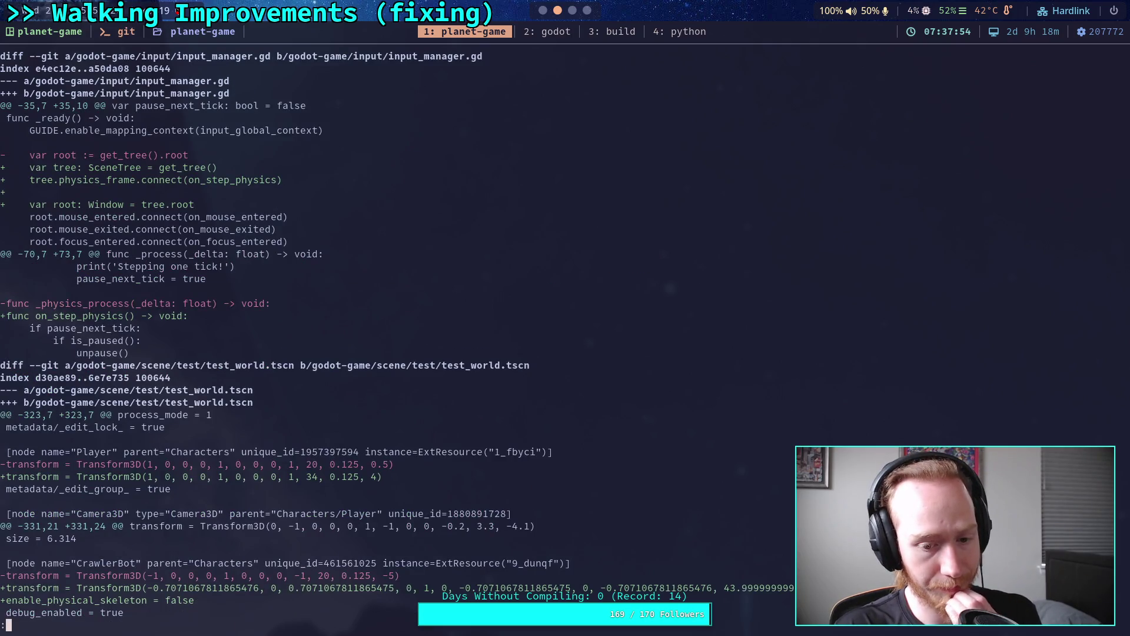
scroll(397, 335, down, 7)
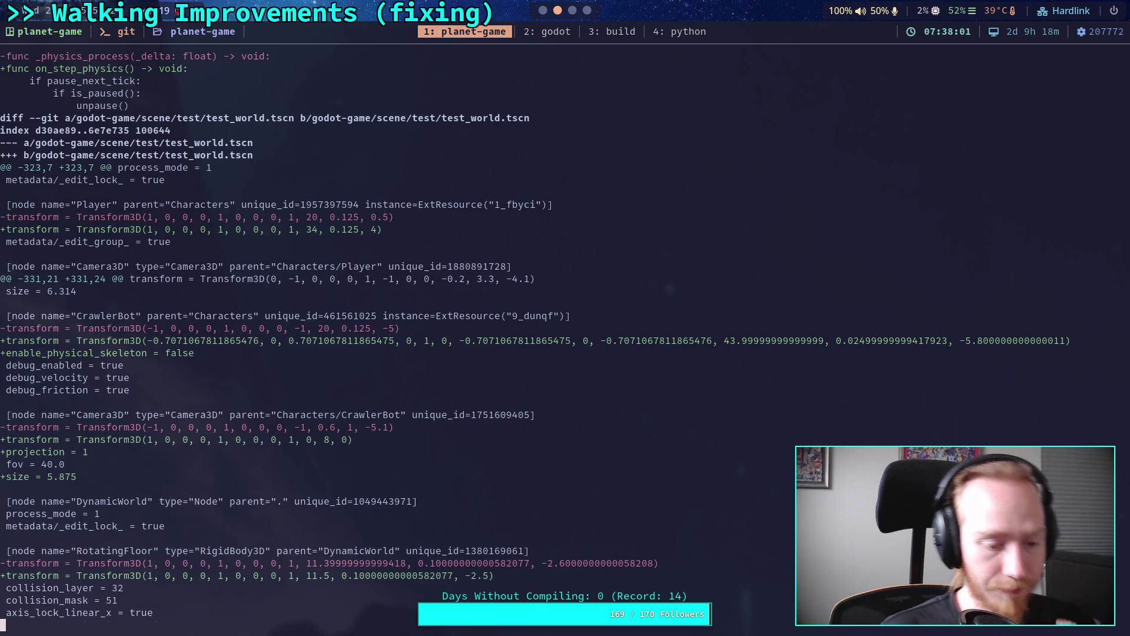
scroll(532, 342, down, 1)
text(qgit add)
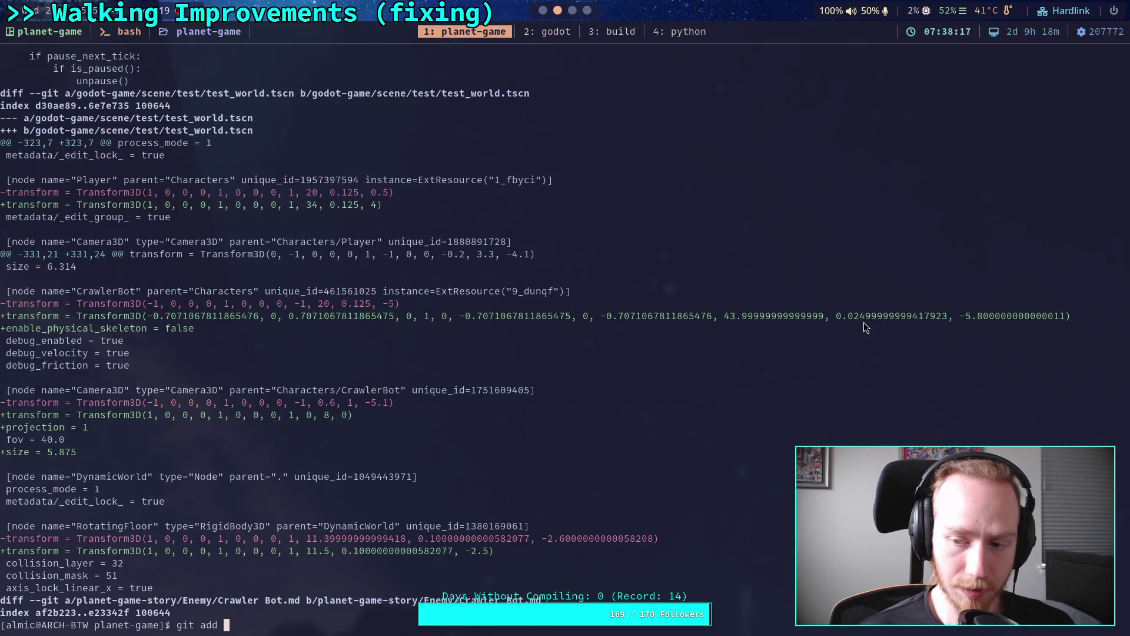
click(547, 13)
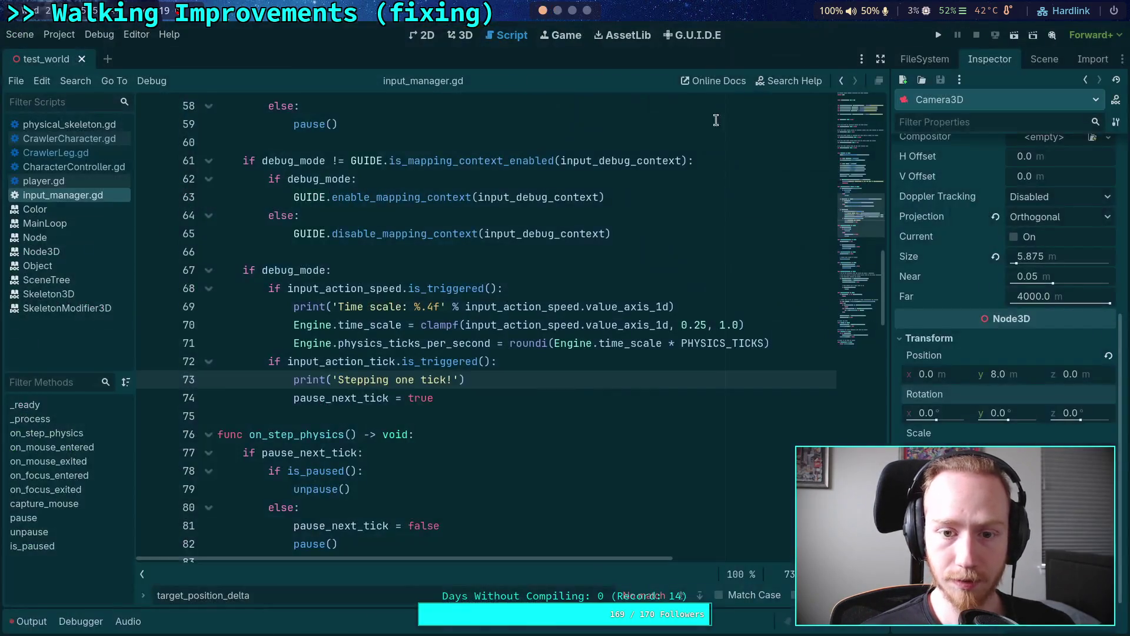
Select CrawlerBot in the Scene dock and bring its Transform position fields into the Inspector.
click(1045, 59)
click(965, 245)
click(990, 59)
scroll(947, 348, down, 5)
scroll(954, 370, down, 5)
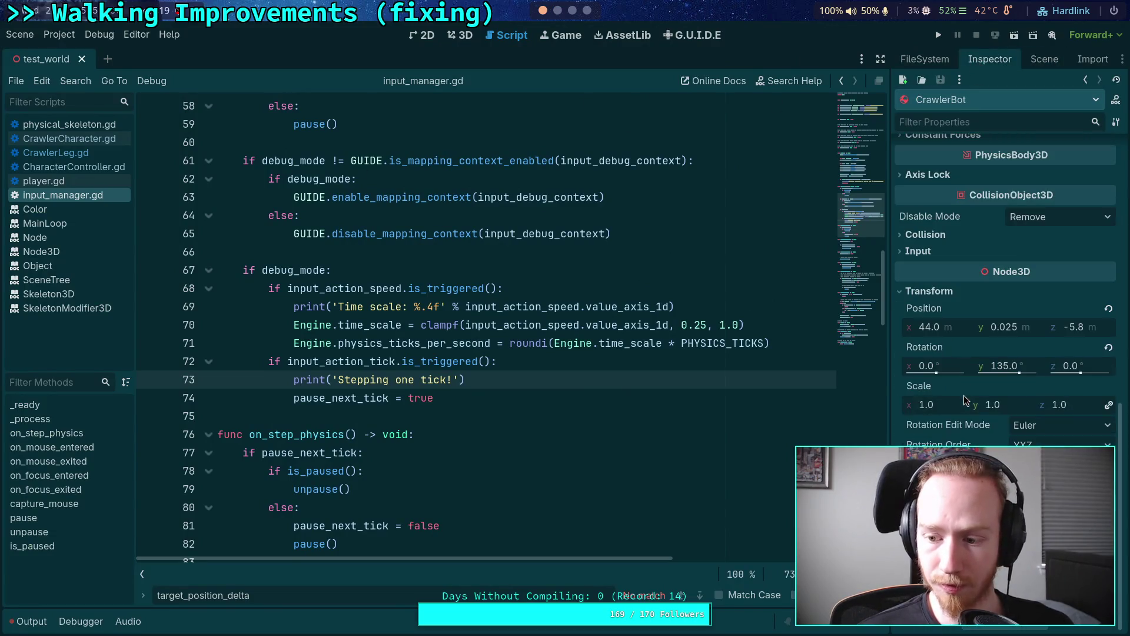
Round CrawlerBot's position to X 44, Y 0, Z -6.
click(958, 326)
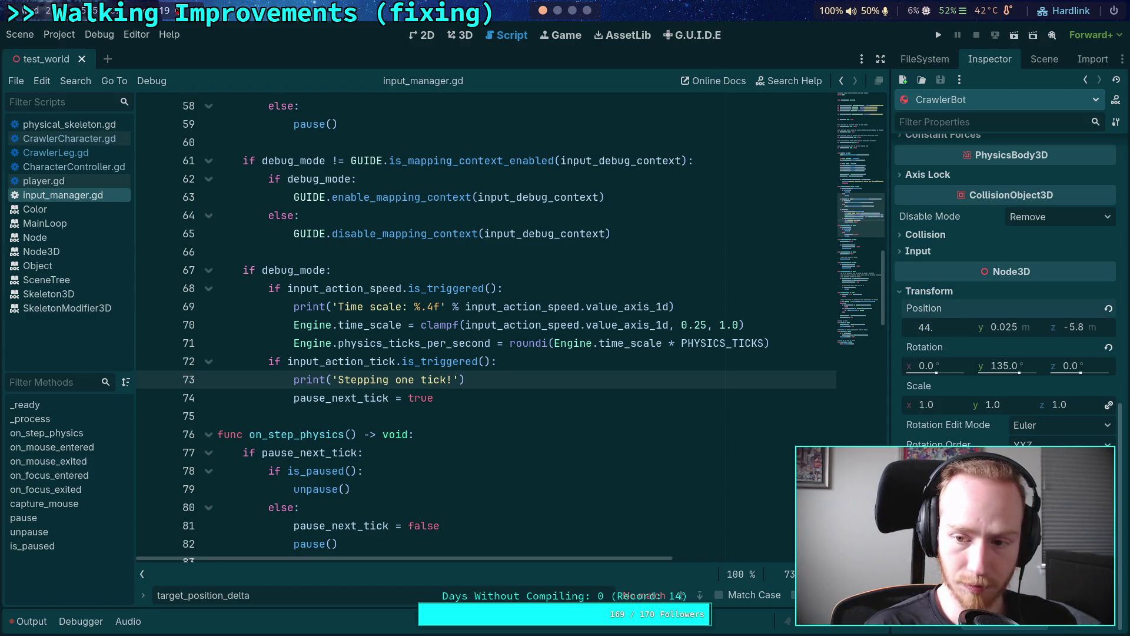
click(952, 325)
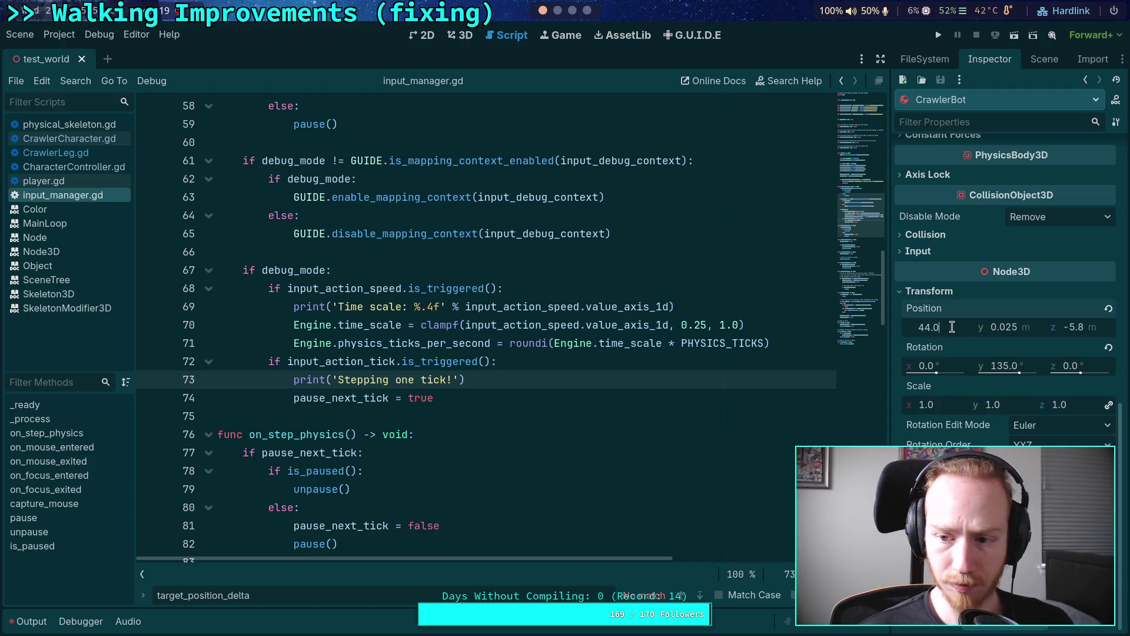
text(3)
key(Return)
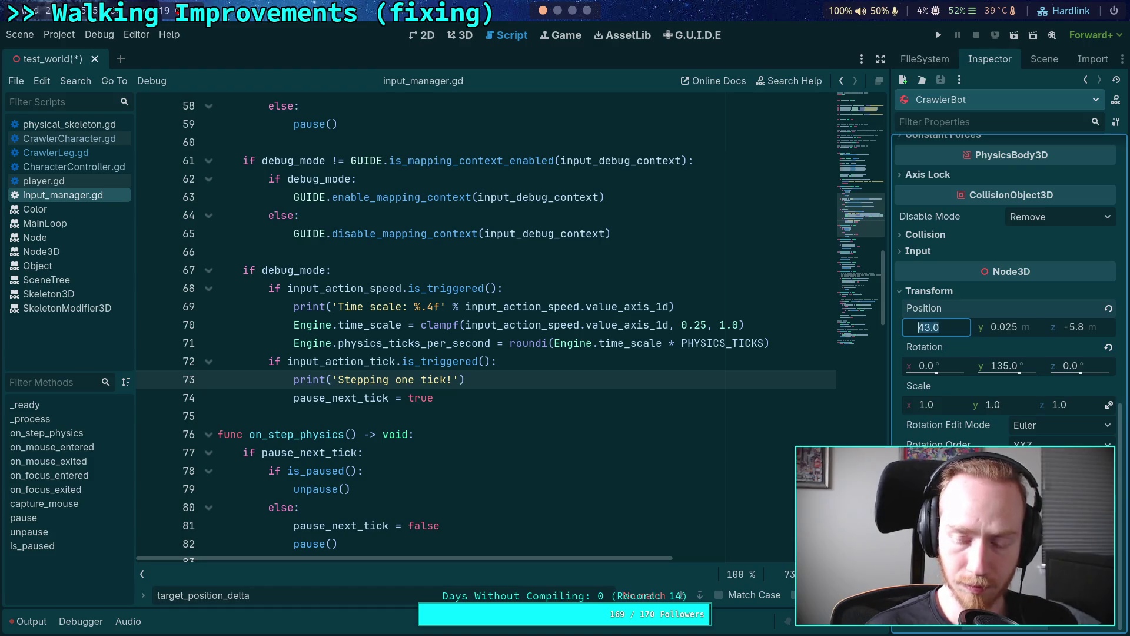
click(1035, 325)
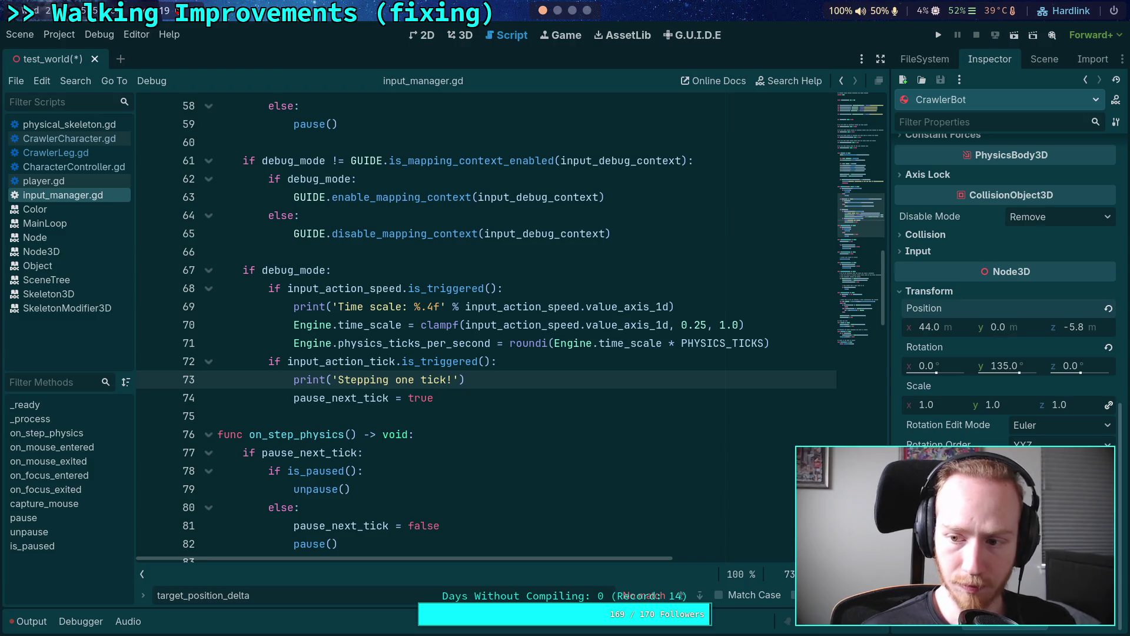
click(1105, 329)
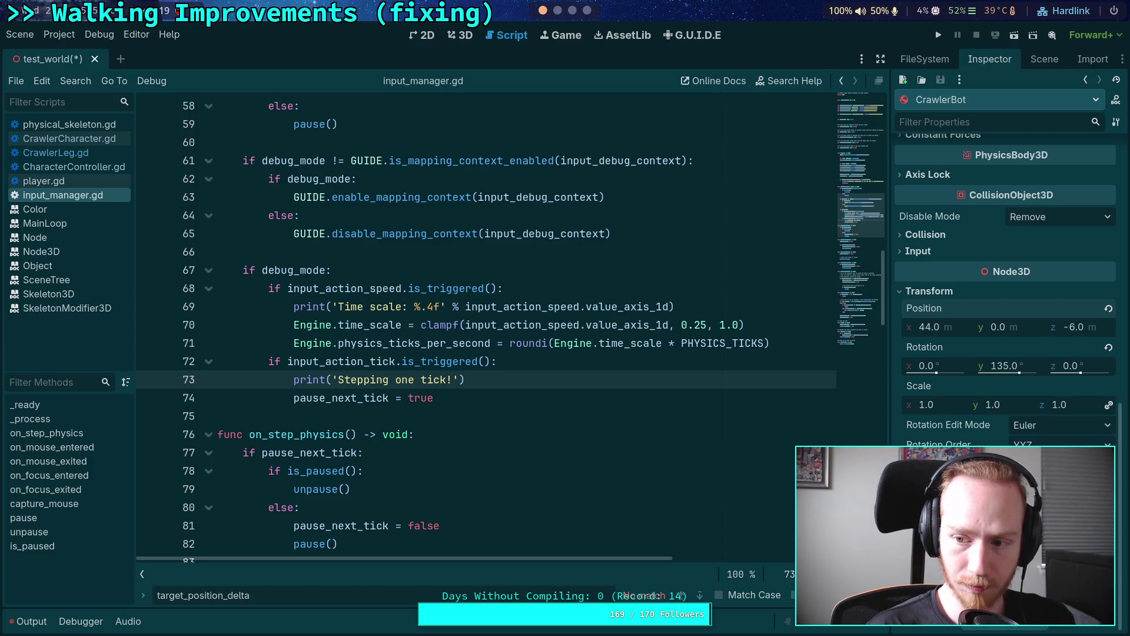
click(572, 10)
click(557, 10)
Rerun git diff and scroll to confirm CrawlerBot's transform now ends at 44, 0, -6.
text(ff)
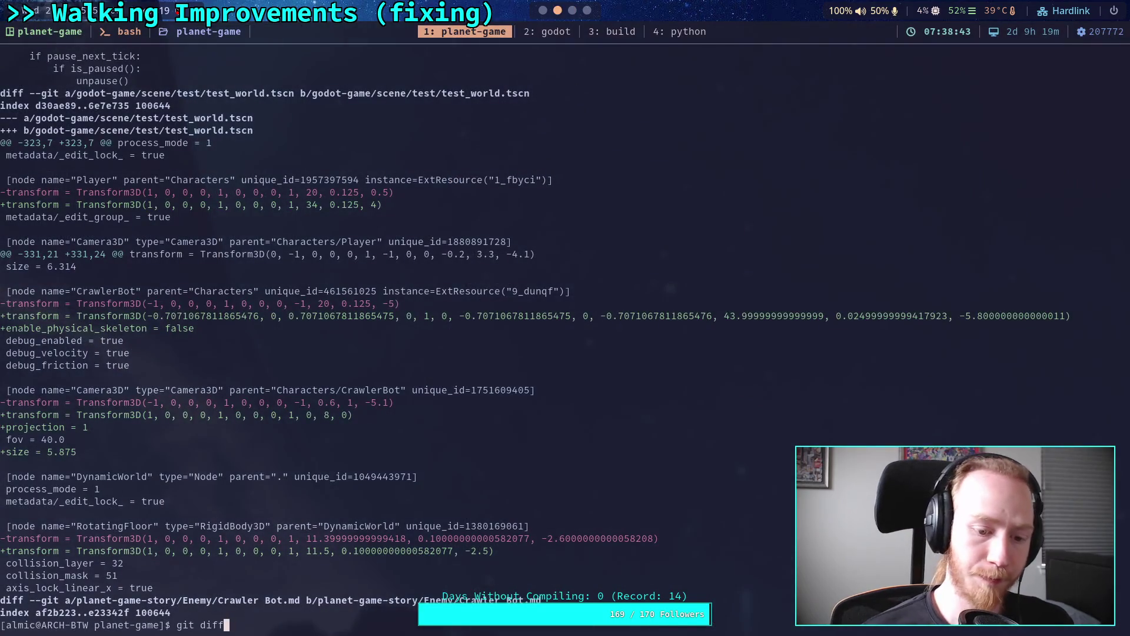
key(Return)
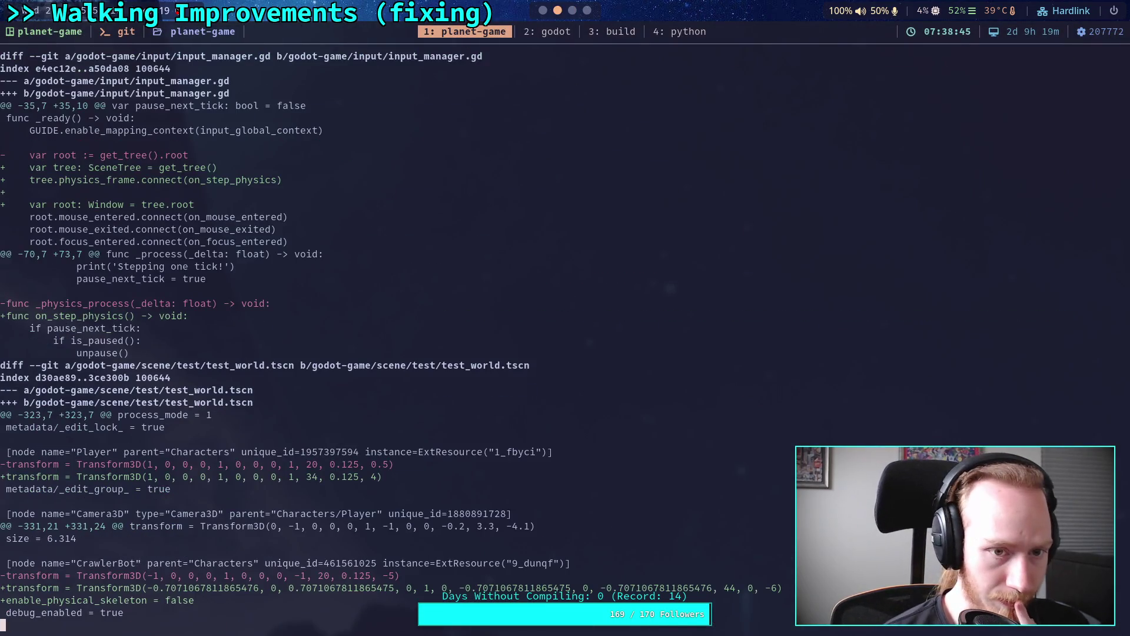
scroll(565, 334, down, 14)
scroll(565, 335, up, 4)
scroll(565, 334, up, 1)
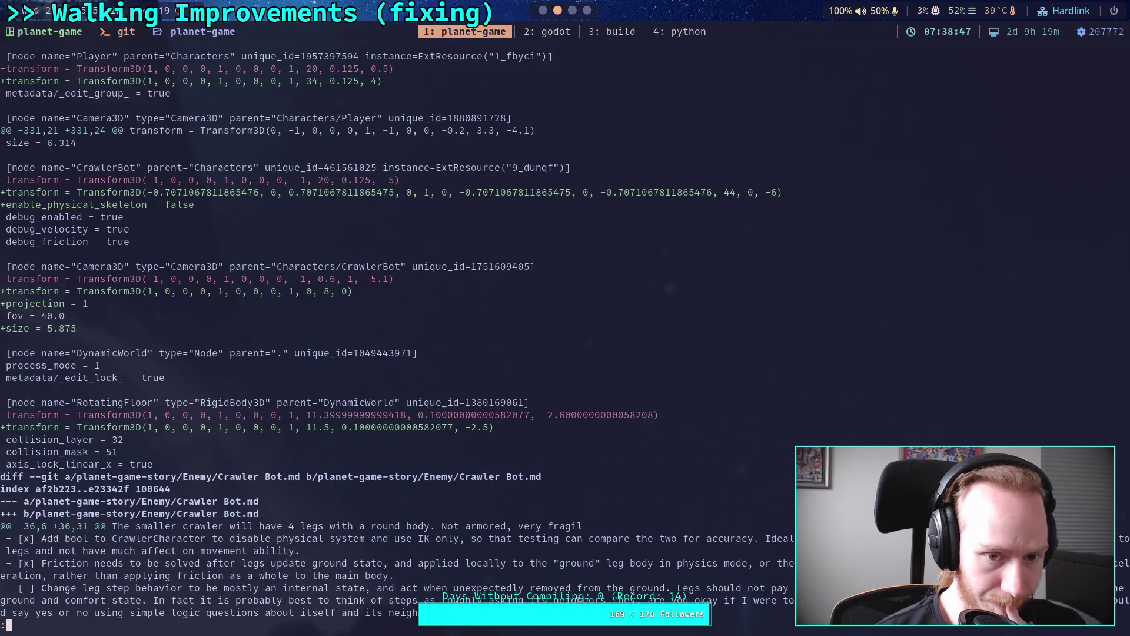
scroll(565, 335, up, 3)
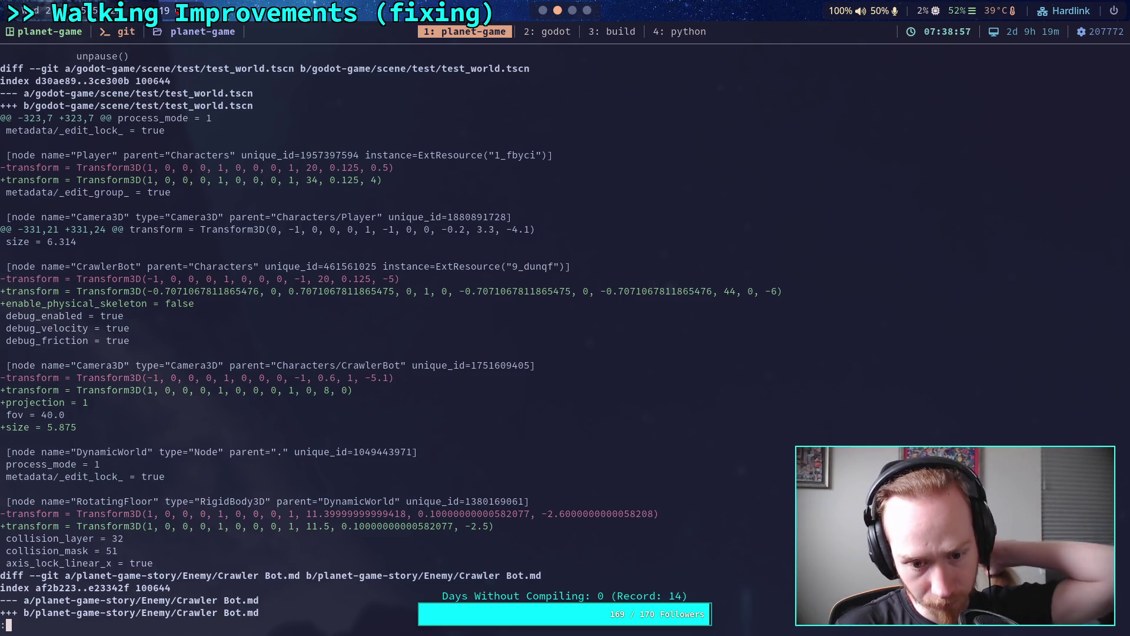
key(super+2)
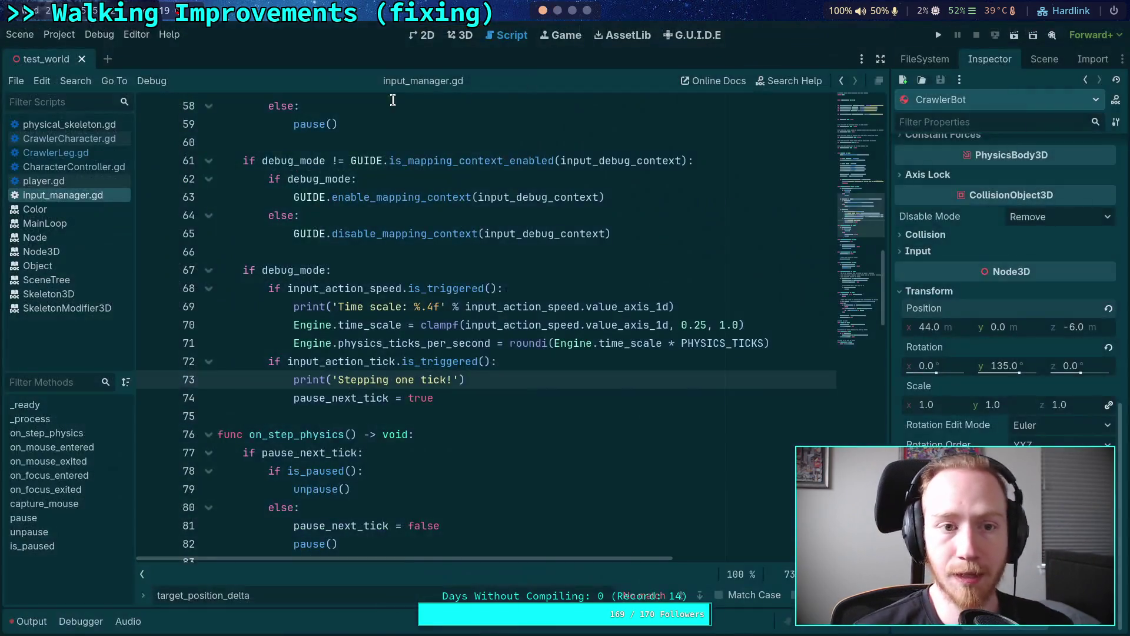
Frame CrawlerBot in the 3D view, run the game to watch it walk, then stop it.
click(468, 39)
mouse_move(384, 429)
mouse_down()
mouse_move(403, 378)
mouse_move(389, 309)
mouse_up()
scroll(389, 309, up, 6)
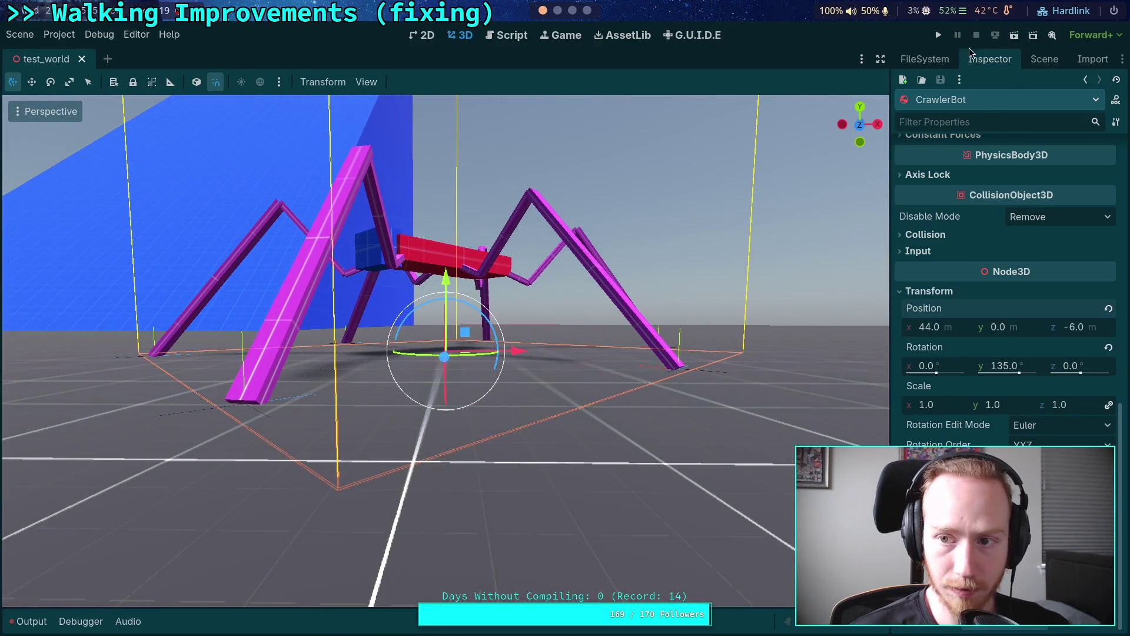
click(939, 34)
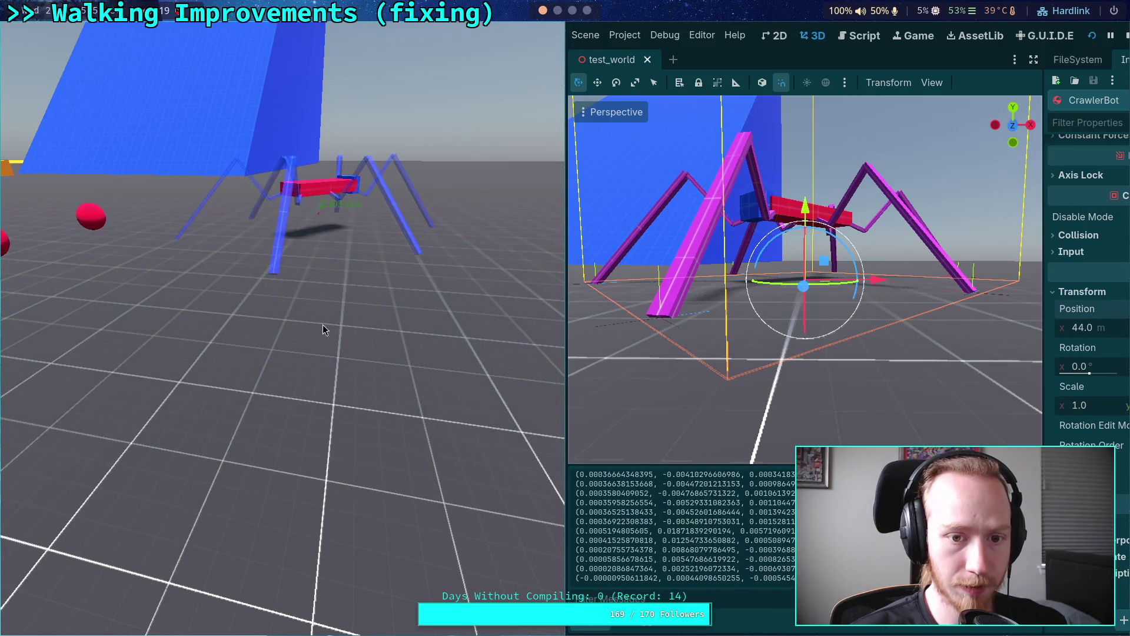
click(1124, 37)
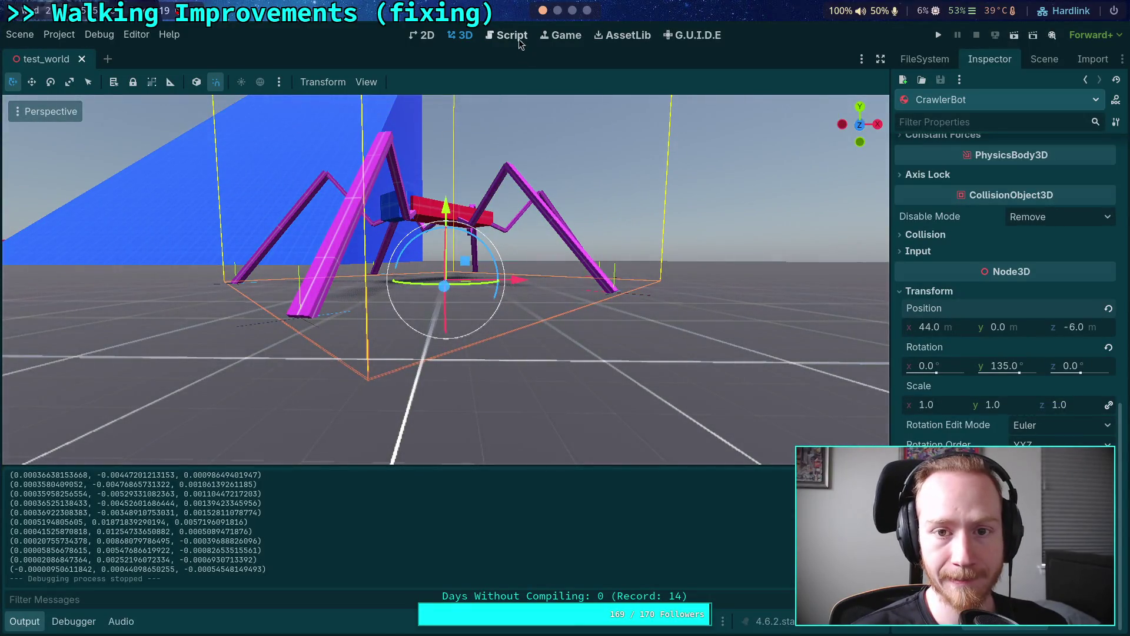
click(508, 36)
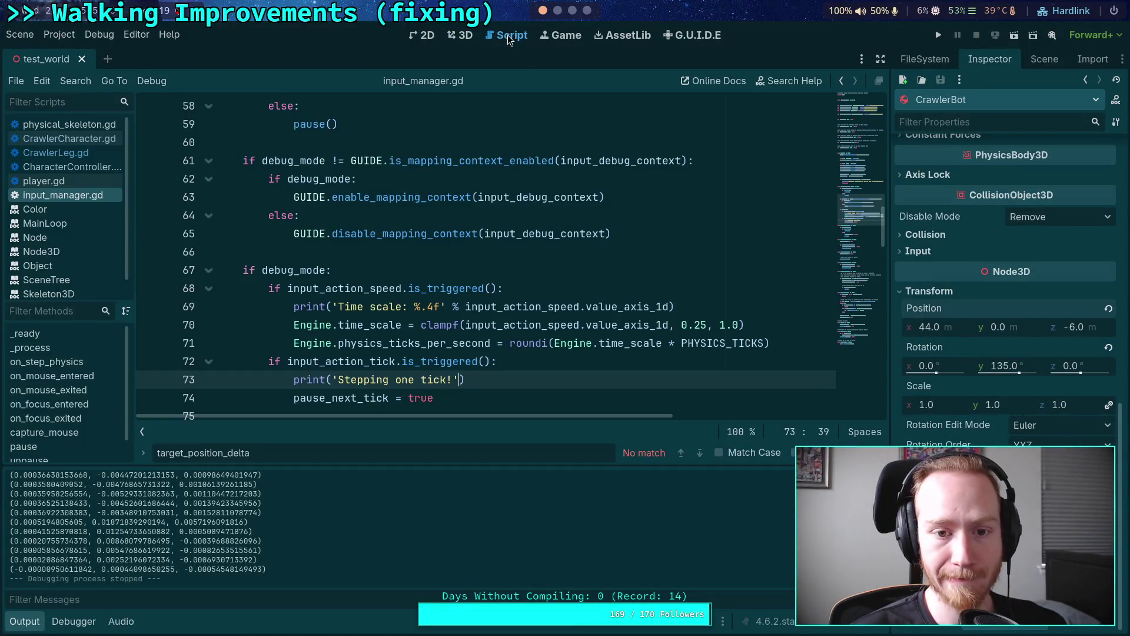
click(557, 10)
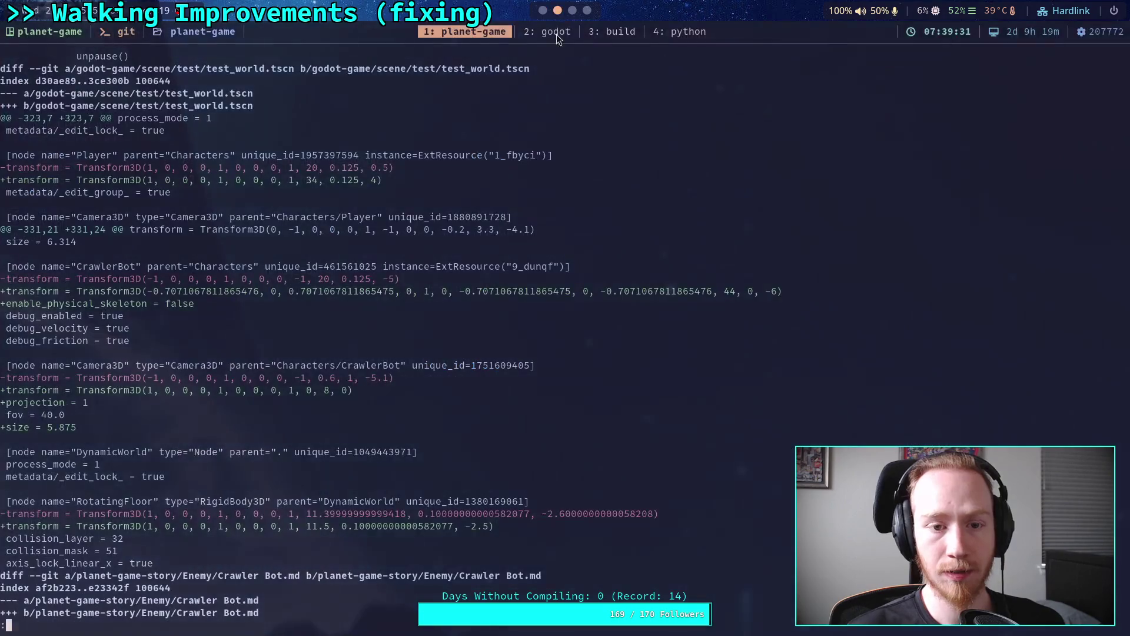
Stage godot-game/scene/test/test_world.tscn and check the git status.
text(qgit add godot-game/)
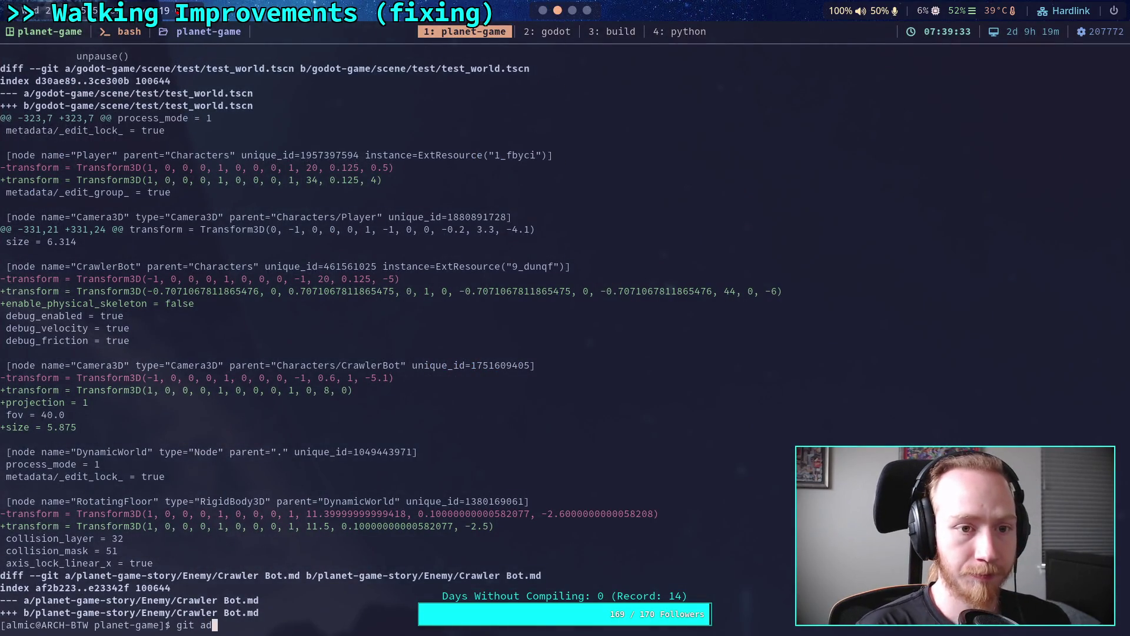
text(scene/test/test_world.tscn)
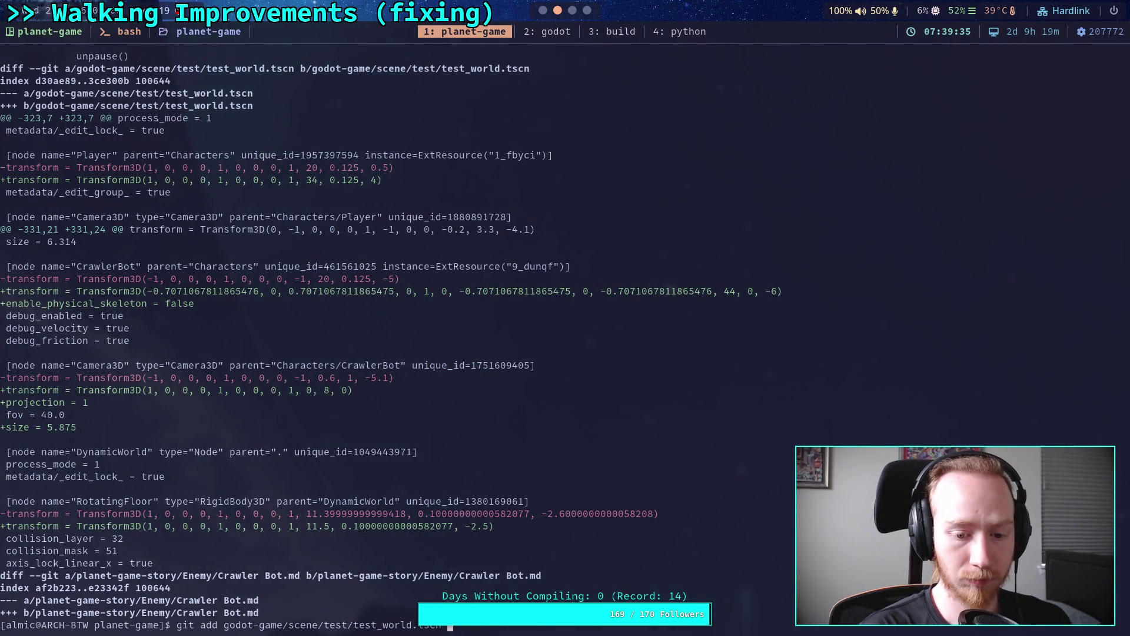
key(Return)
text(git dstatus)
key(Return)
Review the planet-game-story/ diff and stage the Crawler Bot.md notes.
text(git diff planet-game-story/)
key(Return)
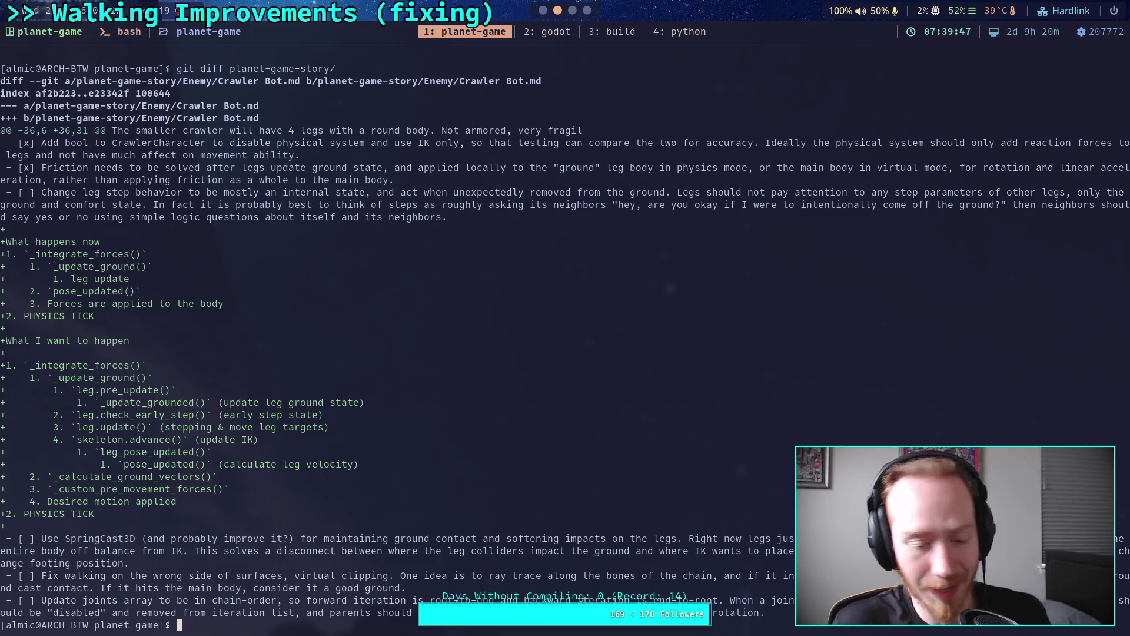
text(git add p)
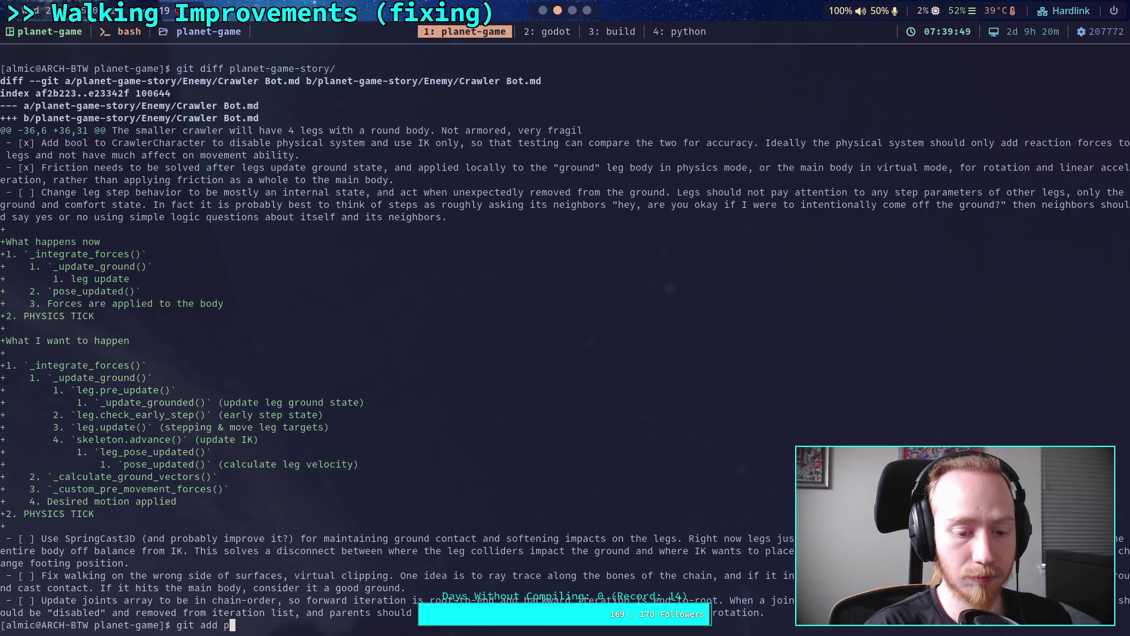
text(lanet-game-story/E)
key(Tab)
text(C)
key(Tab)
key(Return)
Confirm five files are staged and start a commit titled 'Improve ground snapping for legs'.
text(git statu)
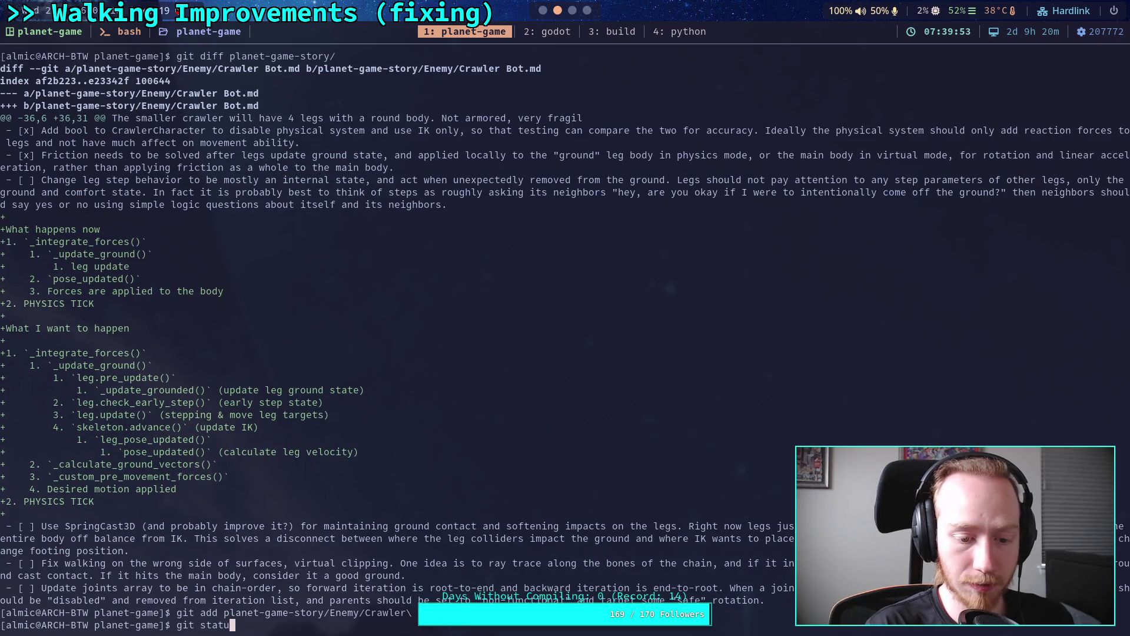
key(Return)
text(git commit)
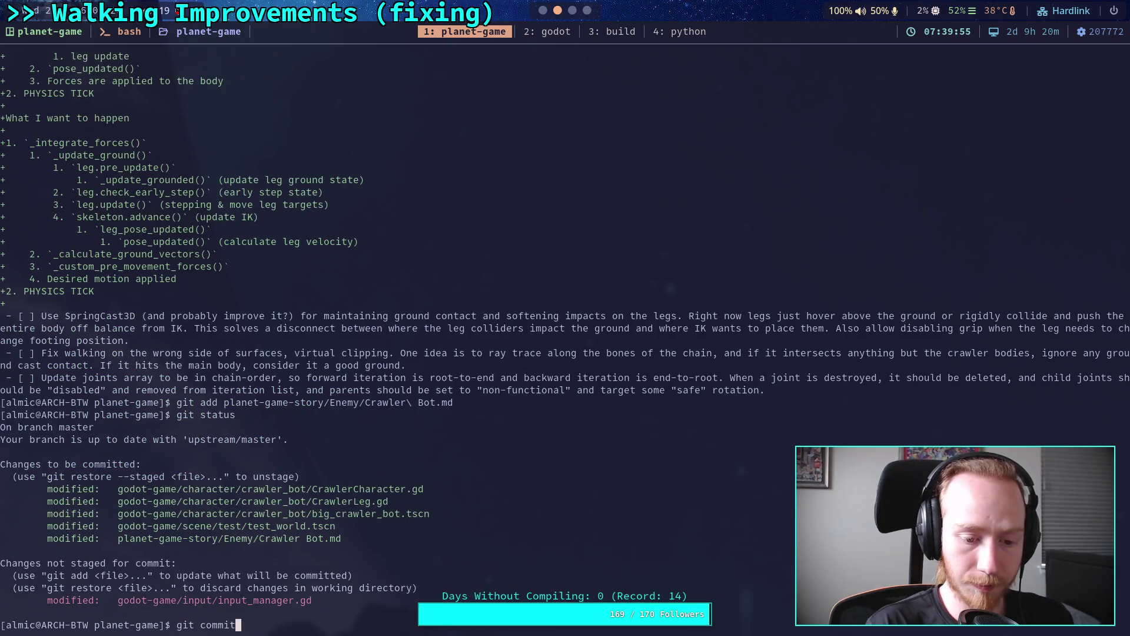
key(Return)
text(OImprove )
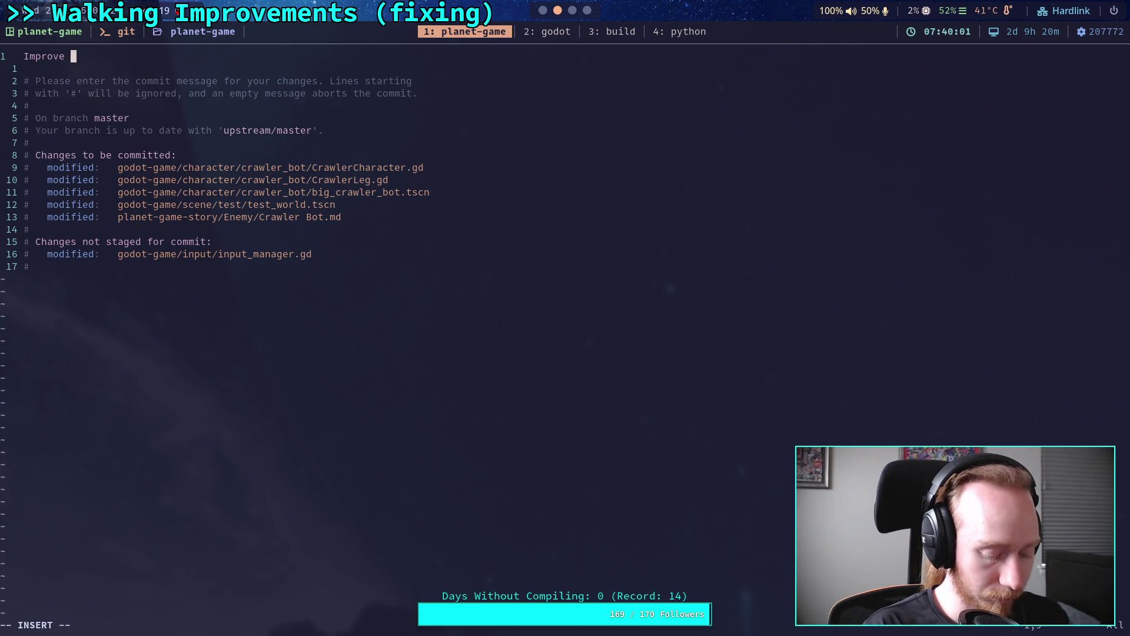
text(ground s)
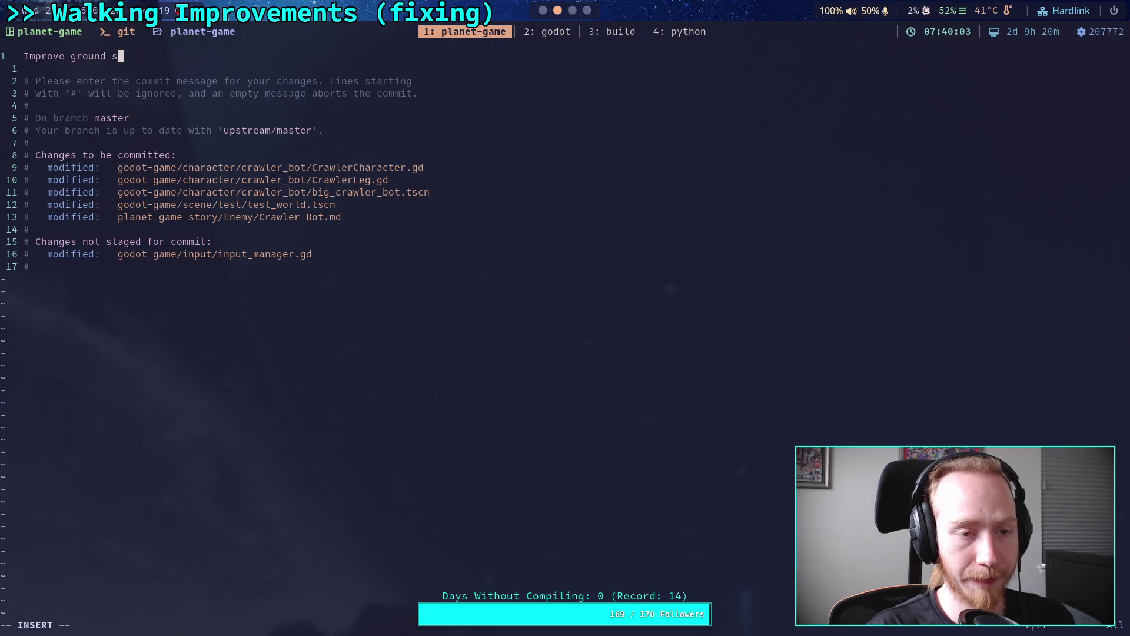
text(napping for legs,)
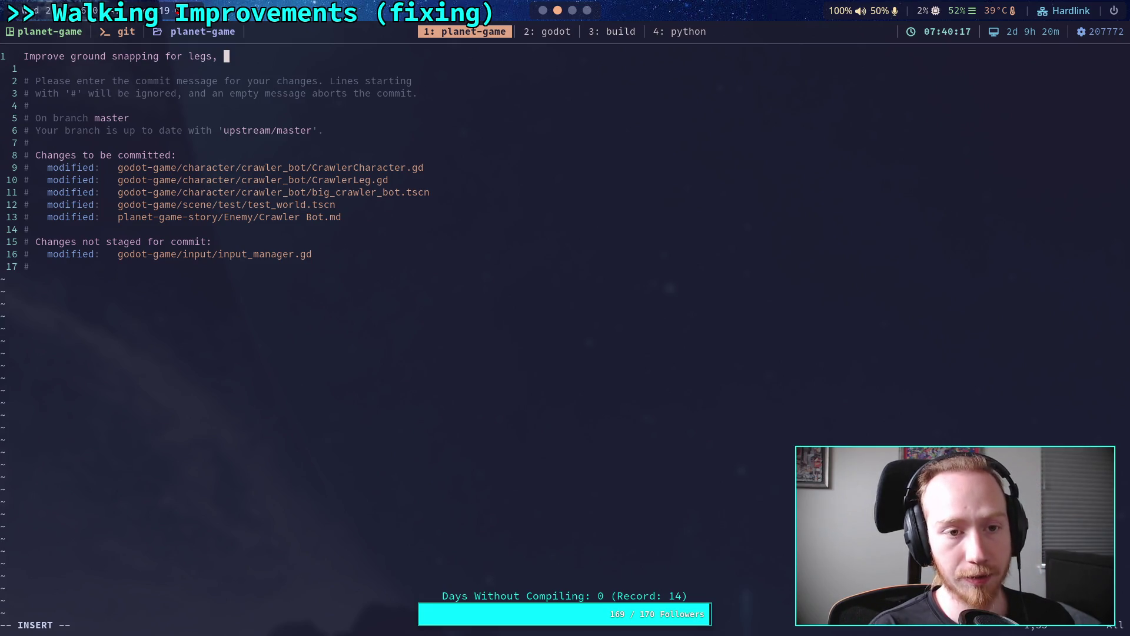
Complete the subject as 'Improve ground snapping for legs, exact IK update' and start a dash bullet.
text(and)
key(BackSpace)
key(BackSpace)
key(BackSpace)
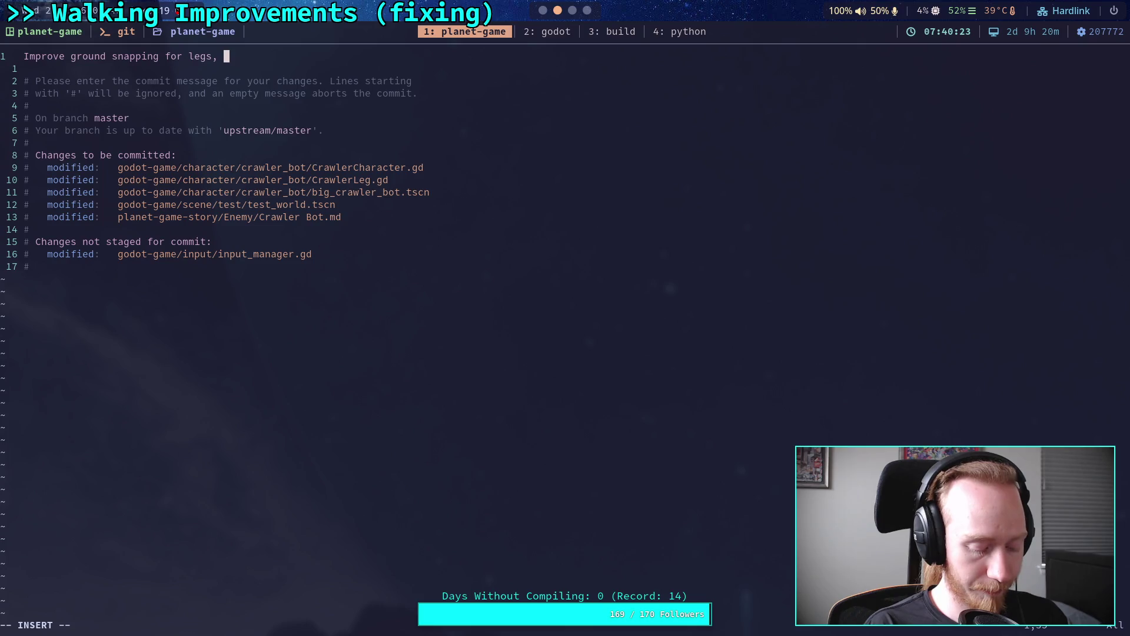
text(eaact I)
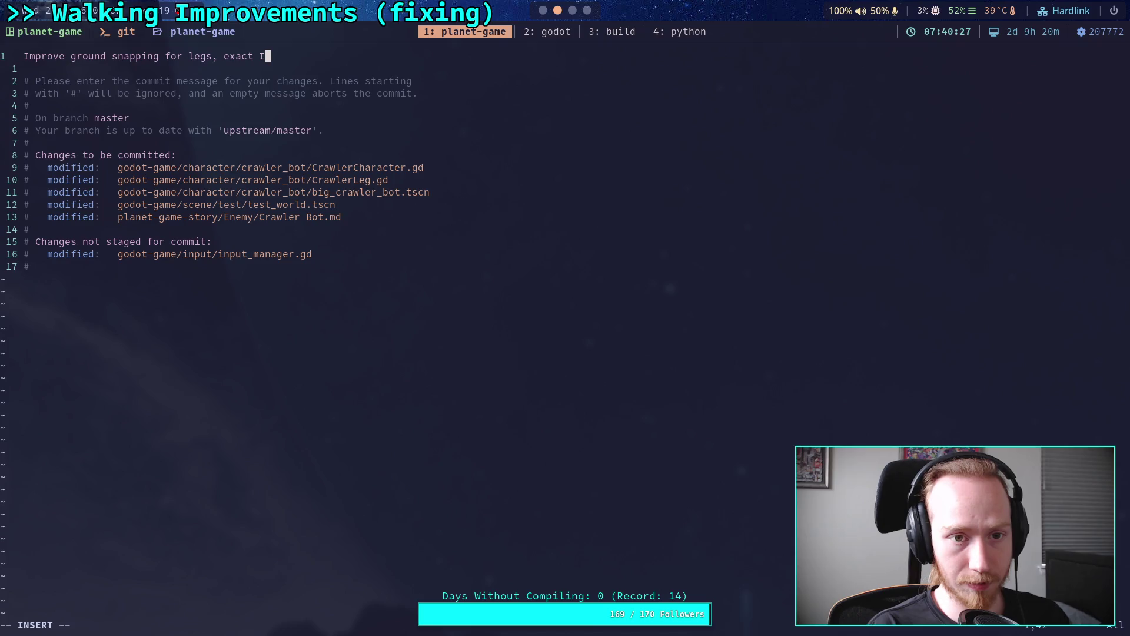
text(update)
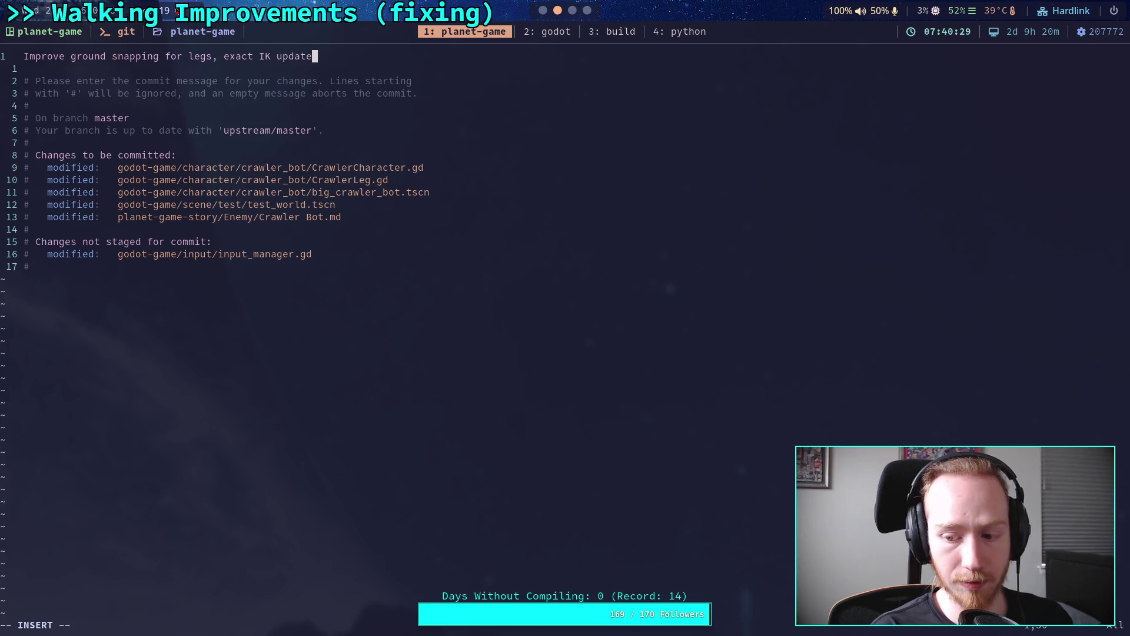
key(Return)
key(Return)
text(- U)
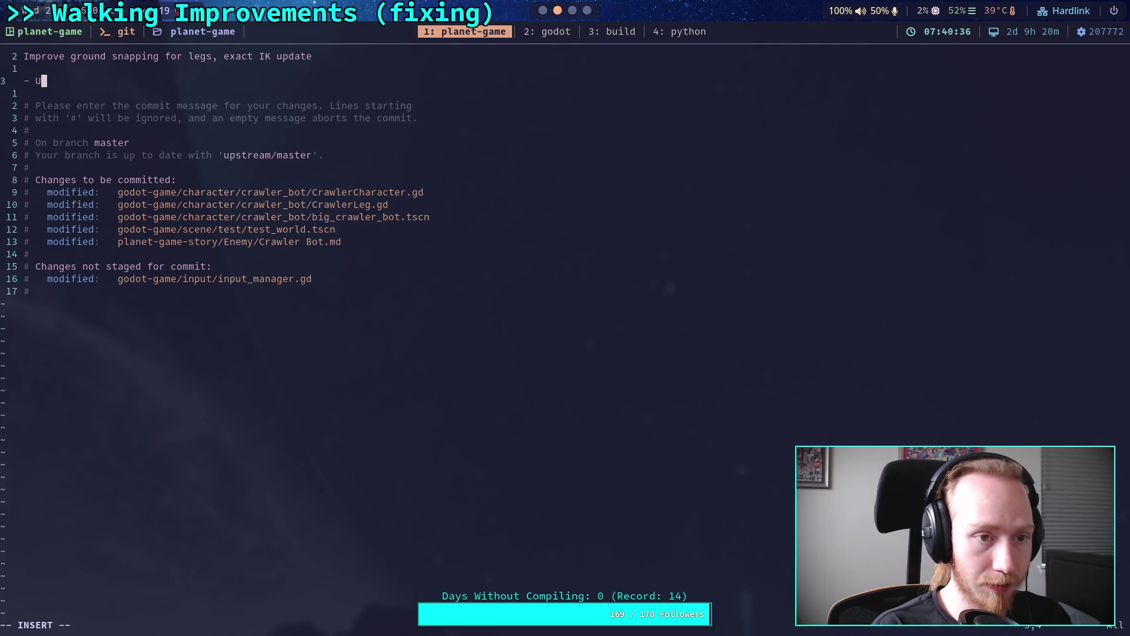
Begin the first bullet: 'Engine modification allows choosing exactly when to process'.
key(BackSpace)
text(Engine)
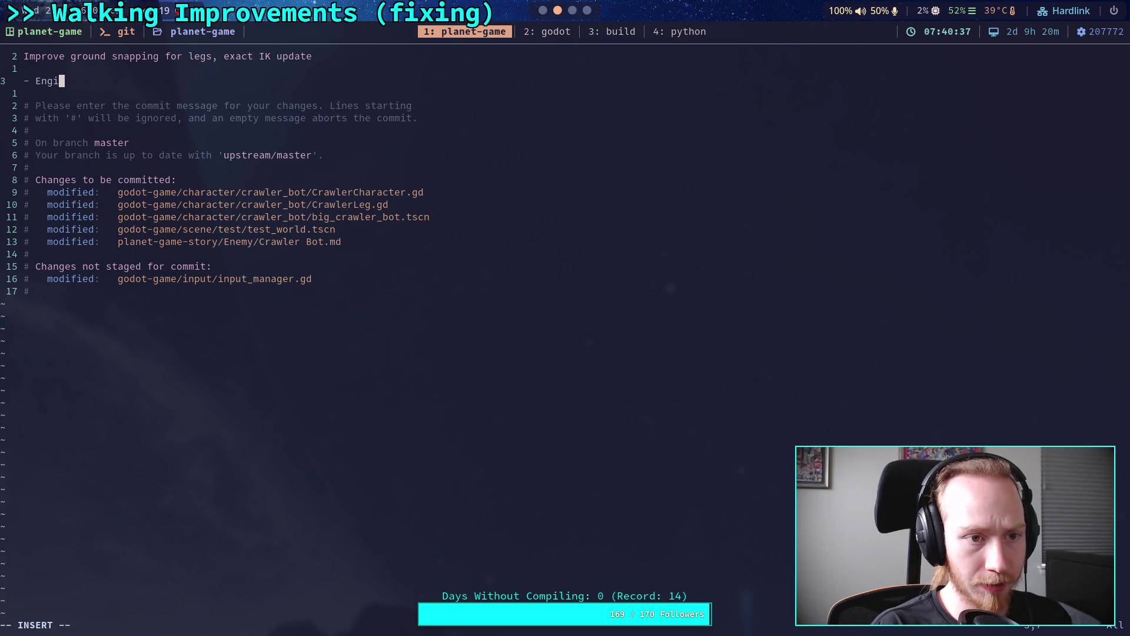
text( modification allows )
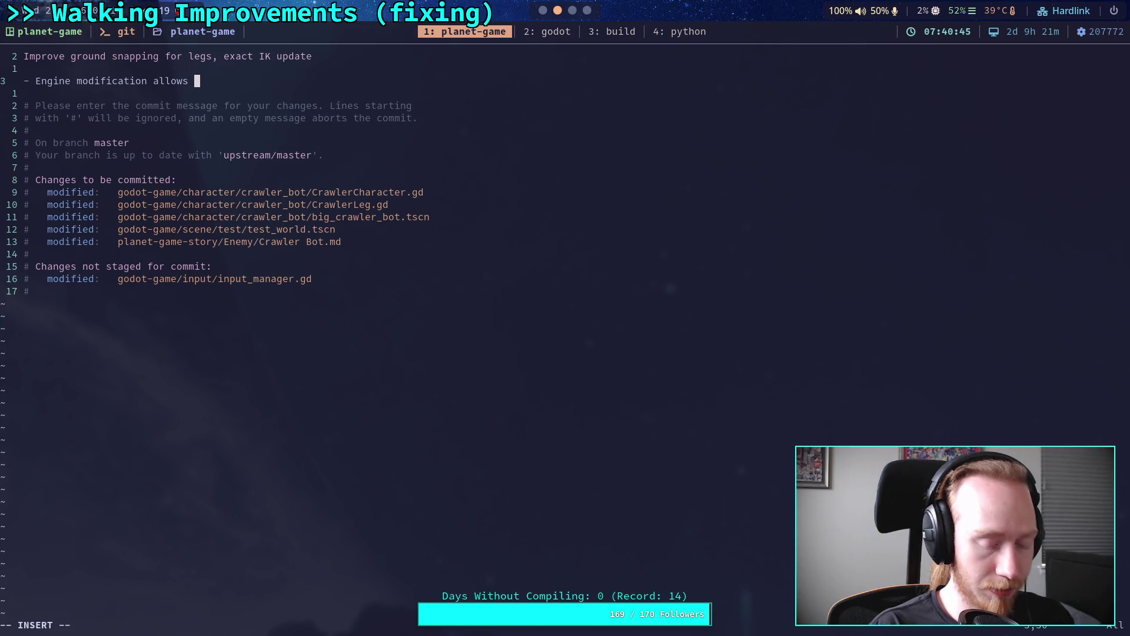
text(exactly)
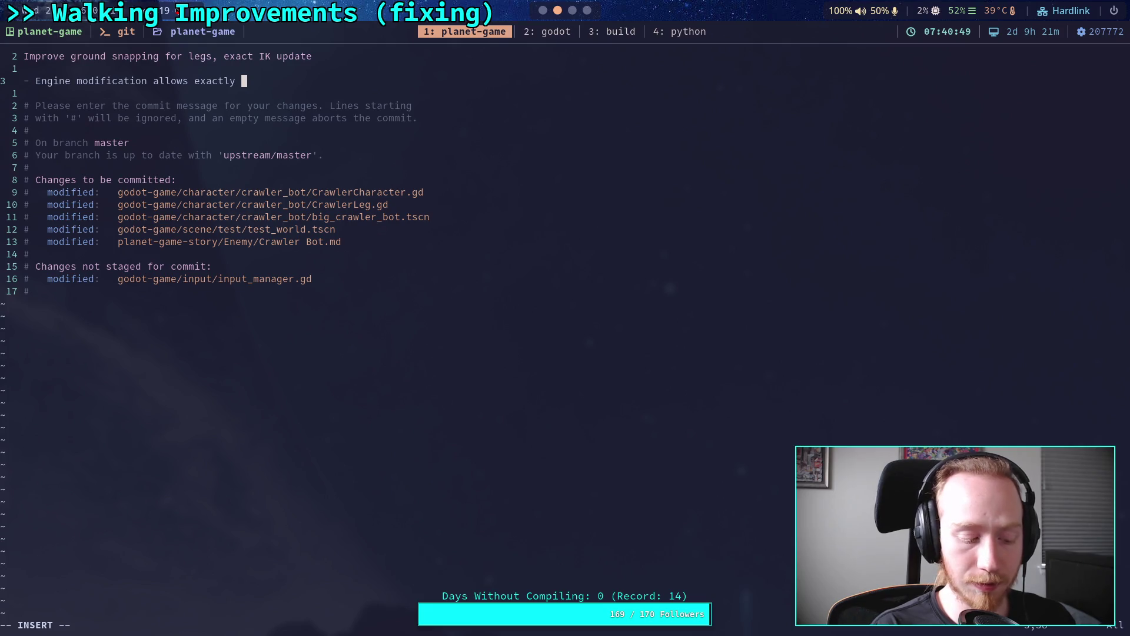
key(BackSpace)
key(BackSpace)
key(BackSpace)
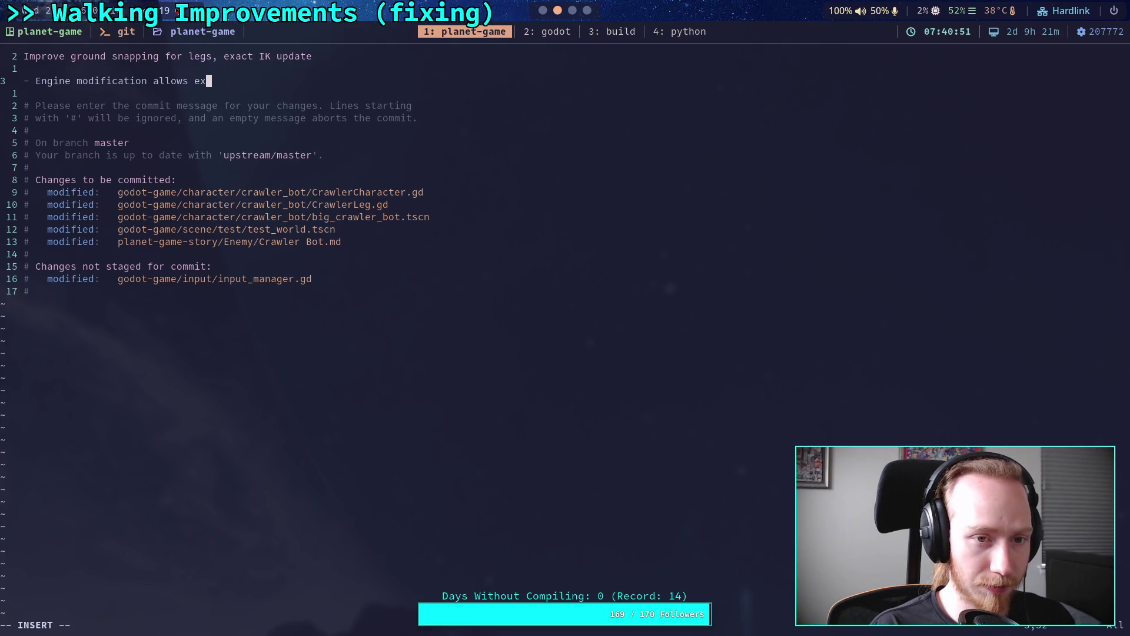
key(BackSpace)
key(BackSpace)
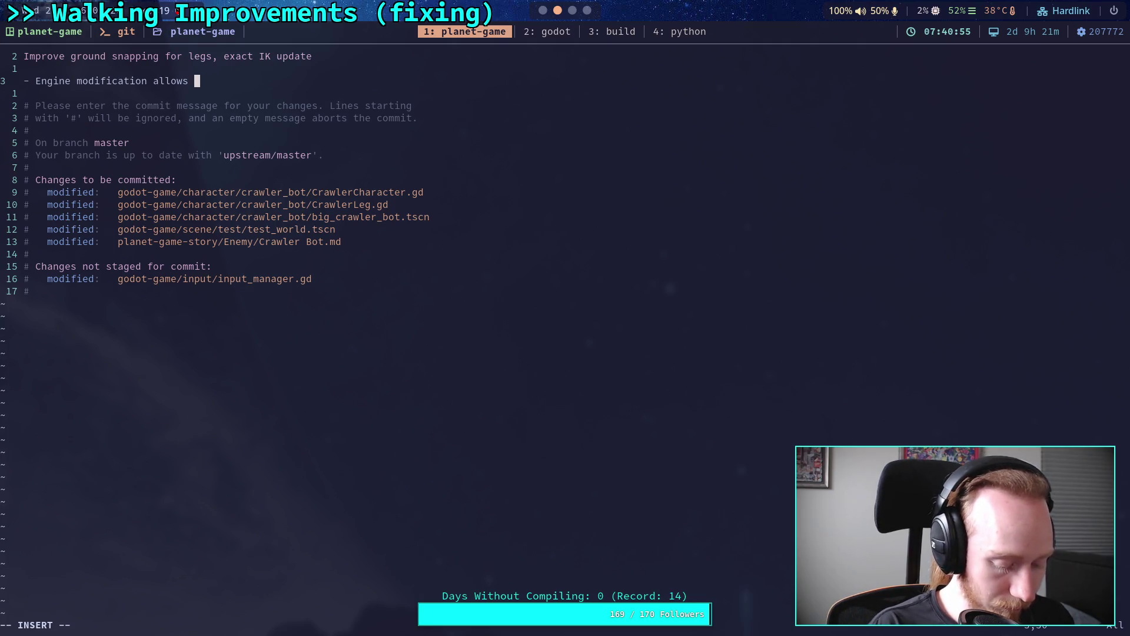
text(d)
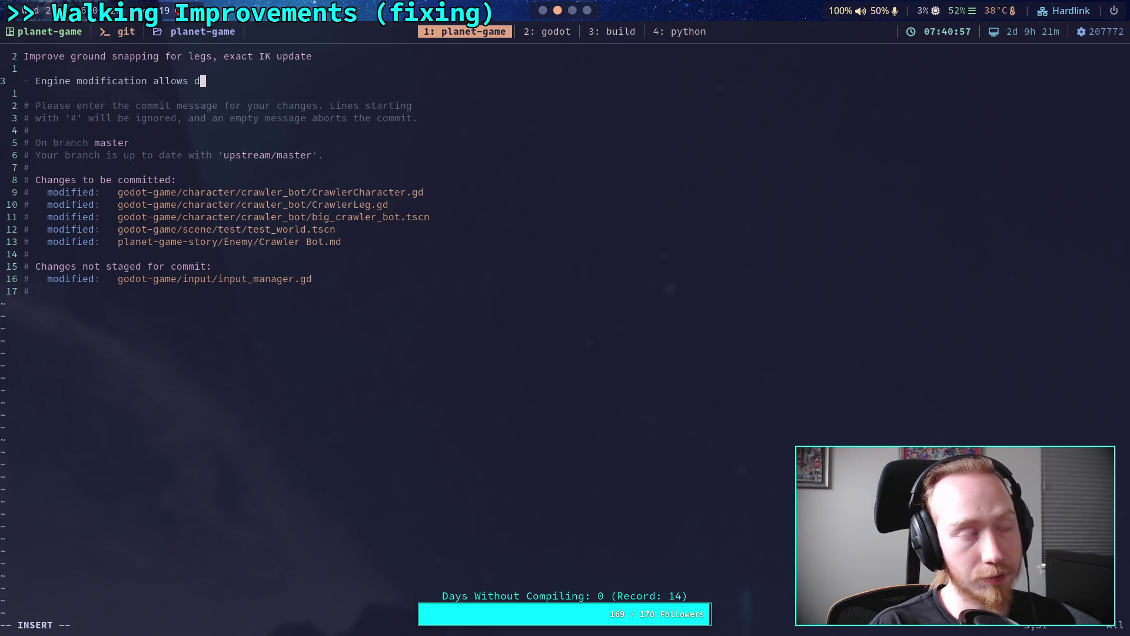
text(etting)
key(BackSpace)
key(BackSpace)
key(BackSpace)
key(BackSpace)
text(choosingi )
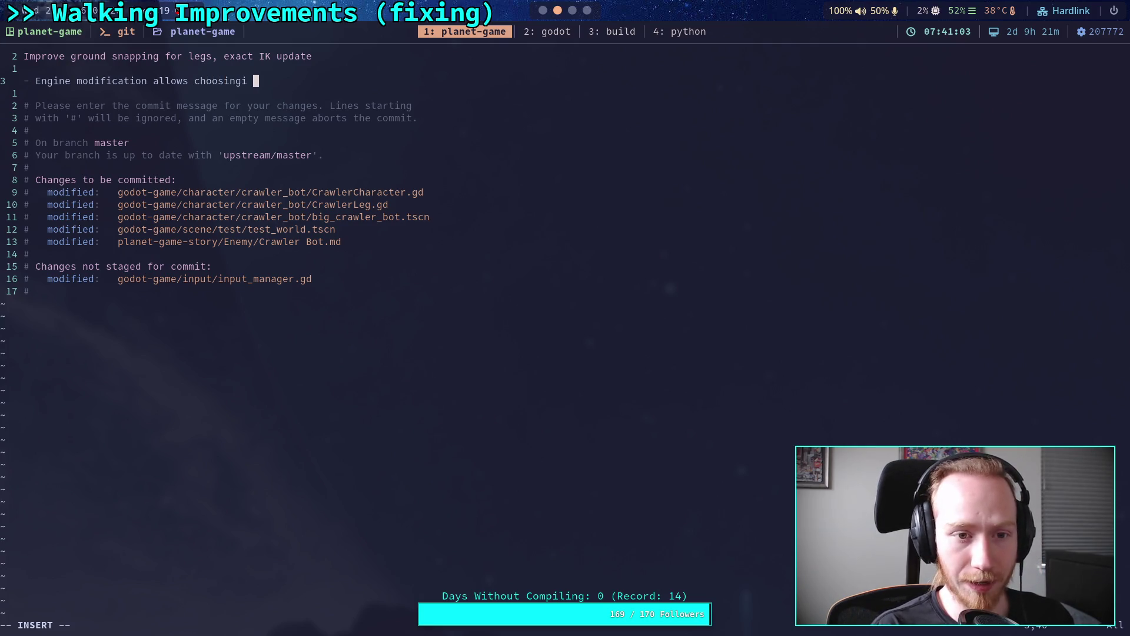
key(BackSpace)
key(BackSpace)
text( ex)
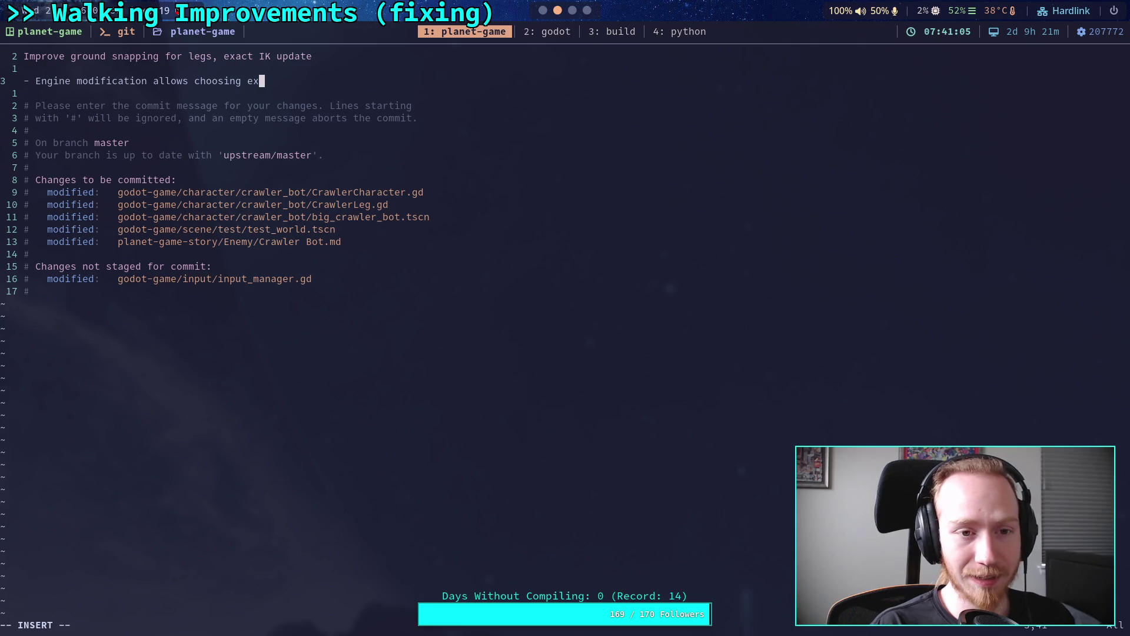
text(actly when to )
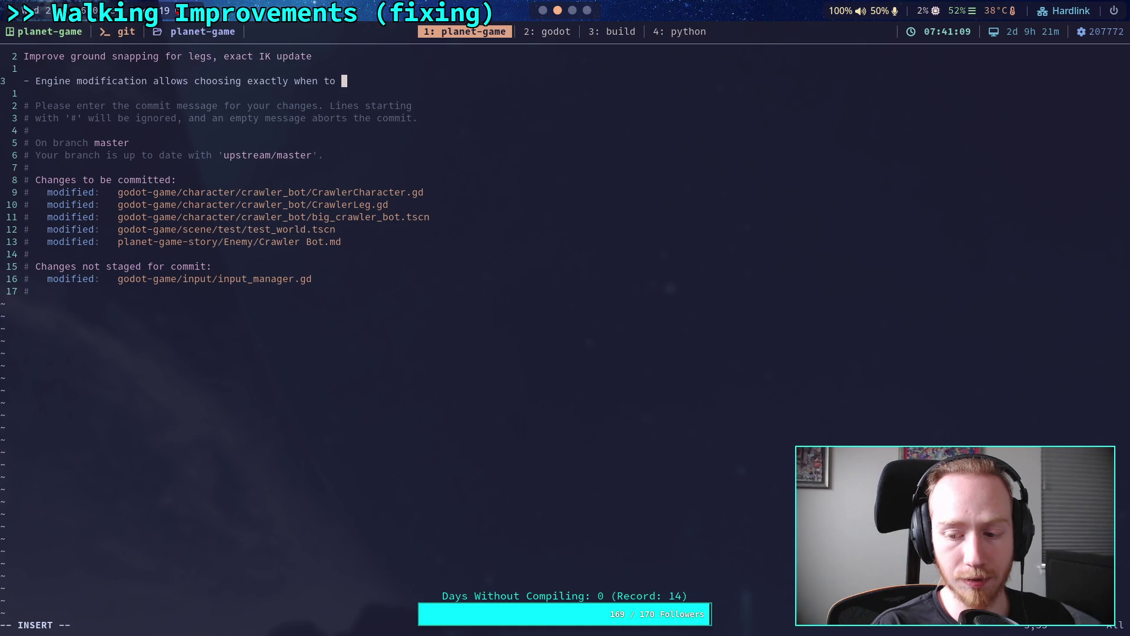
text(r)
key(BackSpace)
key(BackSpace)
Finish the bullet so skeleton modifiers run in the leg update where needed, then start a 'Legs now snap' bullet.
key(Return)
text(process skeleton modifiers)
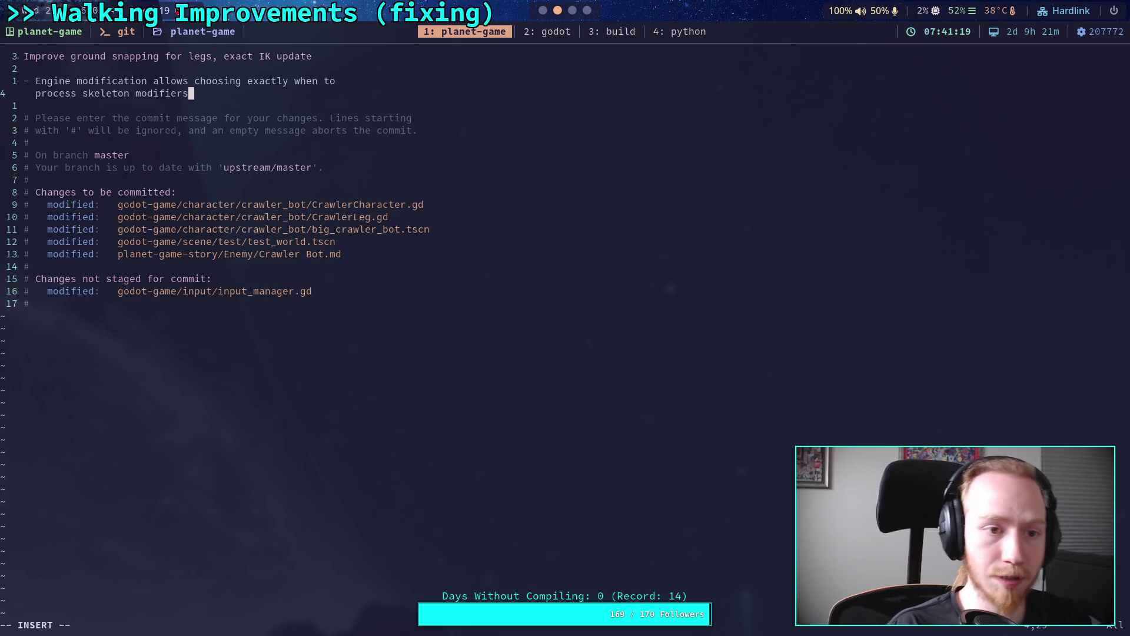
text(, )
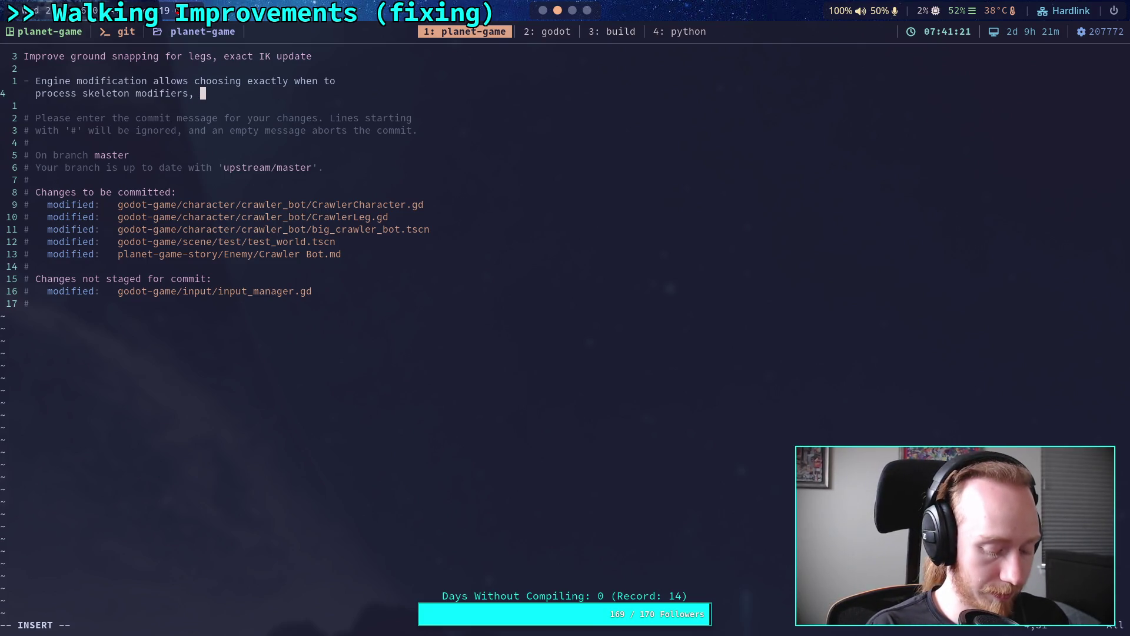
text(so now it)
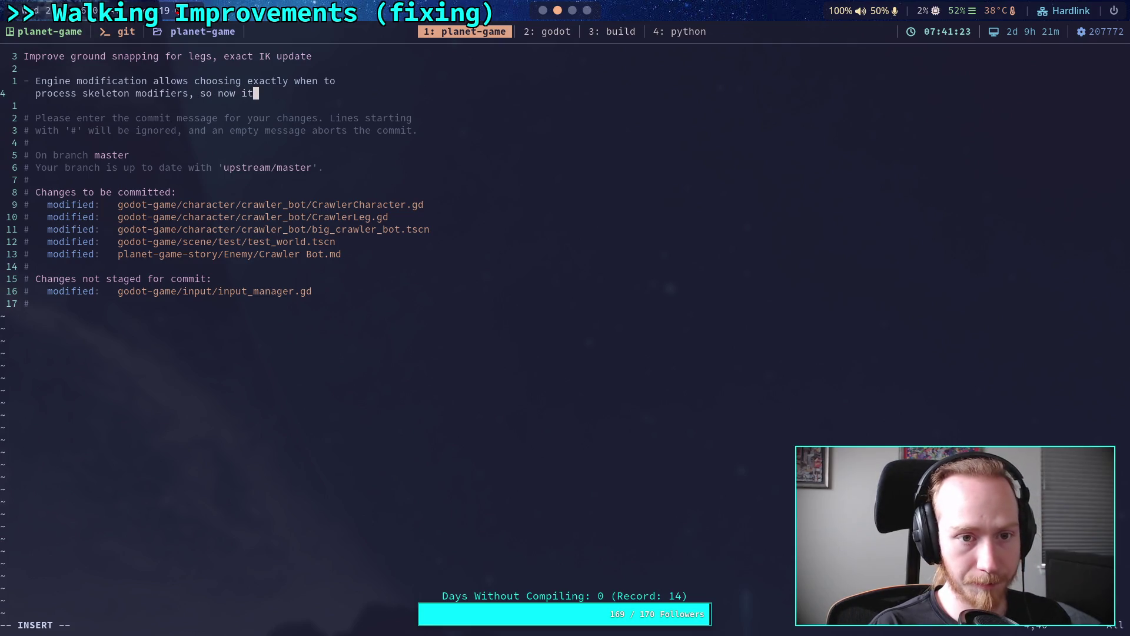
text( can be included)
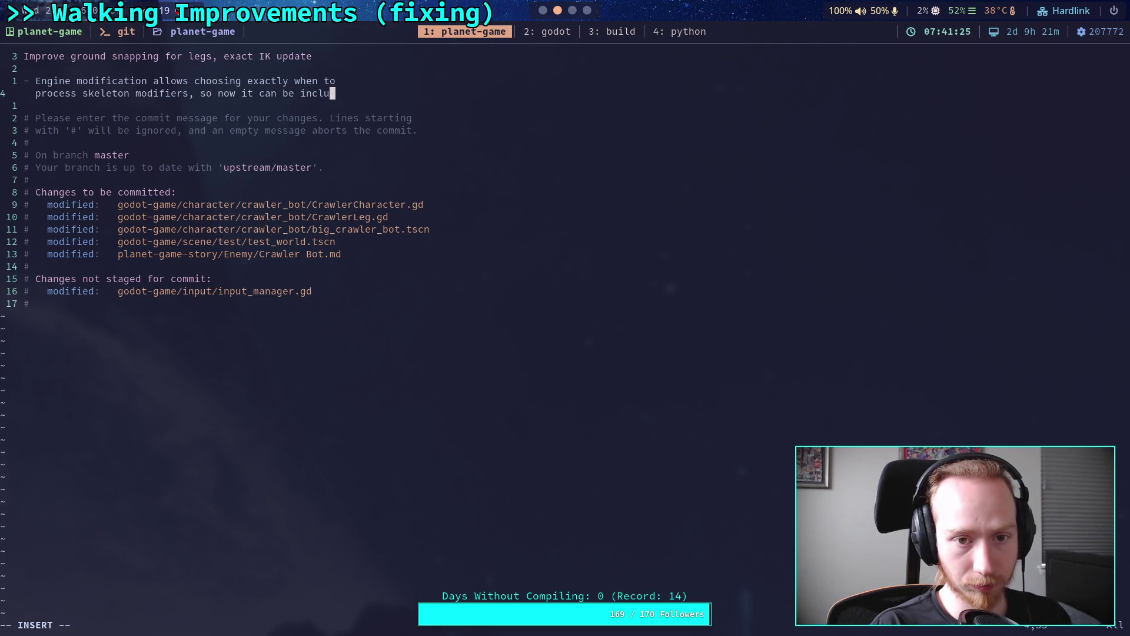
key(Return)
text(as par)
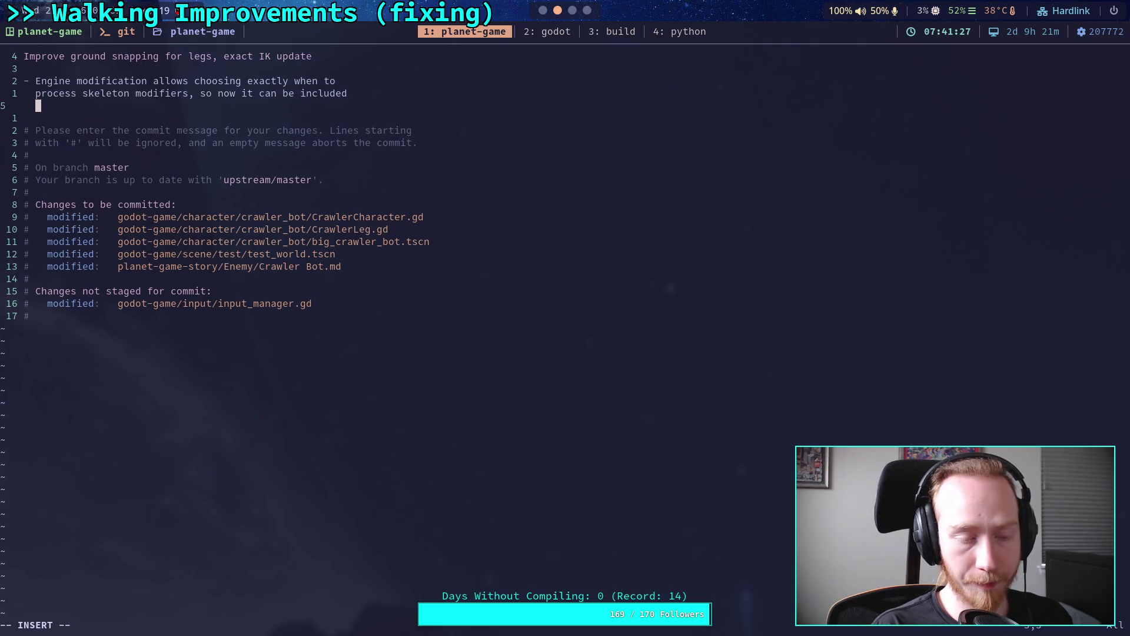
text(t of the)
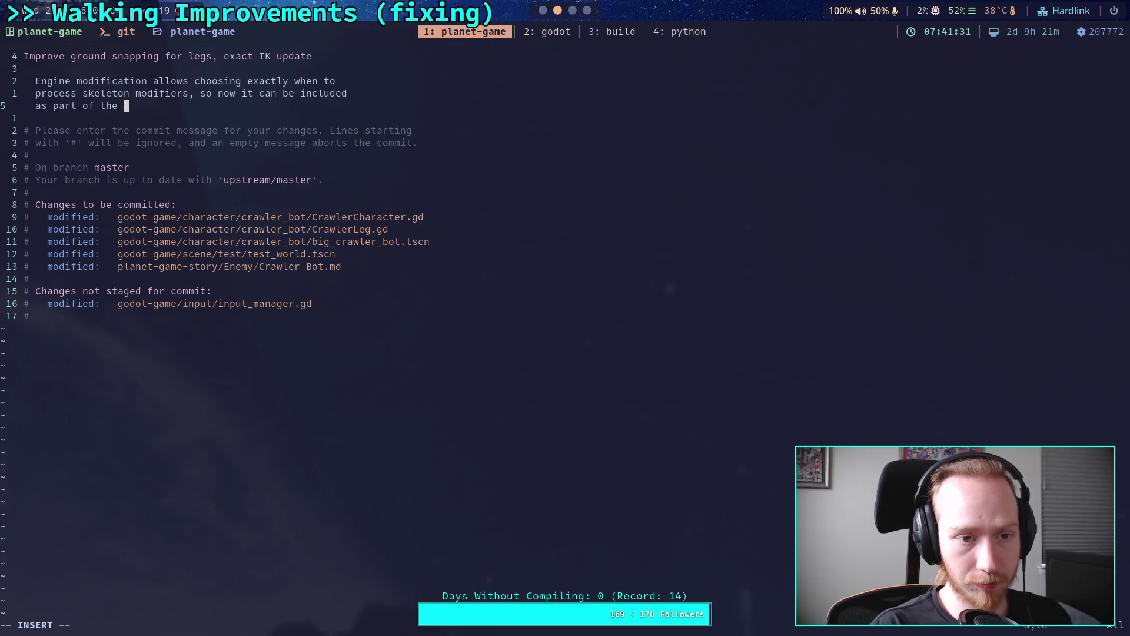
text( eg )
text(pdate procs)
text(ss)
text(exactly when i)
text(t)
text(should)
key(BackSpace)
key(BackSpace)
key(BackSpace)
text(re it needs)
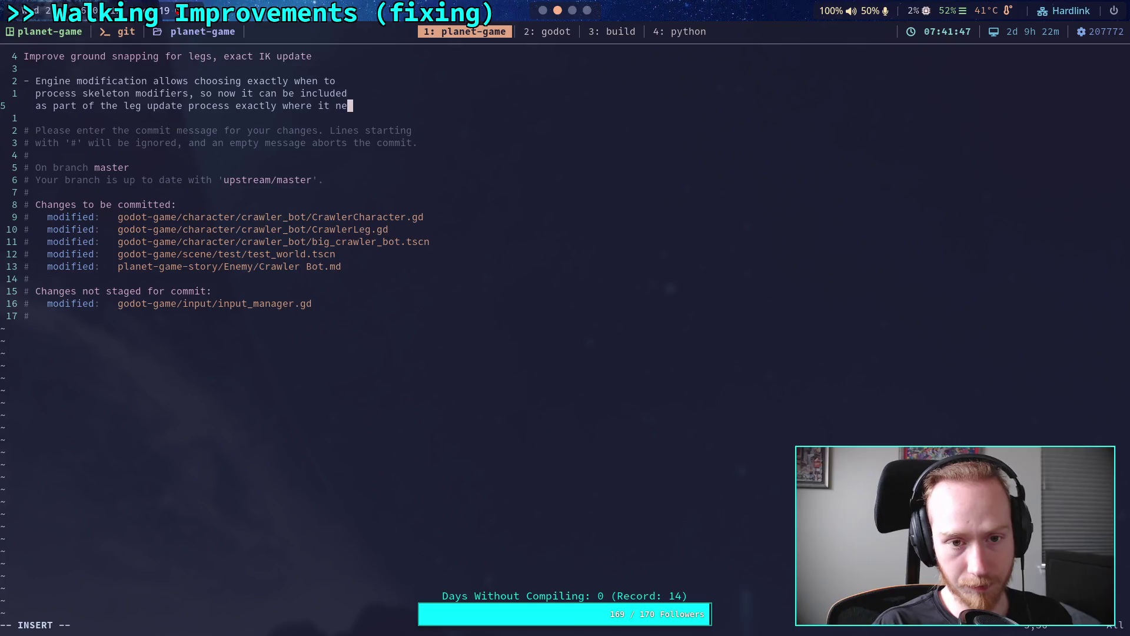
key(Return)
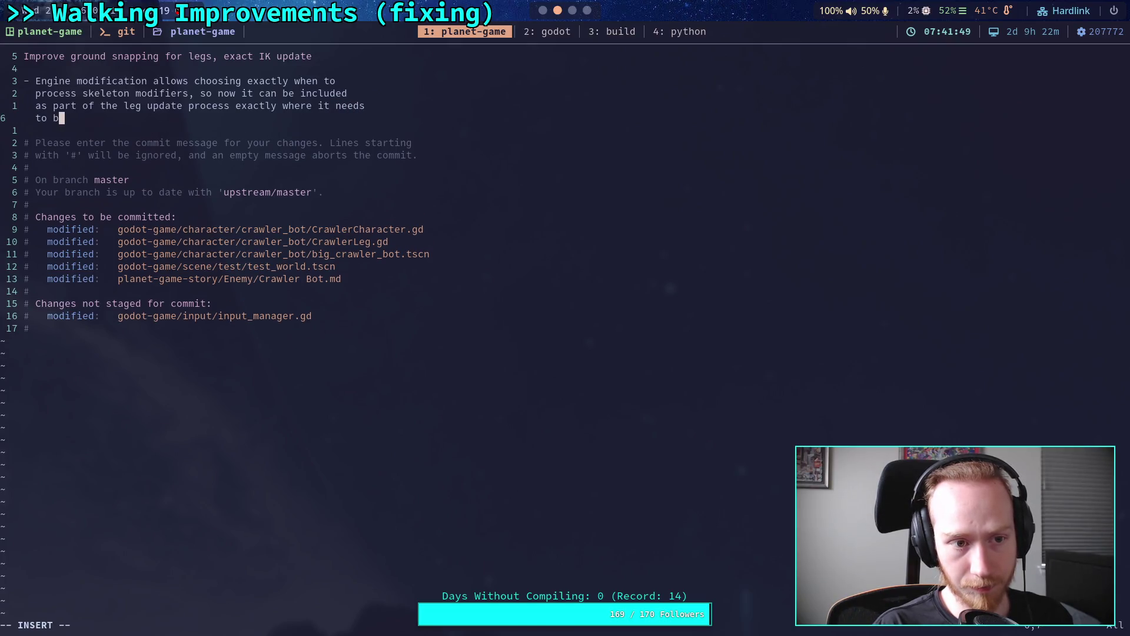
text(e)
key(Return)
text(- )
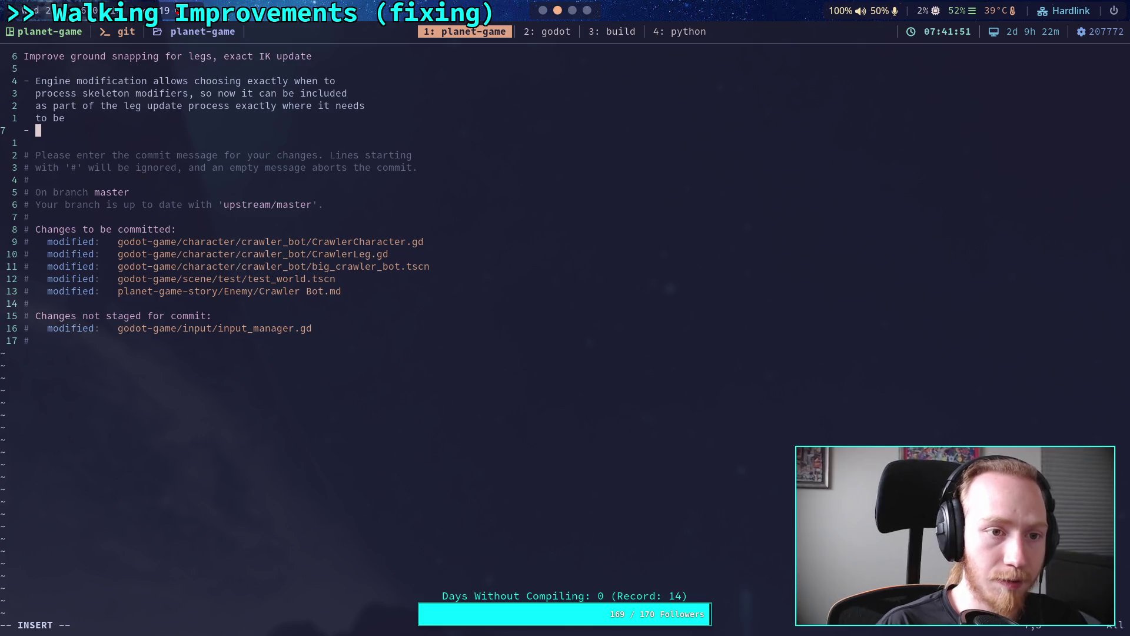
text(Legs)
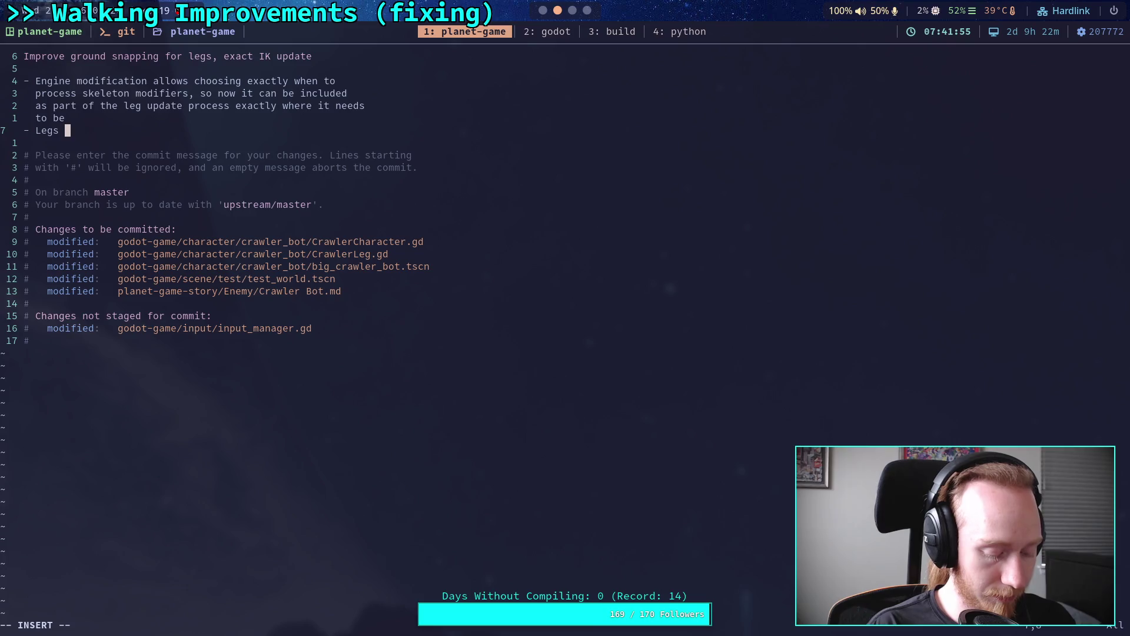
text(now ns)
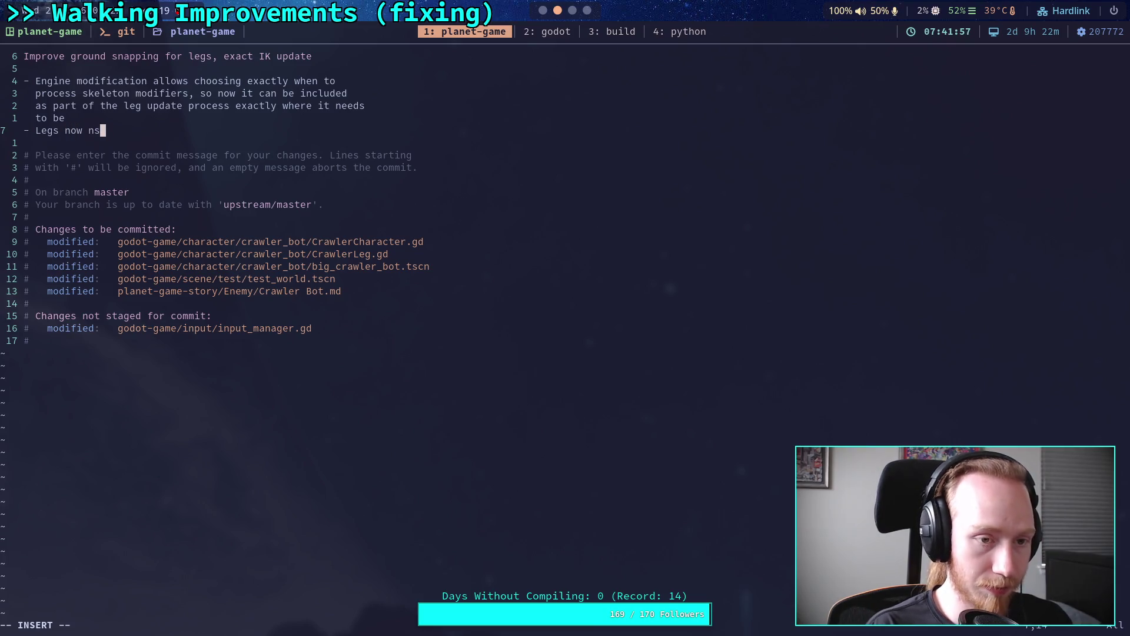
key(BackSpace)
key(BackSpace)
text(snap to)
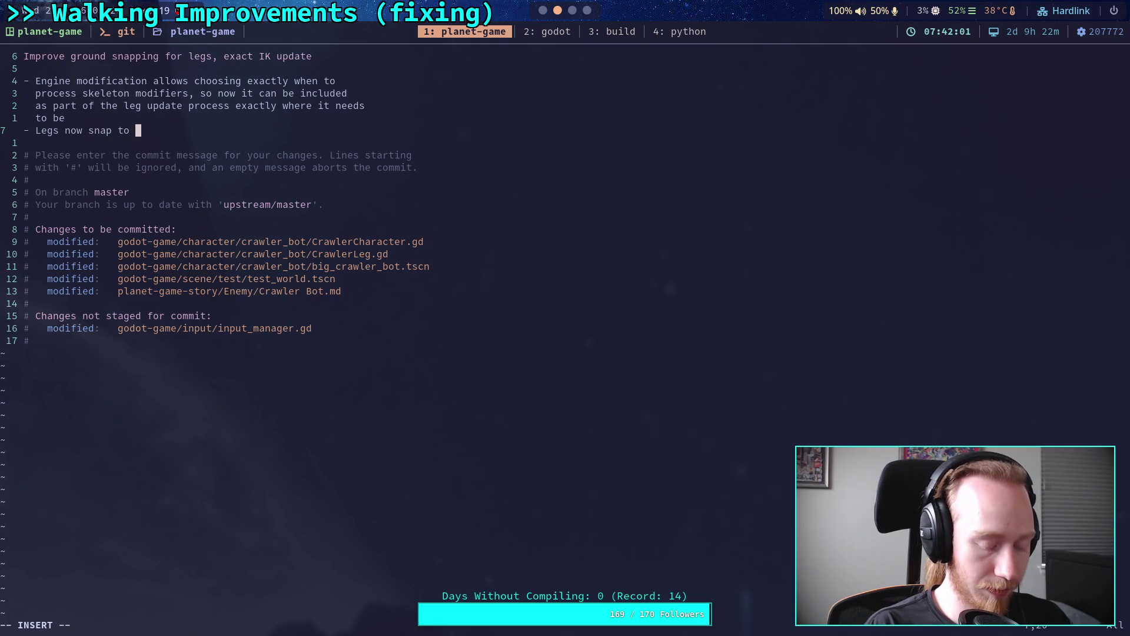
text(the ground mit)
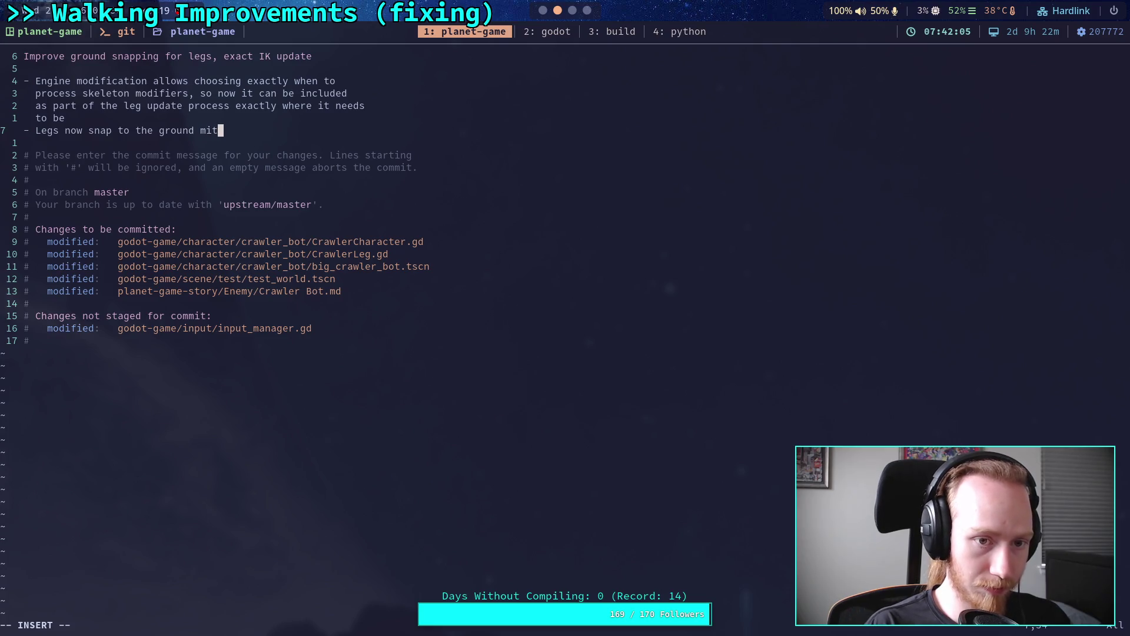
text(h gigher)
Switch to the Godot workspace, leaving the bullet at 'Legs now snap to the ground with'.
key(super+2)
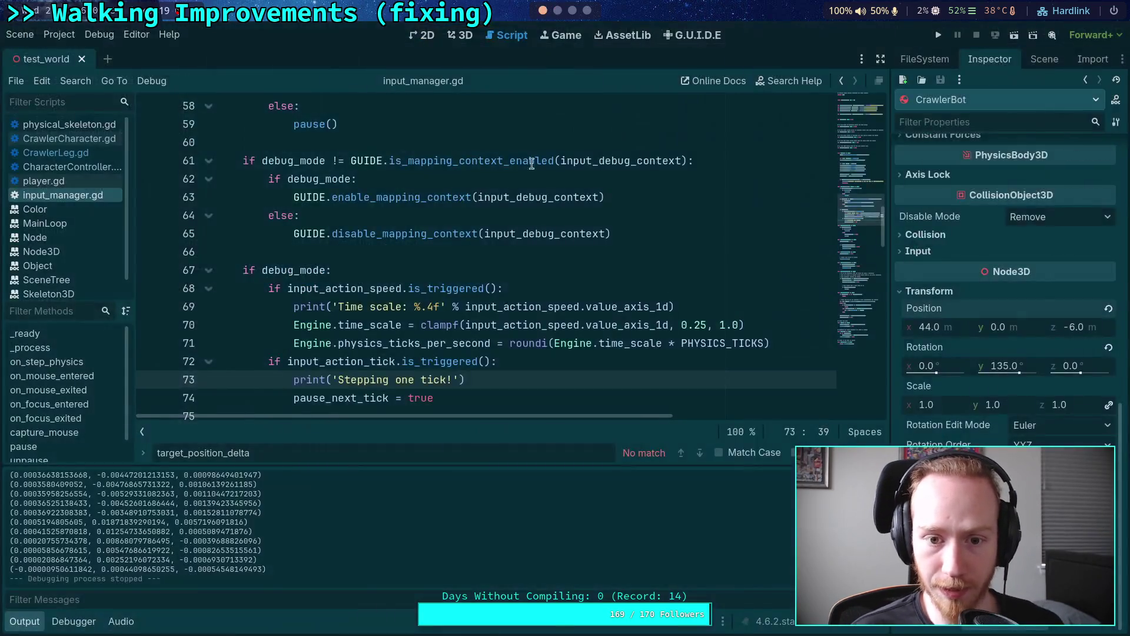
In top view, place CrawlerBot on the yellow pad at 11.5, 0.4, -2.5 with Y rotation 0, then run.
click(461, 35)
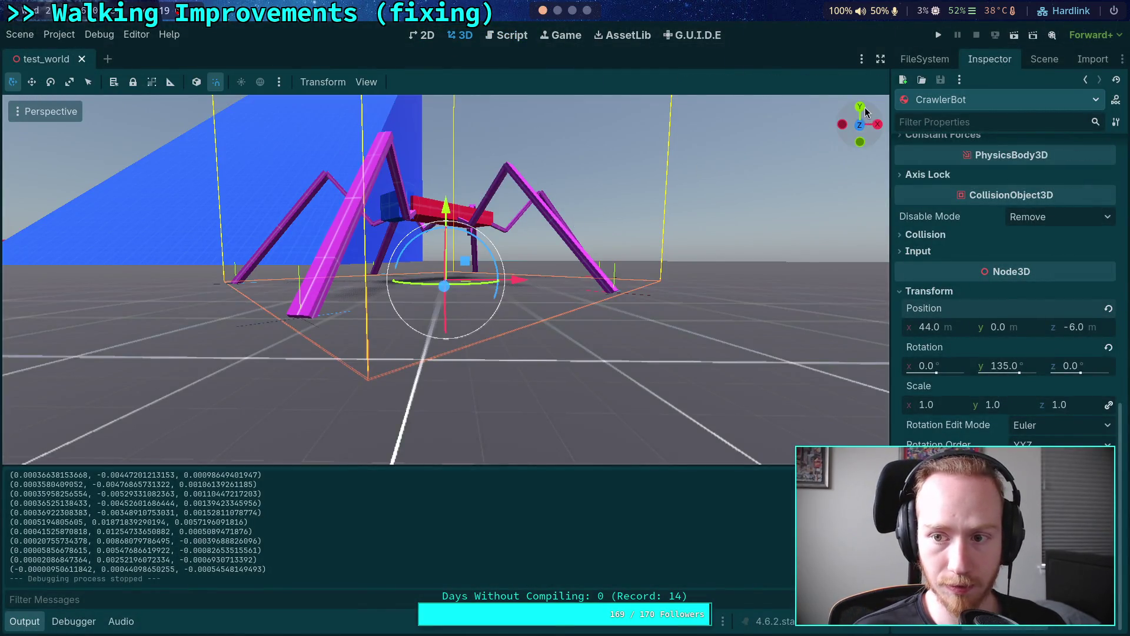
click(860, 107)
drag(522, 288, 200, 309)
key(f)
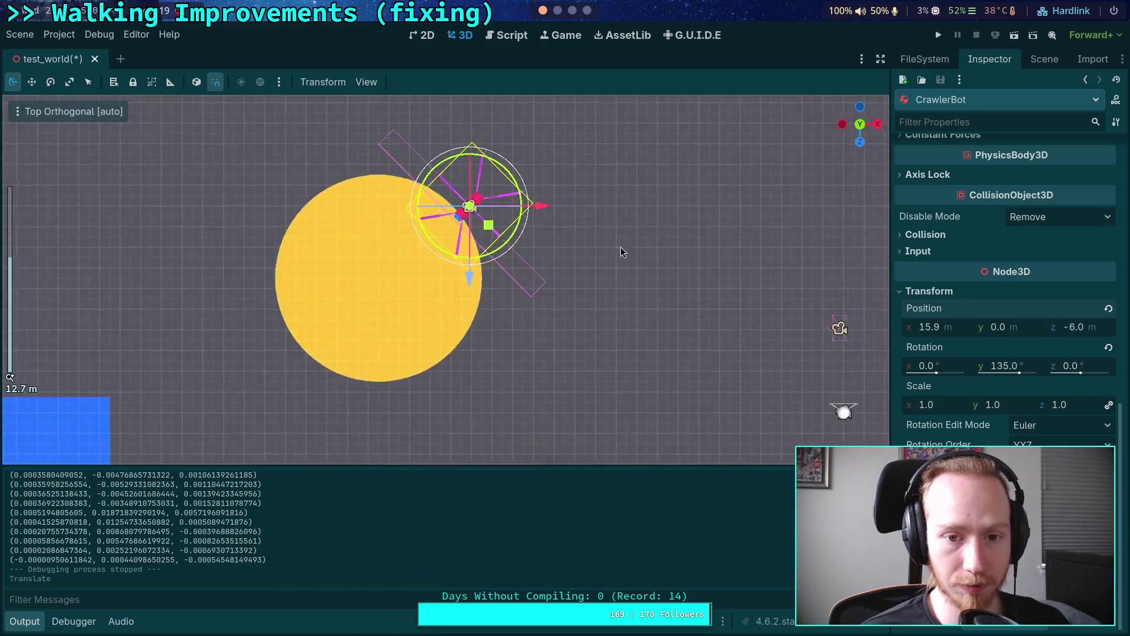
drag(513, 191, 362, 309)
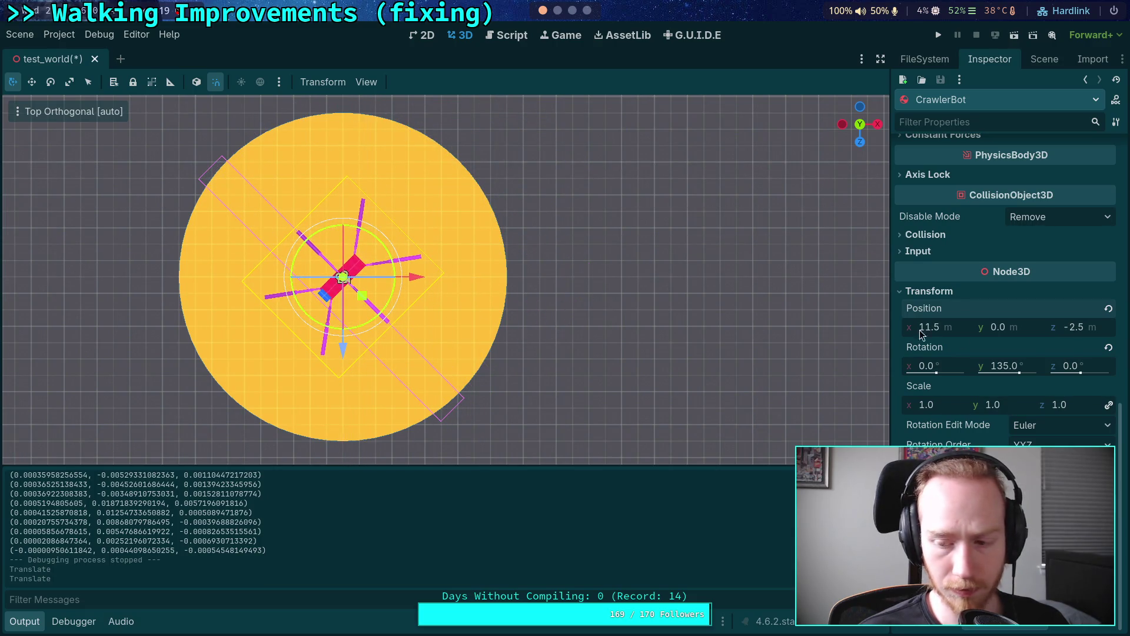
click(1108, 348)
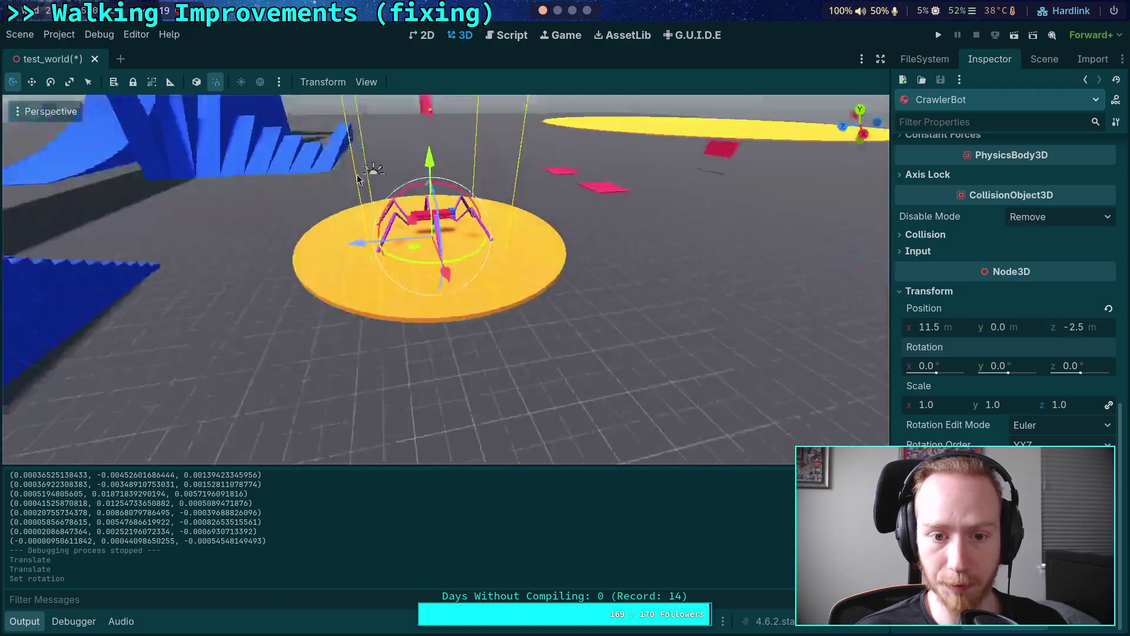
drag(441, 182, 441, 170)
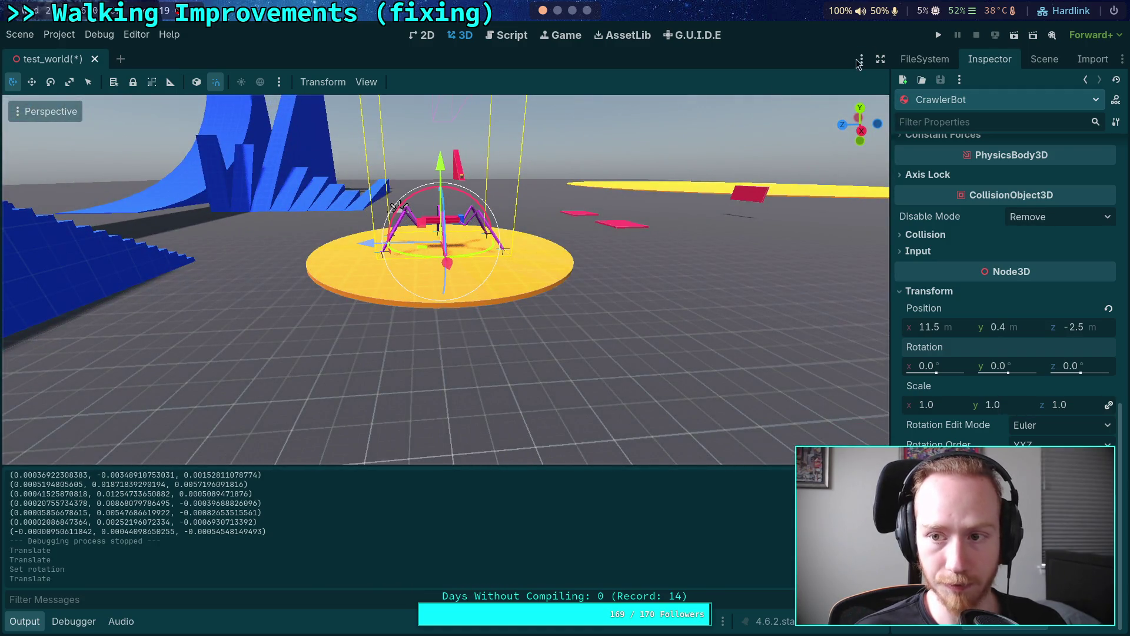
click(939, 35)
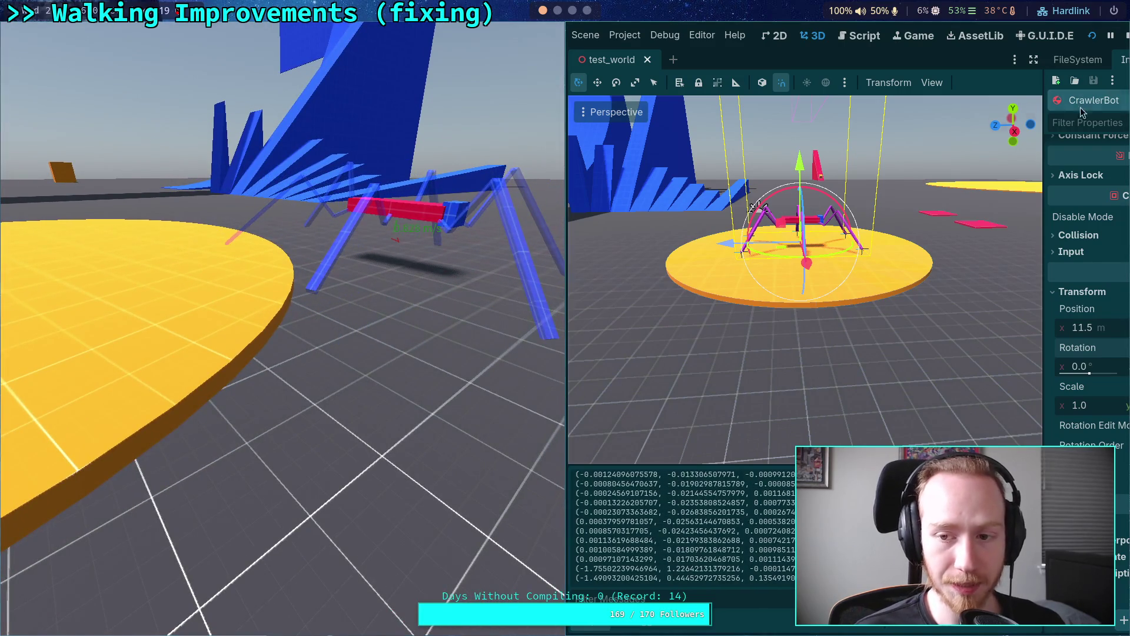
Stop the game, move the Player left toward the pad, rerun the test, and return to Vim.
key(F8)
drag(512, 282, 513, 287)
click(810, 279)
mouse_move(847, 281)
mouse_down()
mouse_move(454, 362)
mouse_move(477, 347)
mouse_up()
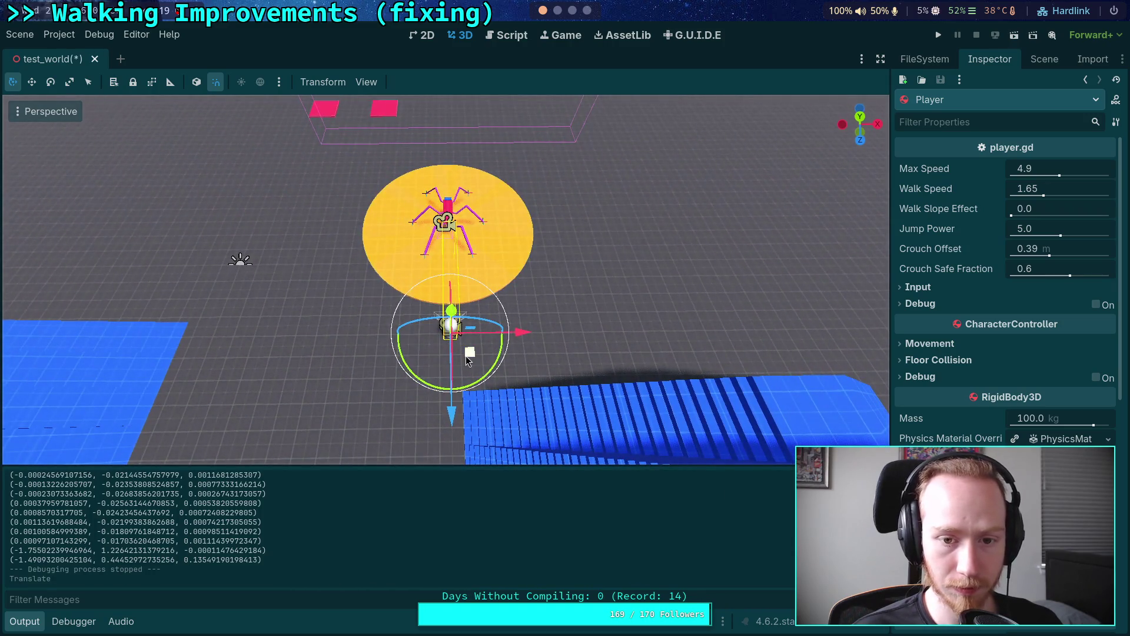
click(938, 35)
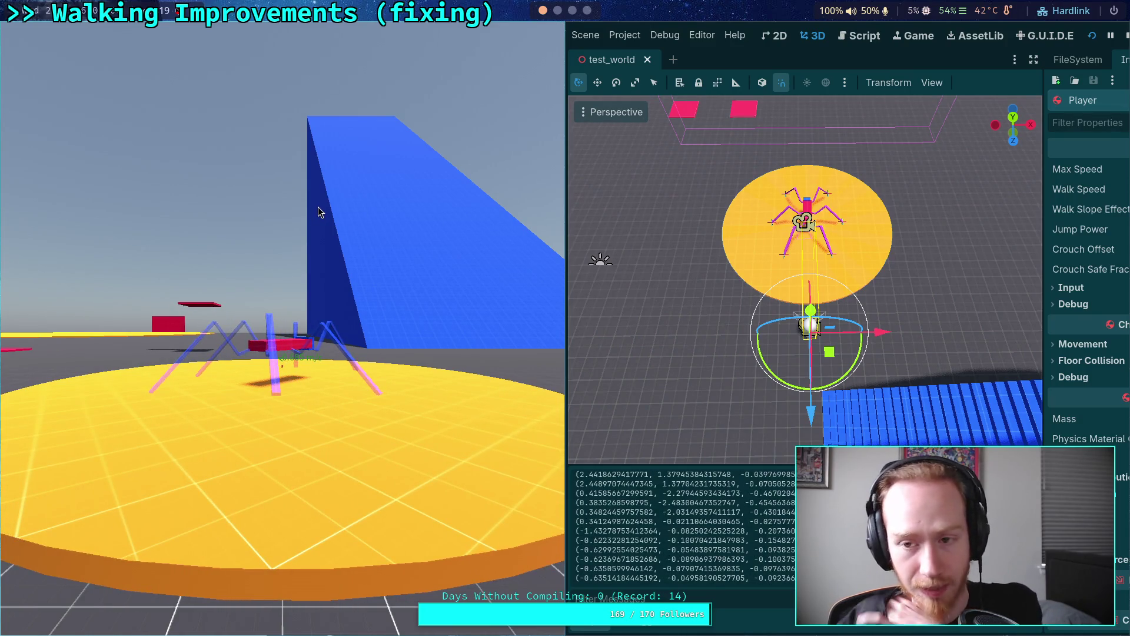
click(1127, 38)
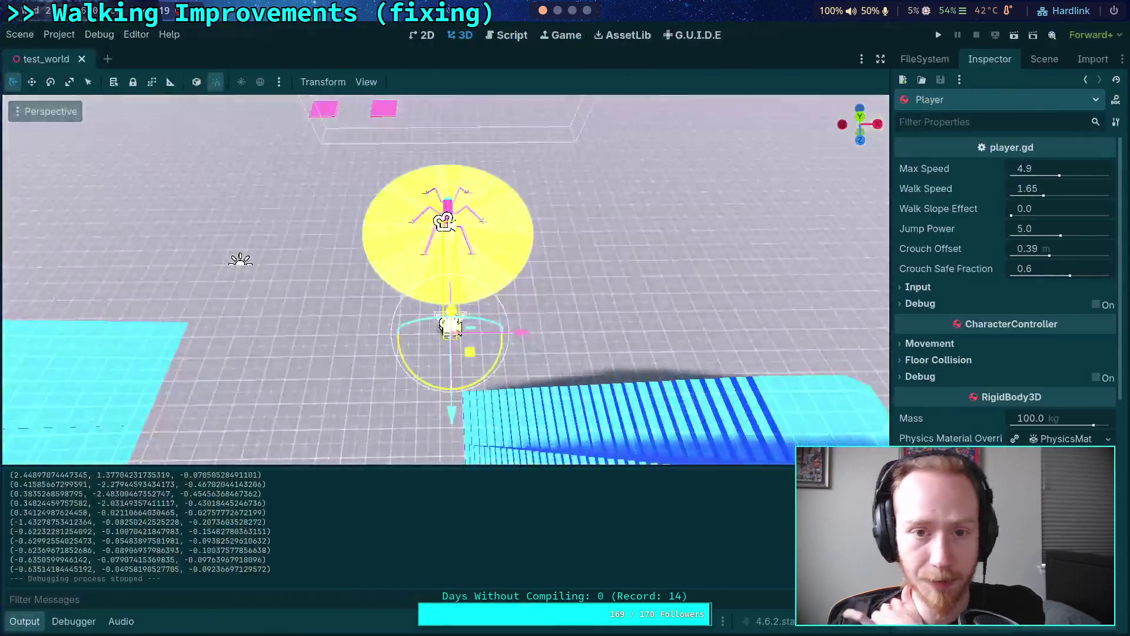
key(super+2)
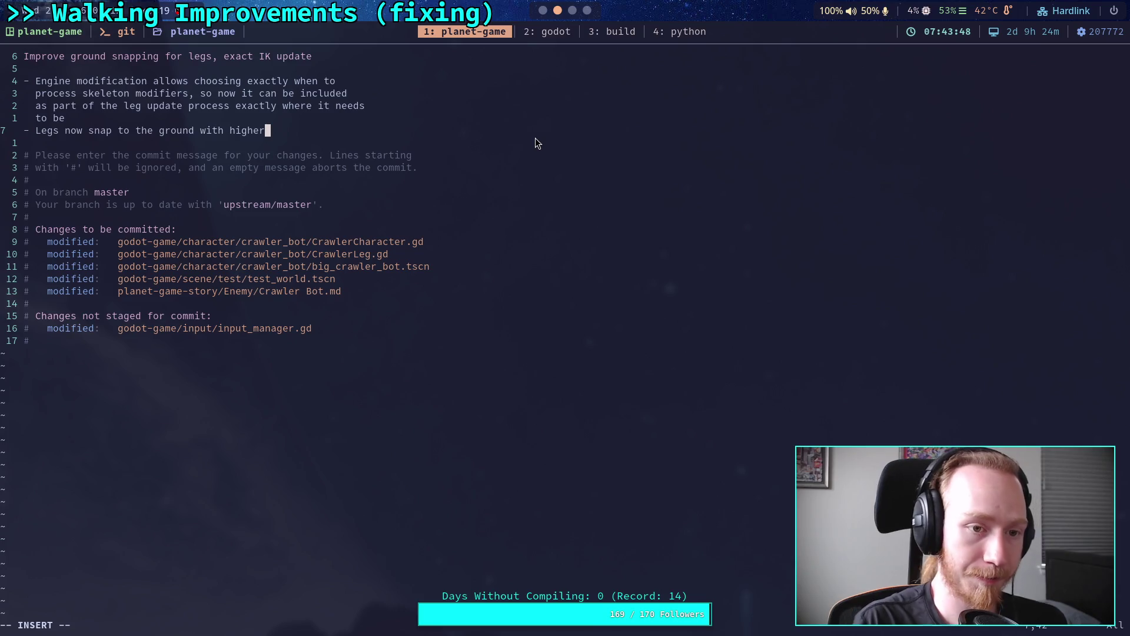
End the second bullet with 'tracking the local space position from the last tick and completing a step'; begin a 'Renamed' bullet.
key(BackSpace)
key(BackSpace)
key(BackSpace)
text(by track)
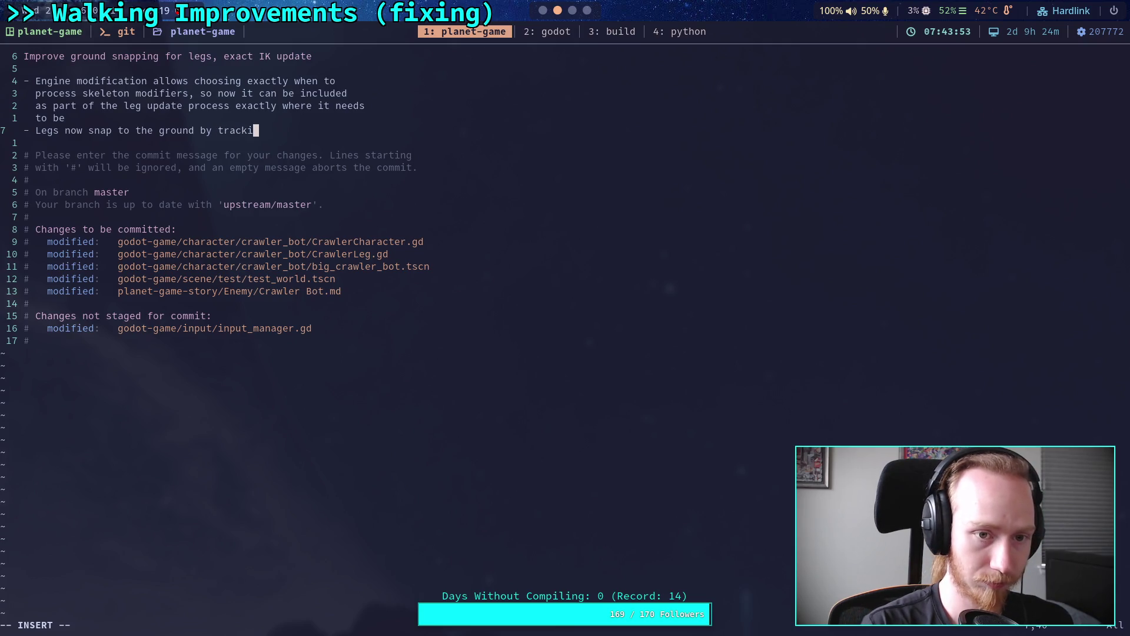
text(ng the local space )
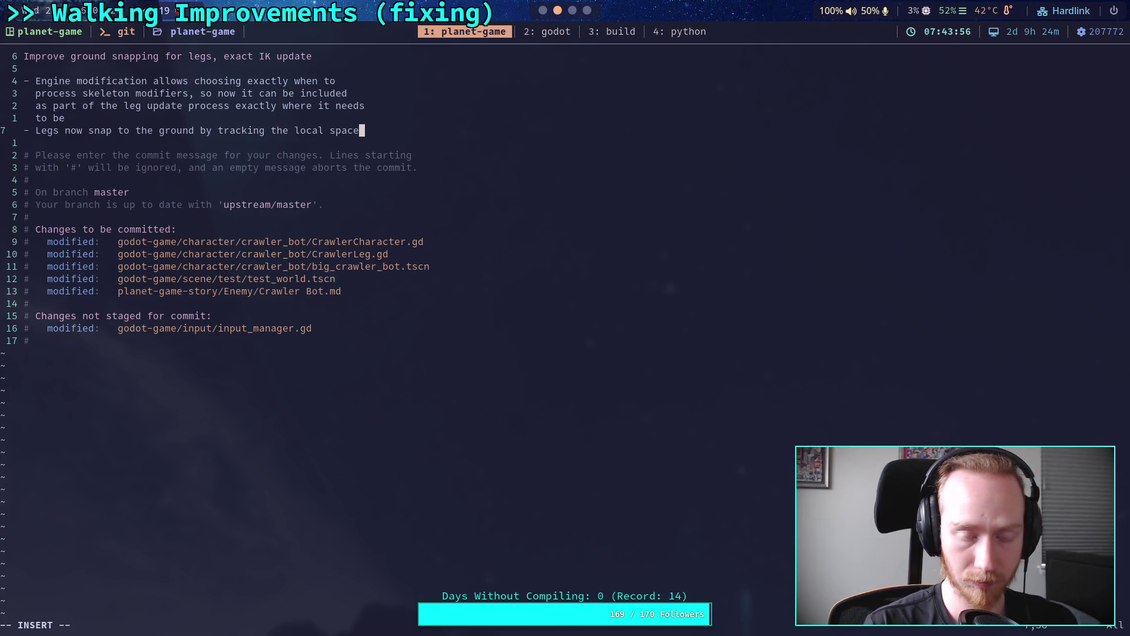
text(  position f)
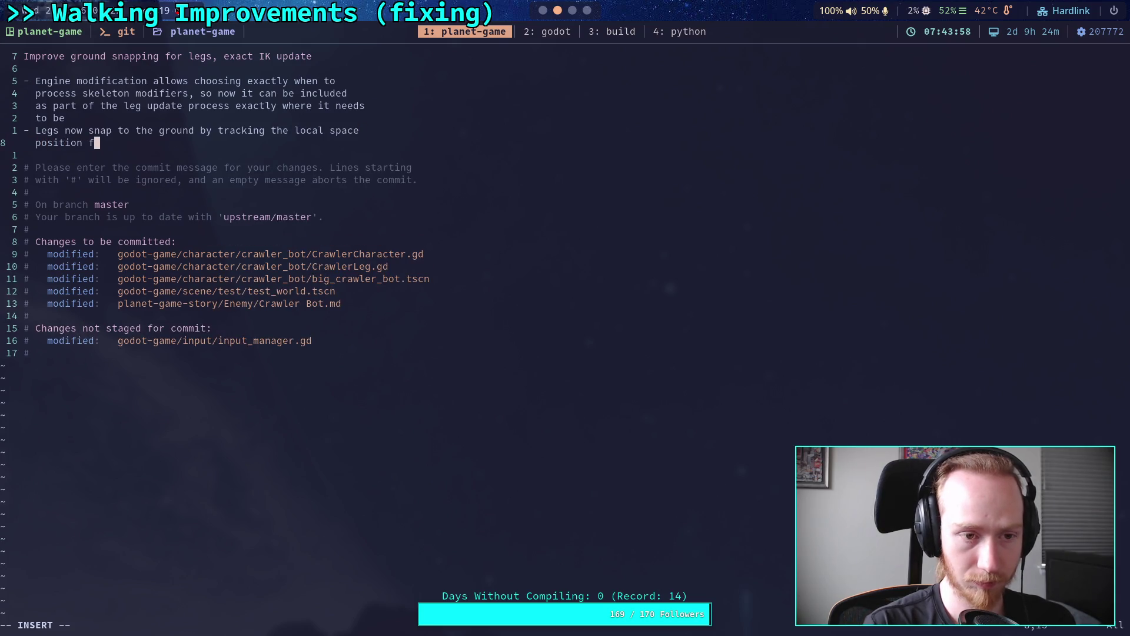
text(rom the last f)
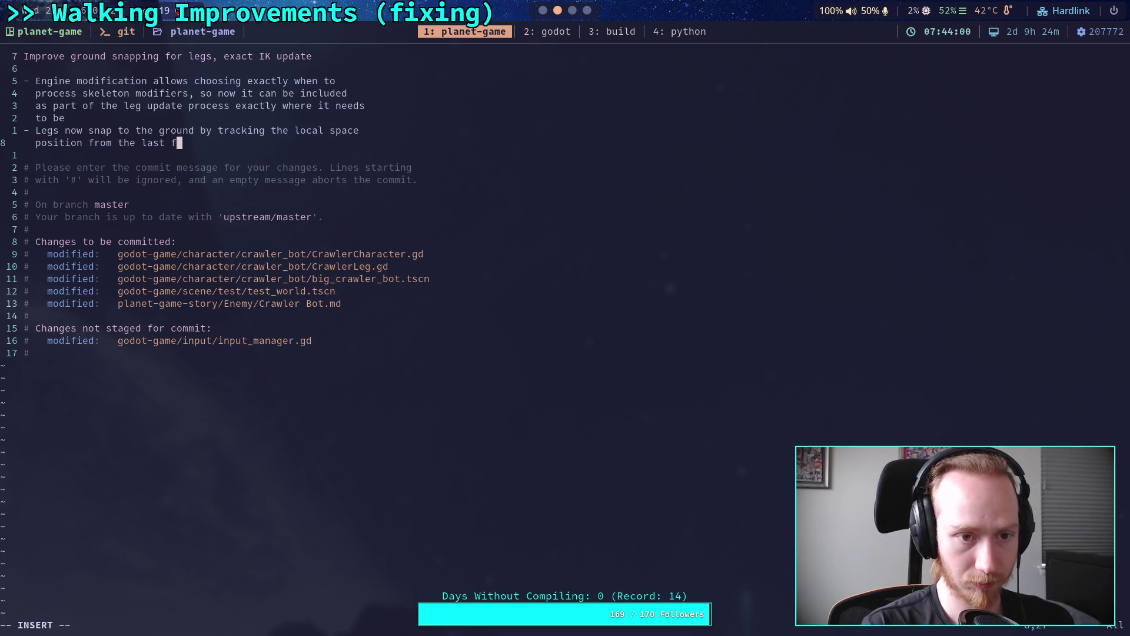
key(BackSpace)
key(BackSpace)
key(BackSpace)
text(tick)
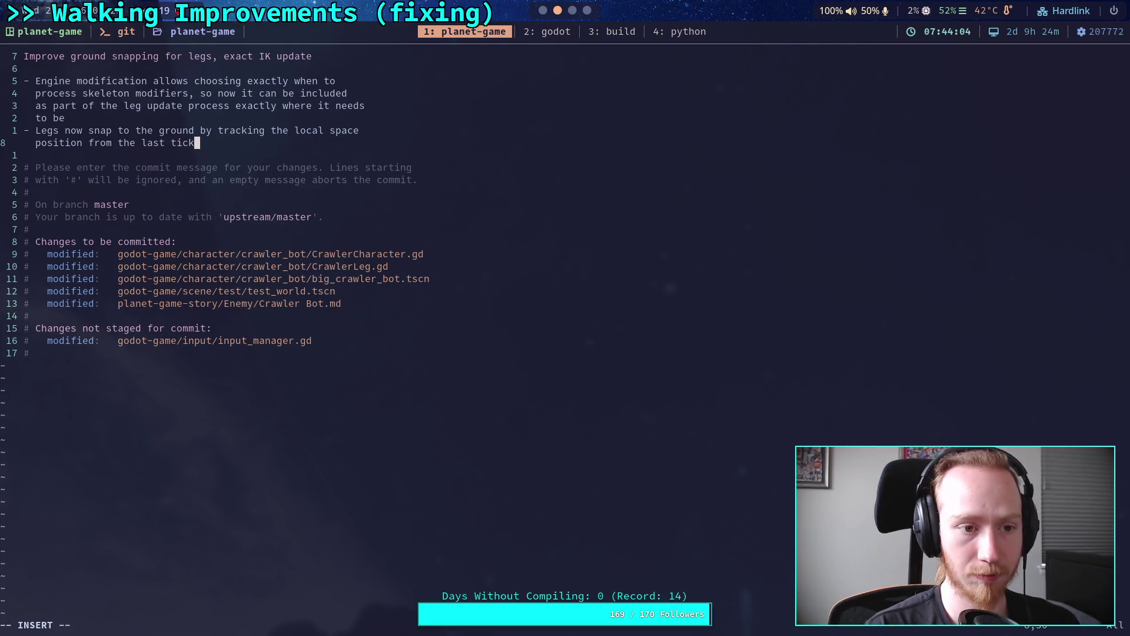
text( and wh)
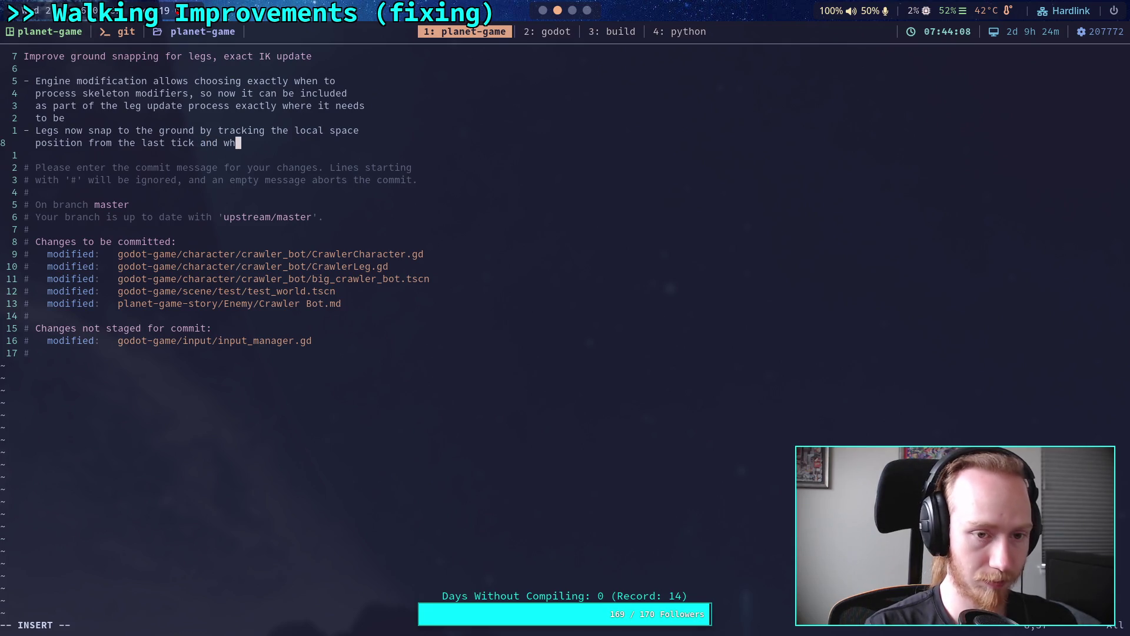
text(en completing a step)
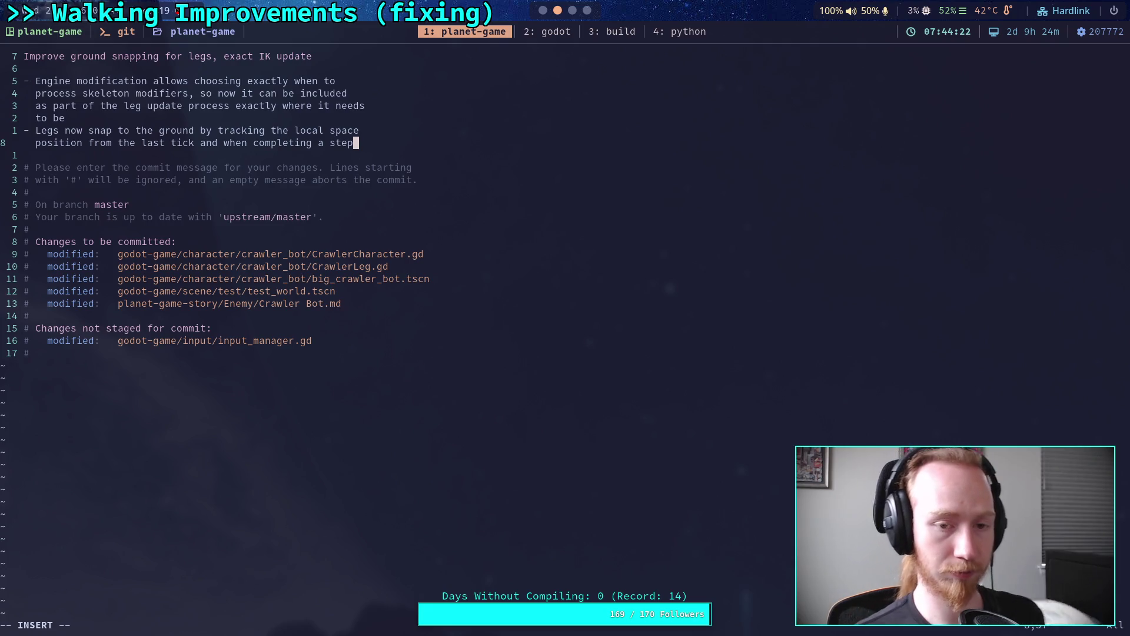
text(,)
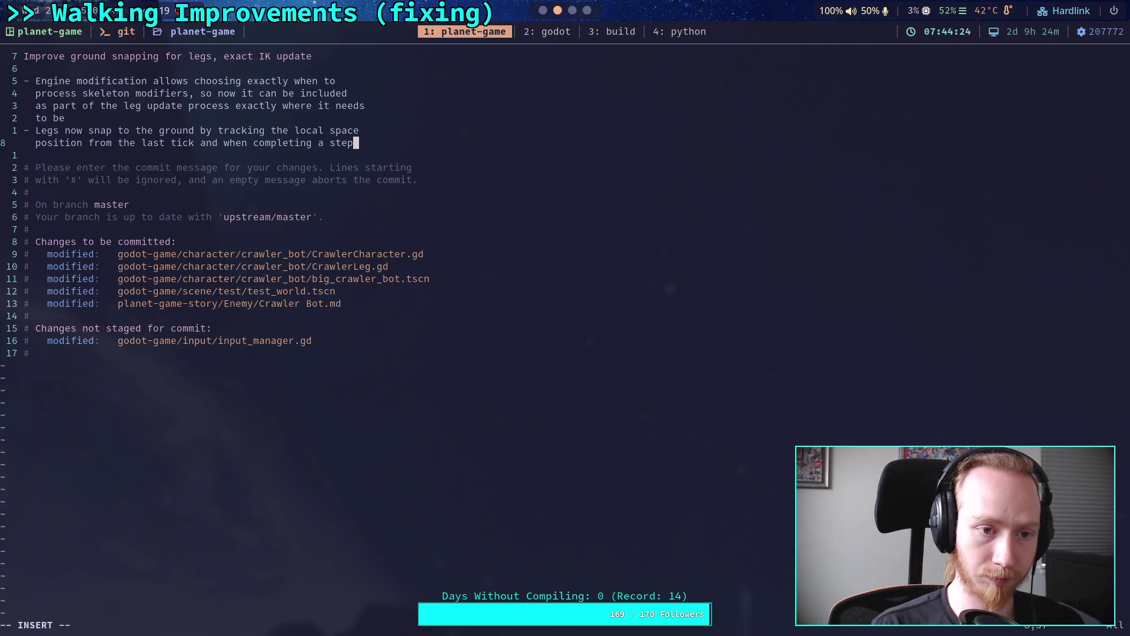
key(Return)
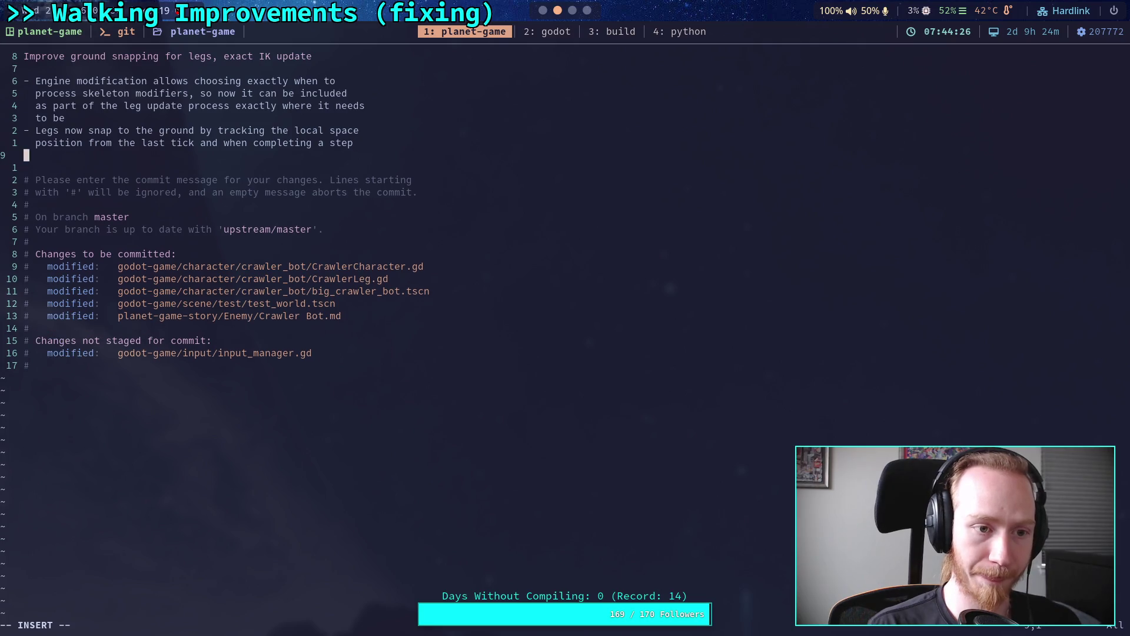
text(- Renamed)
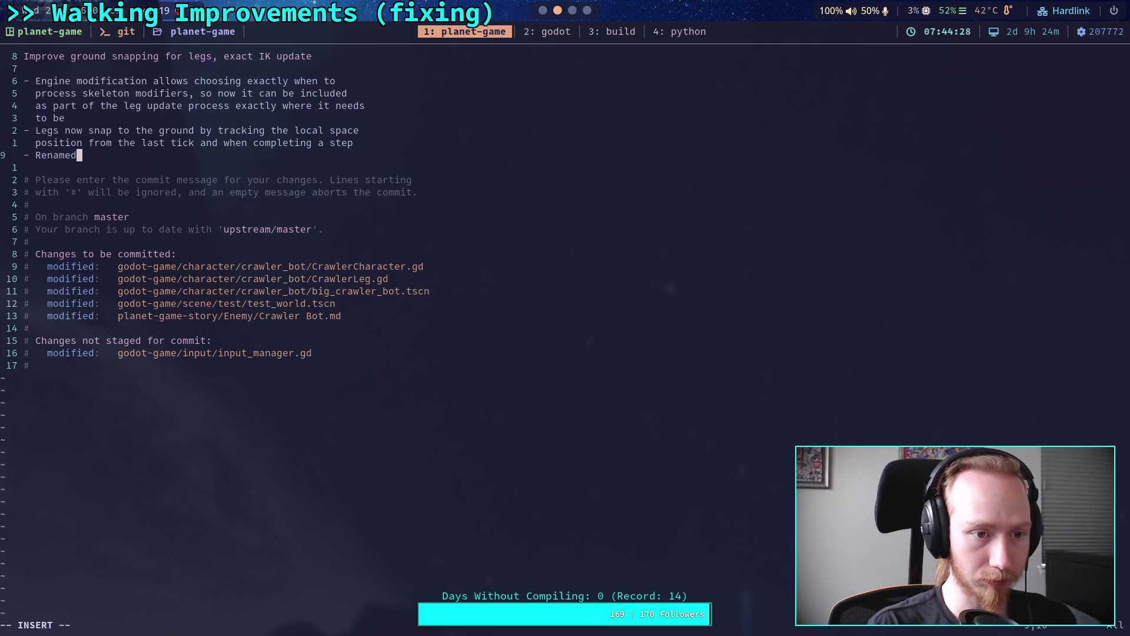